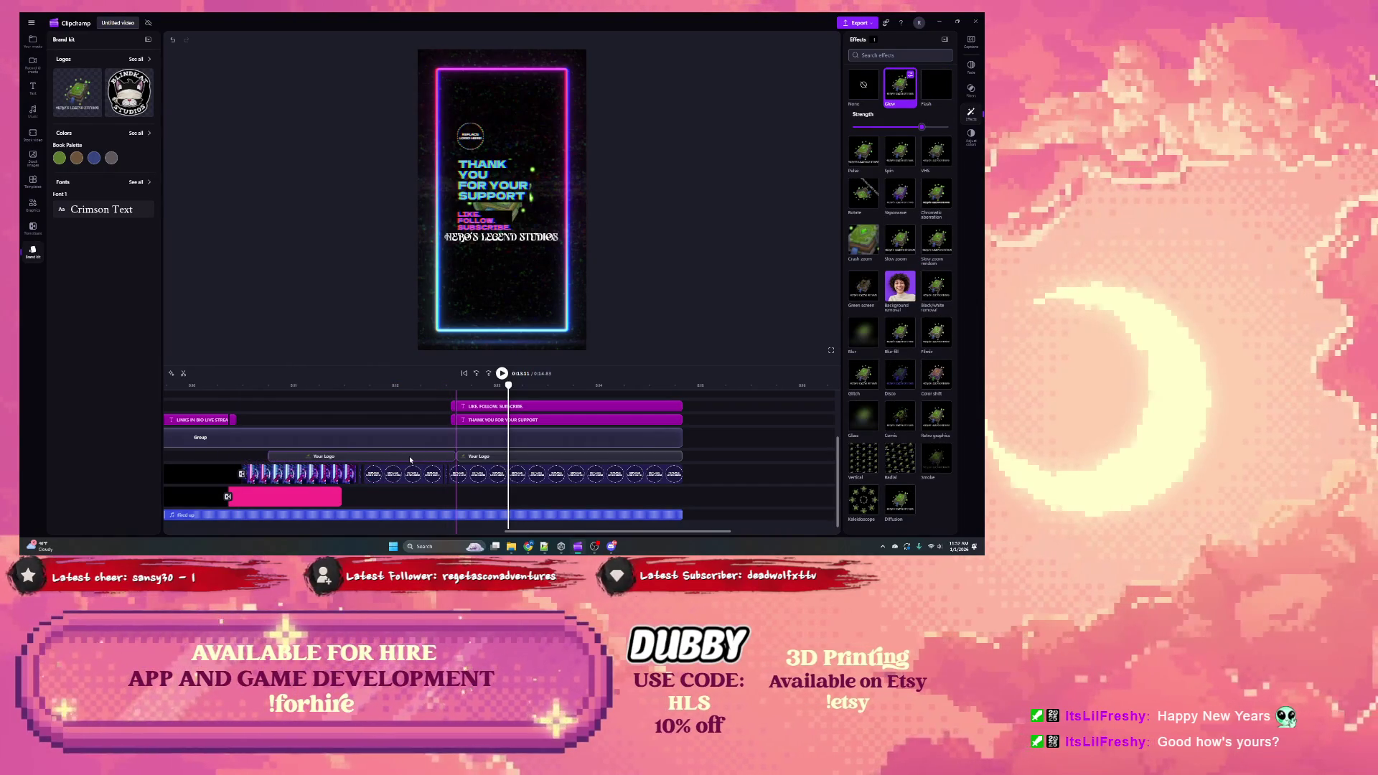
Step: Trim the Your Logo clip inward from both ends, then shave a little more off its start
click(341, 462)
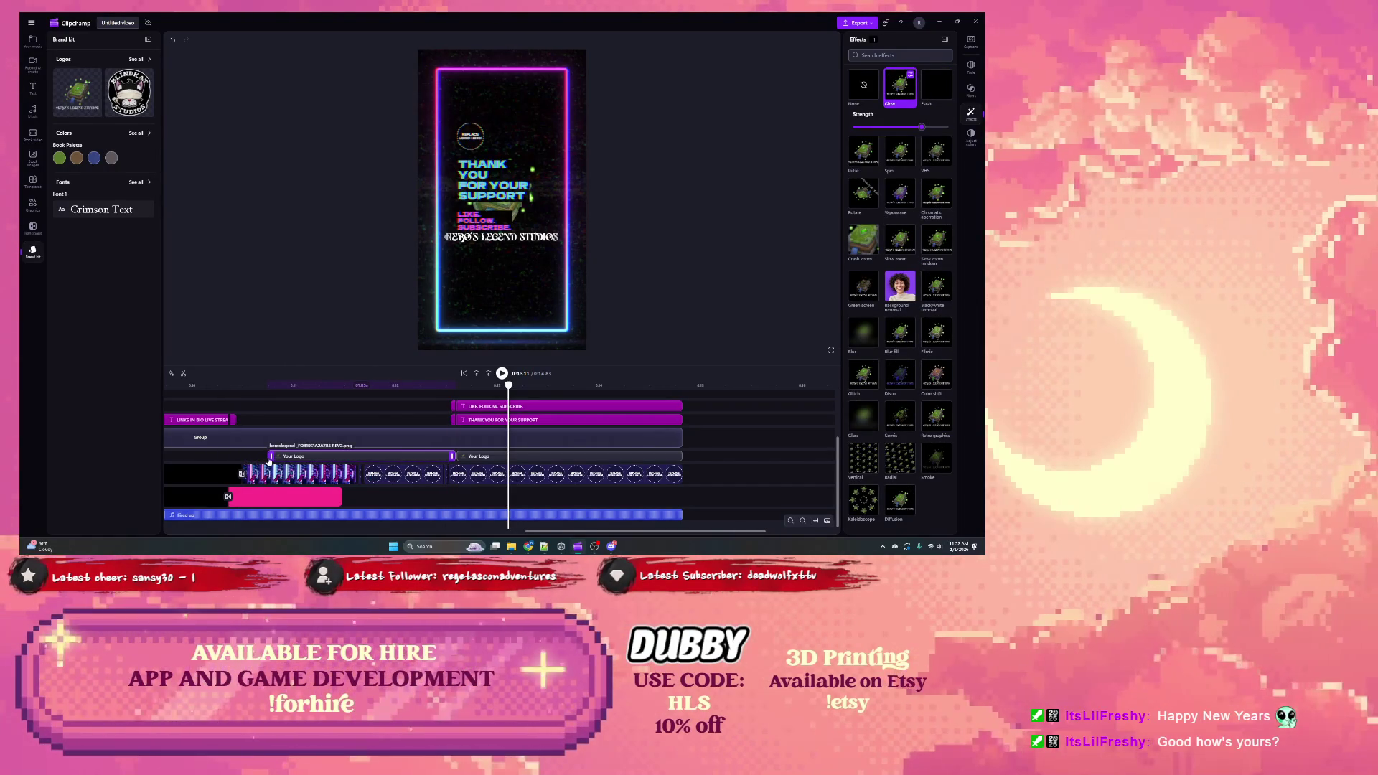
drag(271, 456, 357, 457)
drag(452, 457, 364, 457)
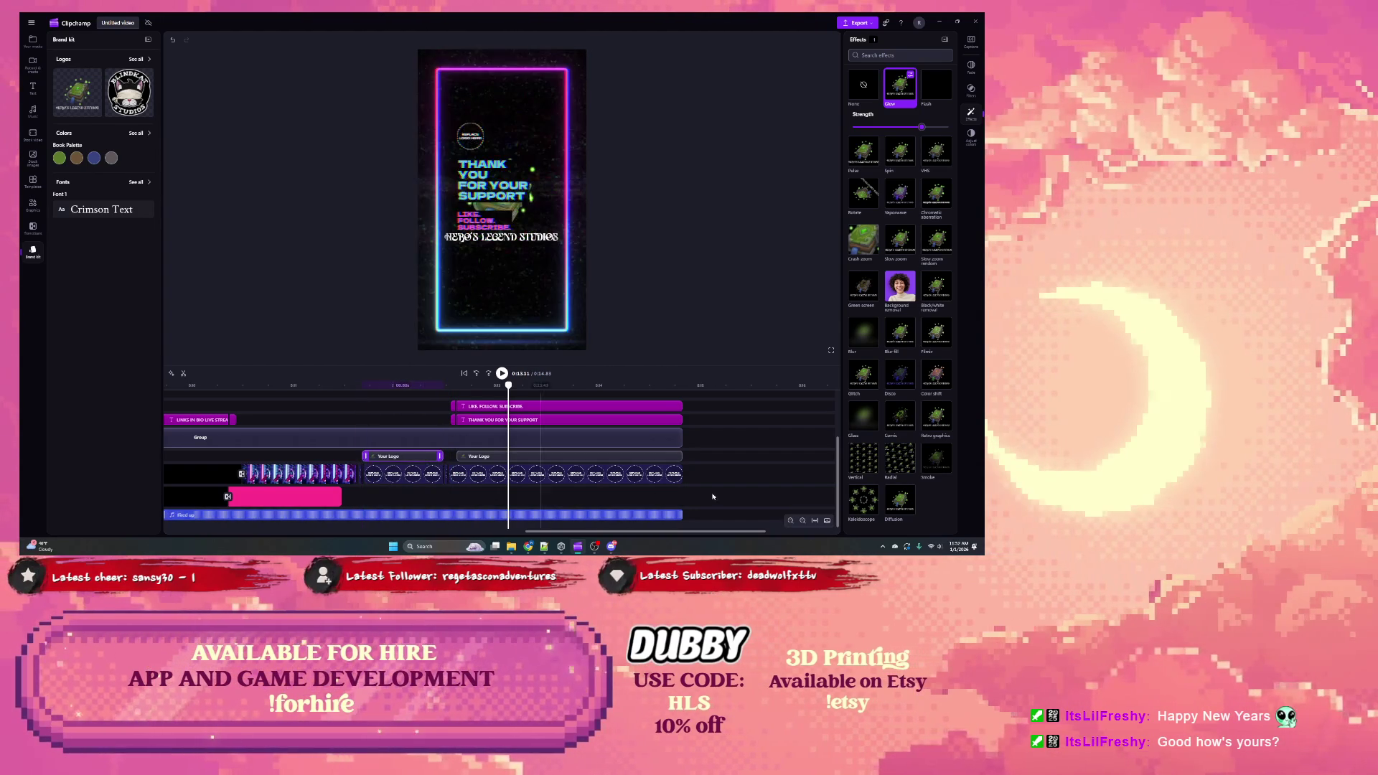
click(803, 520)
click(803, 521)
mouse_move(652, 531)
mouse_down()
mouse_move(560, 531)
mouse_move(607, 525)
mouse_up()
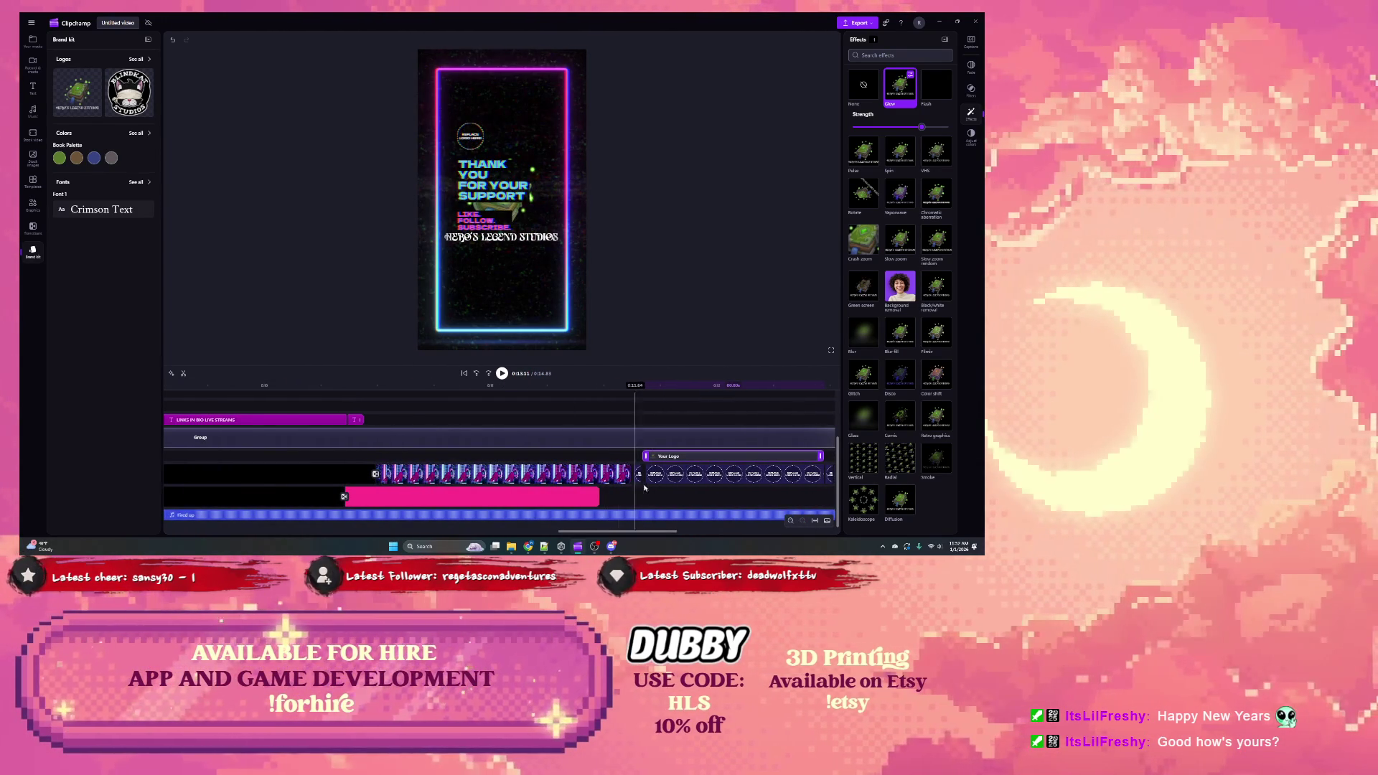
drag(645, 457, 649, 456)
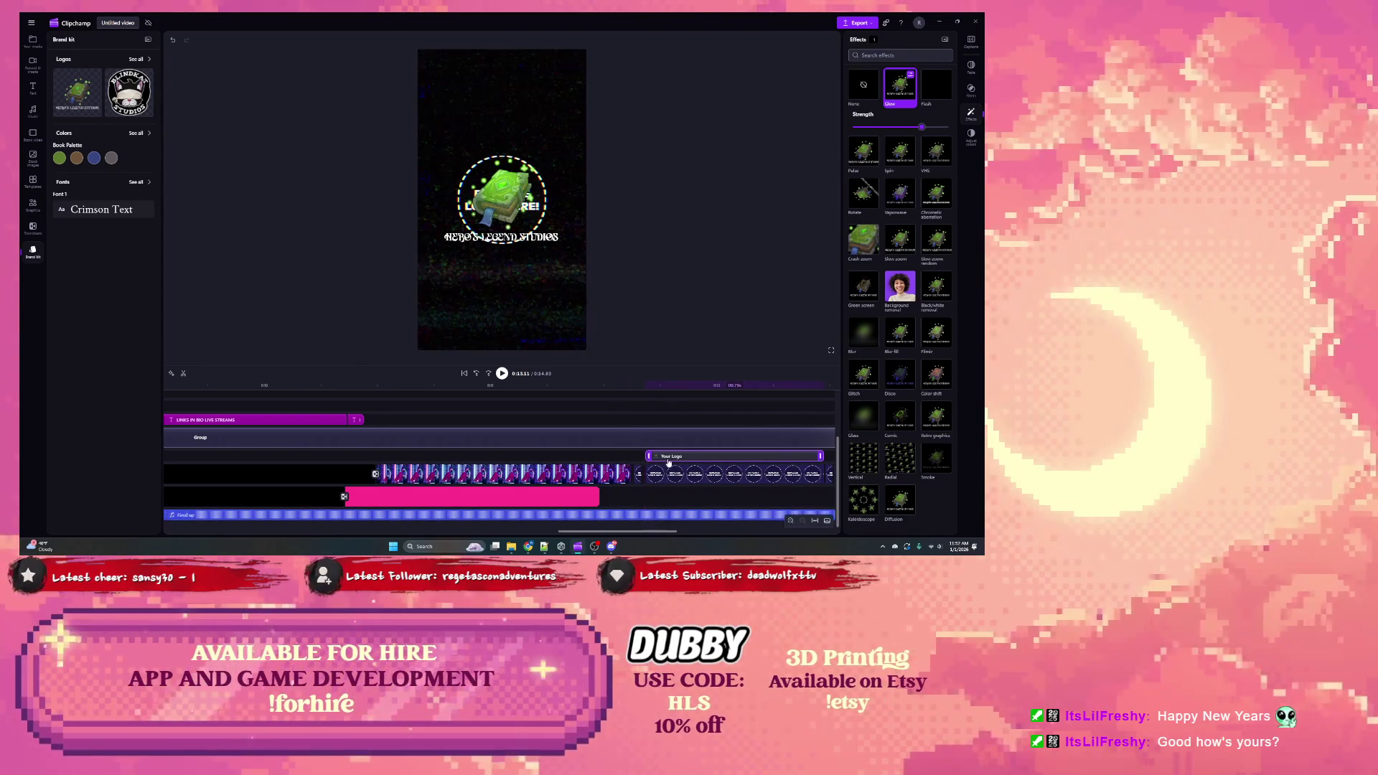
Step: Duplicate the Your Logo clip and move the copy earlier on the logo track
right_click(678, 461)
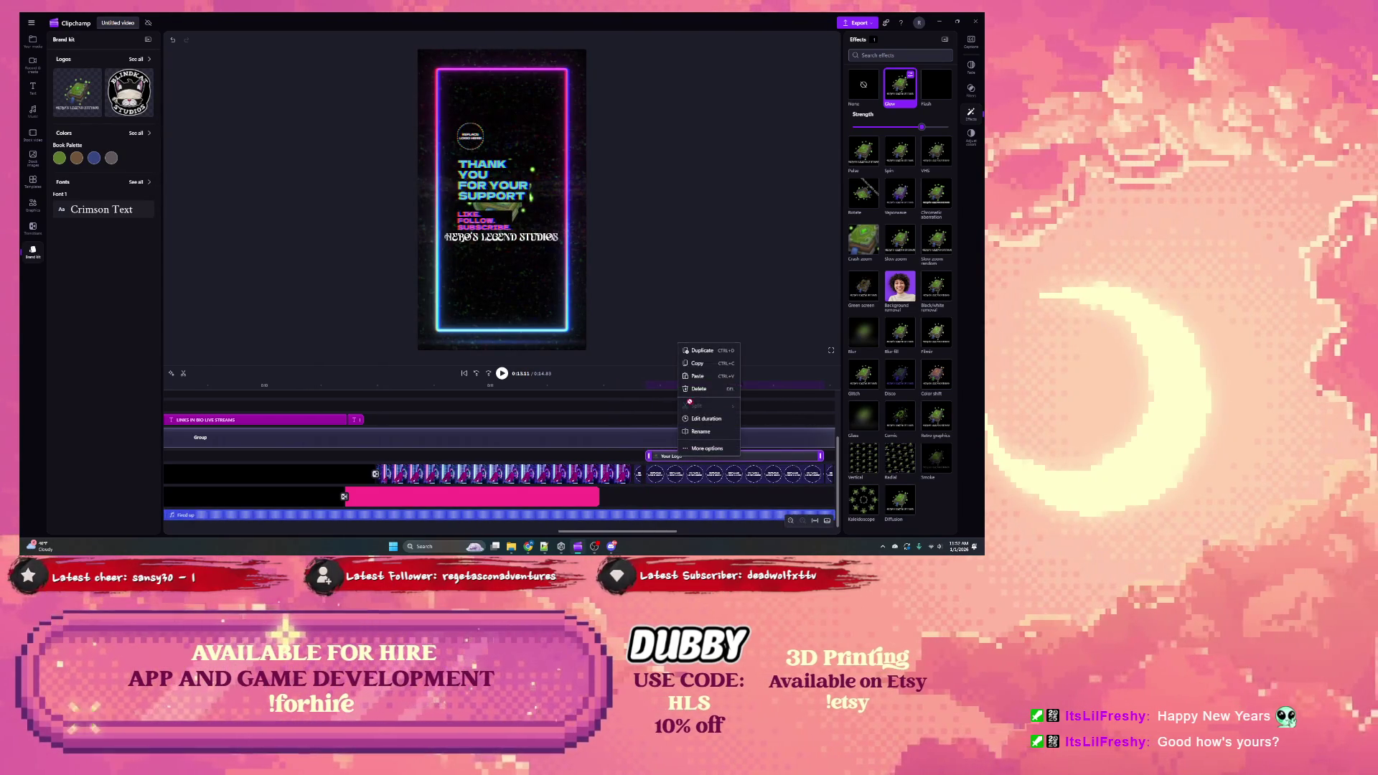
click(698, 356)
drag(656, 460, 279, 470)
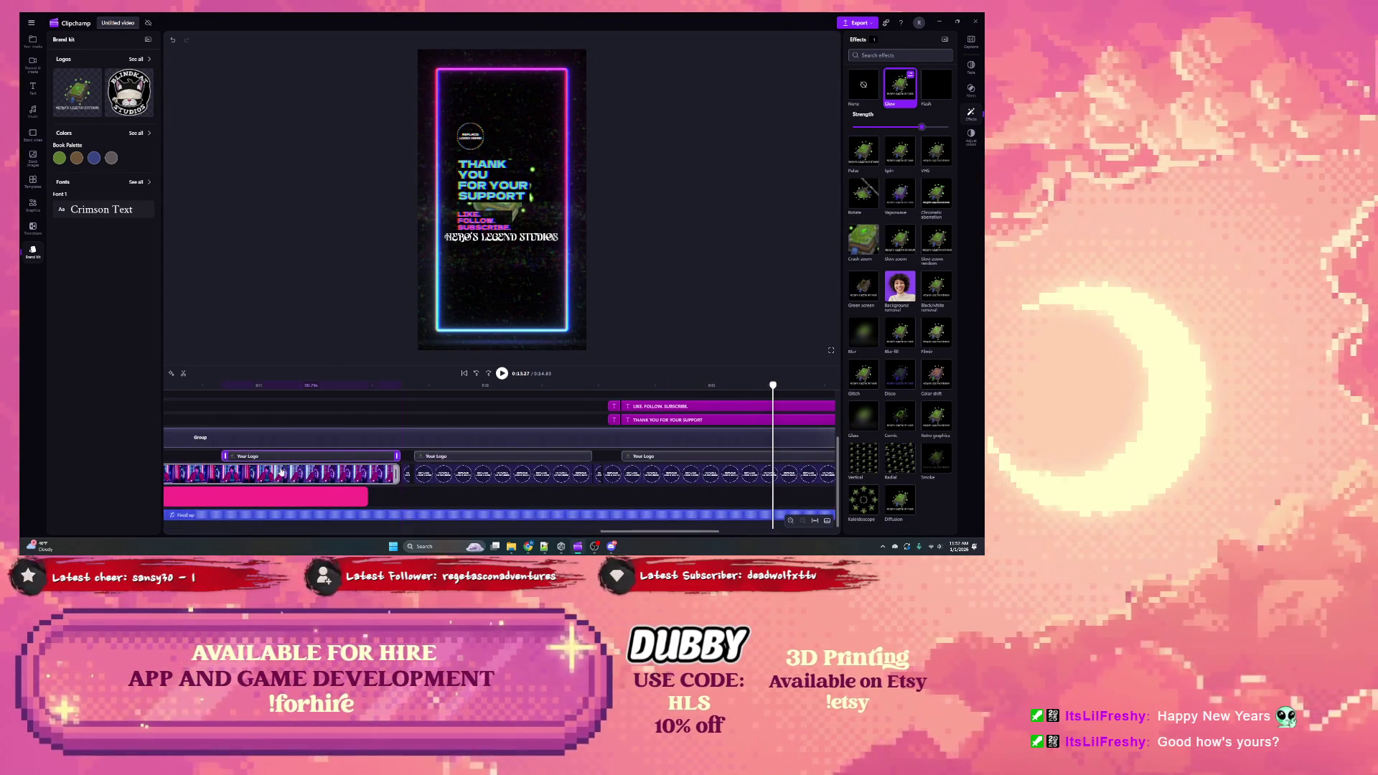
Step: Duplicate the middle logo clip, trim the copy's start, and cut the first clip to a short piece
click(531, 460)
right_click(531, 460)
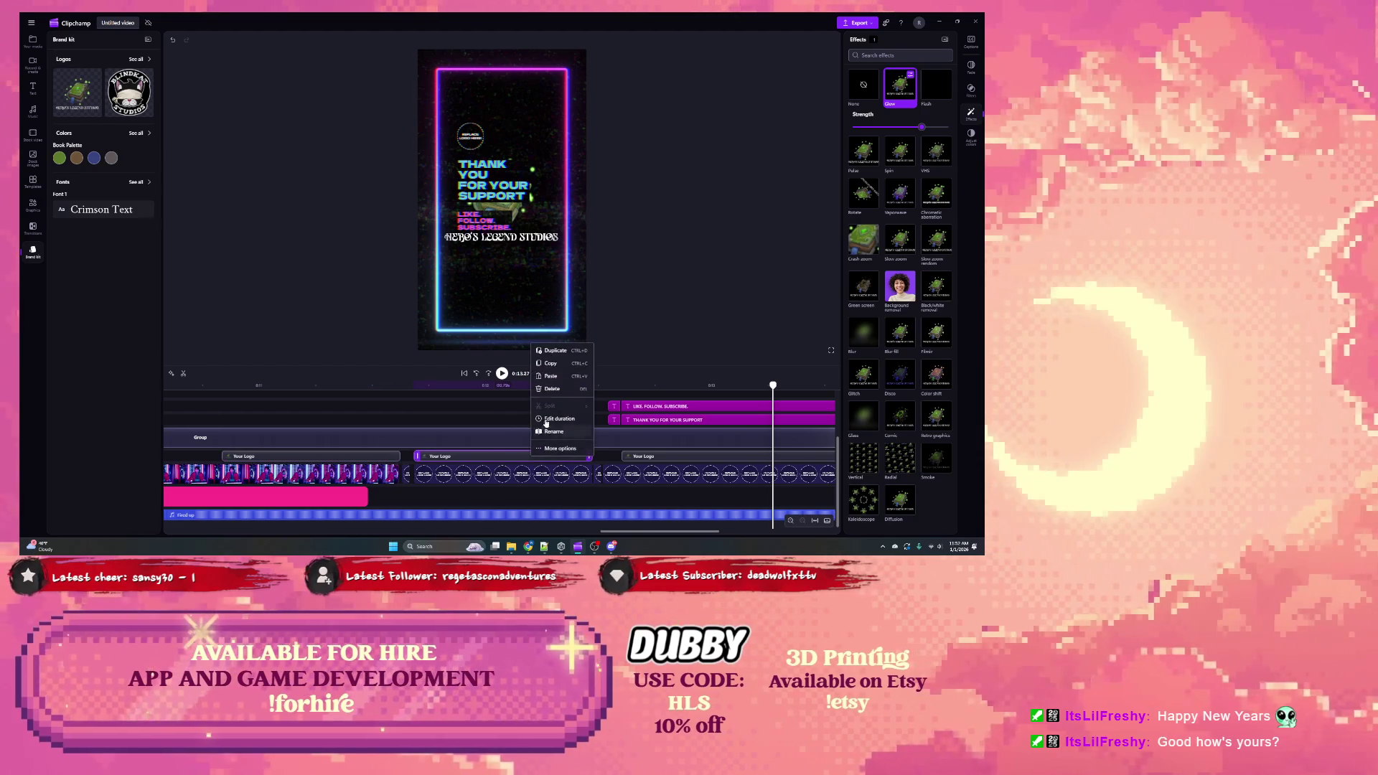
click(559, 352)
mouse_move(597, 456)
mouse_down()
mouse_move(761, 456)
mouse_move(610, 470)
mouse_up()
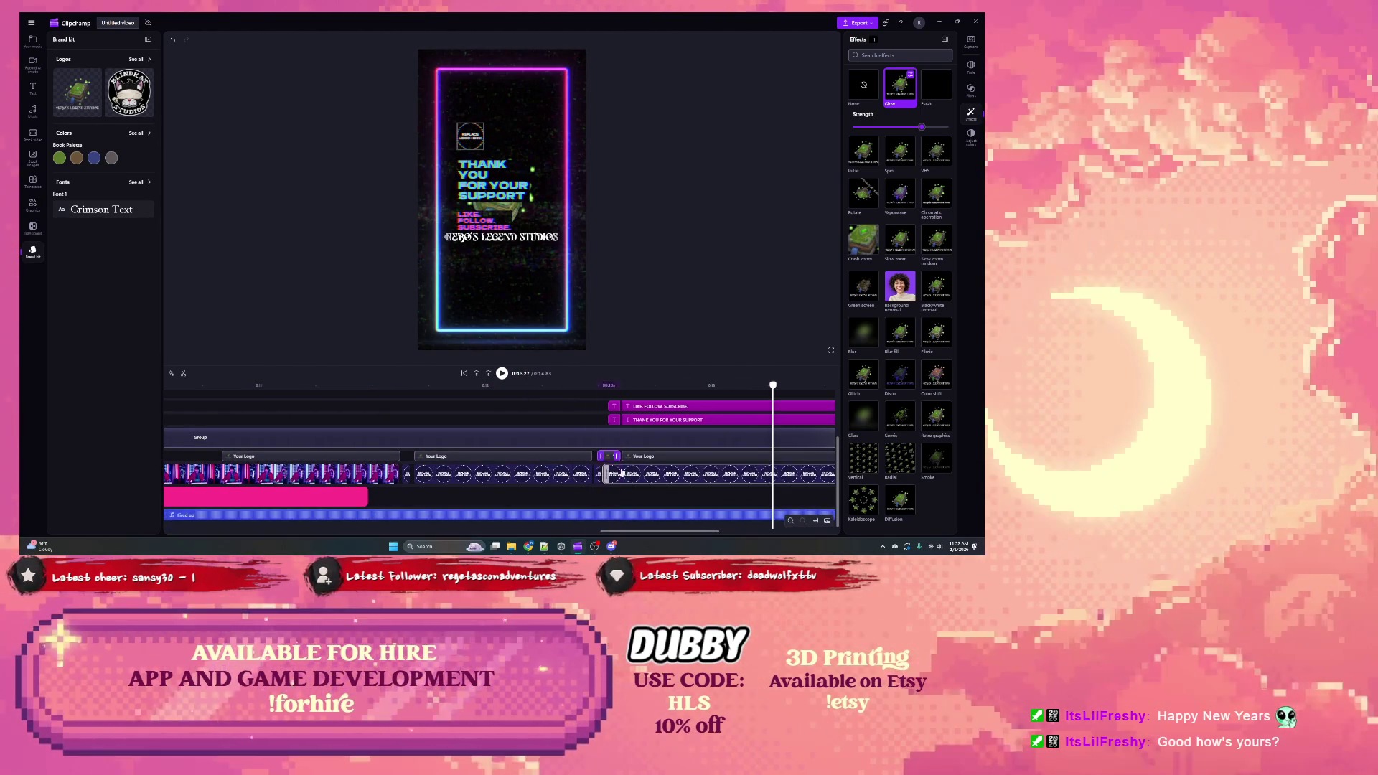
click(271, 458)
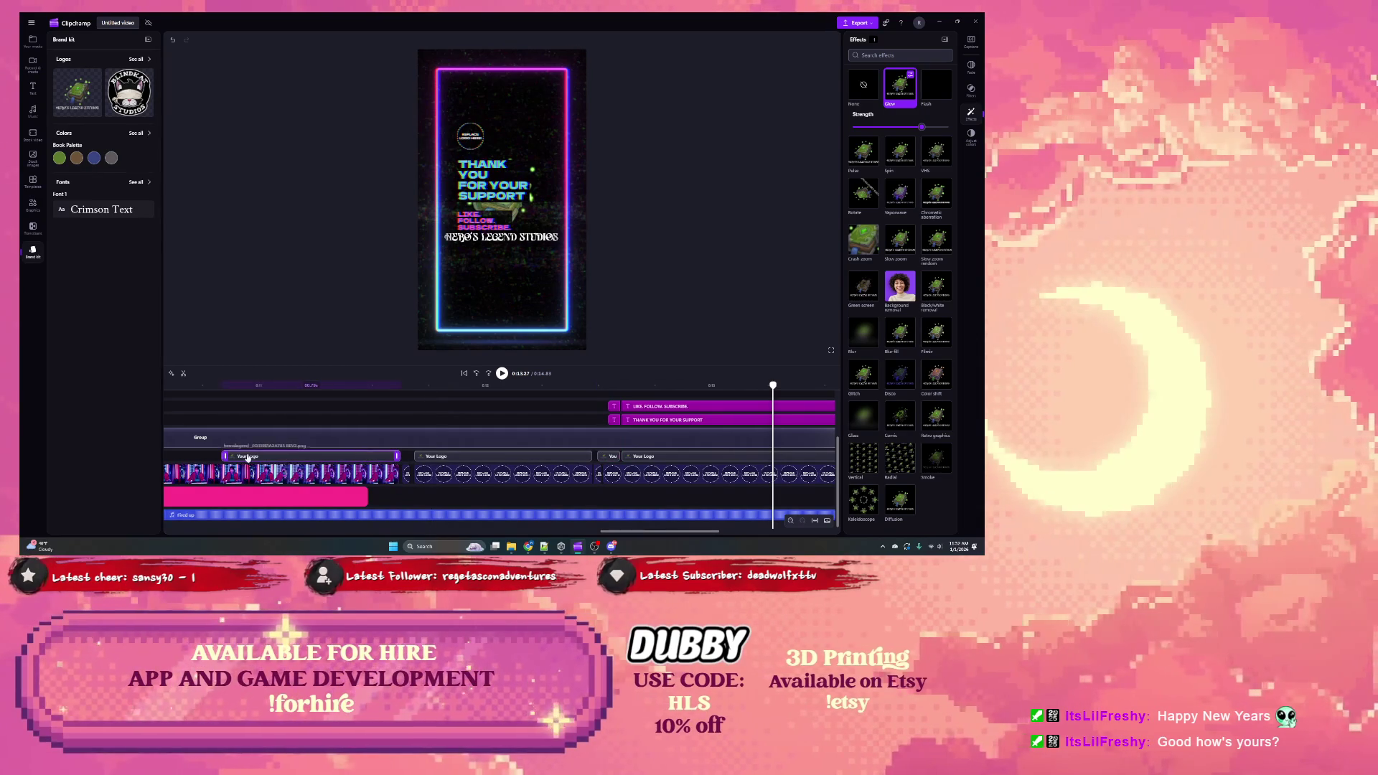
mouse_move(222, 456)
mouse_down()
mouse_move(413, 457)
mouse_move(381, 456)
mouse_move(403, 456)
mouse_up()
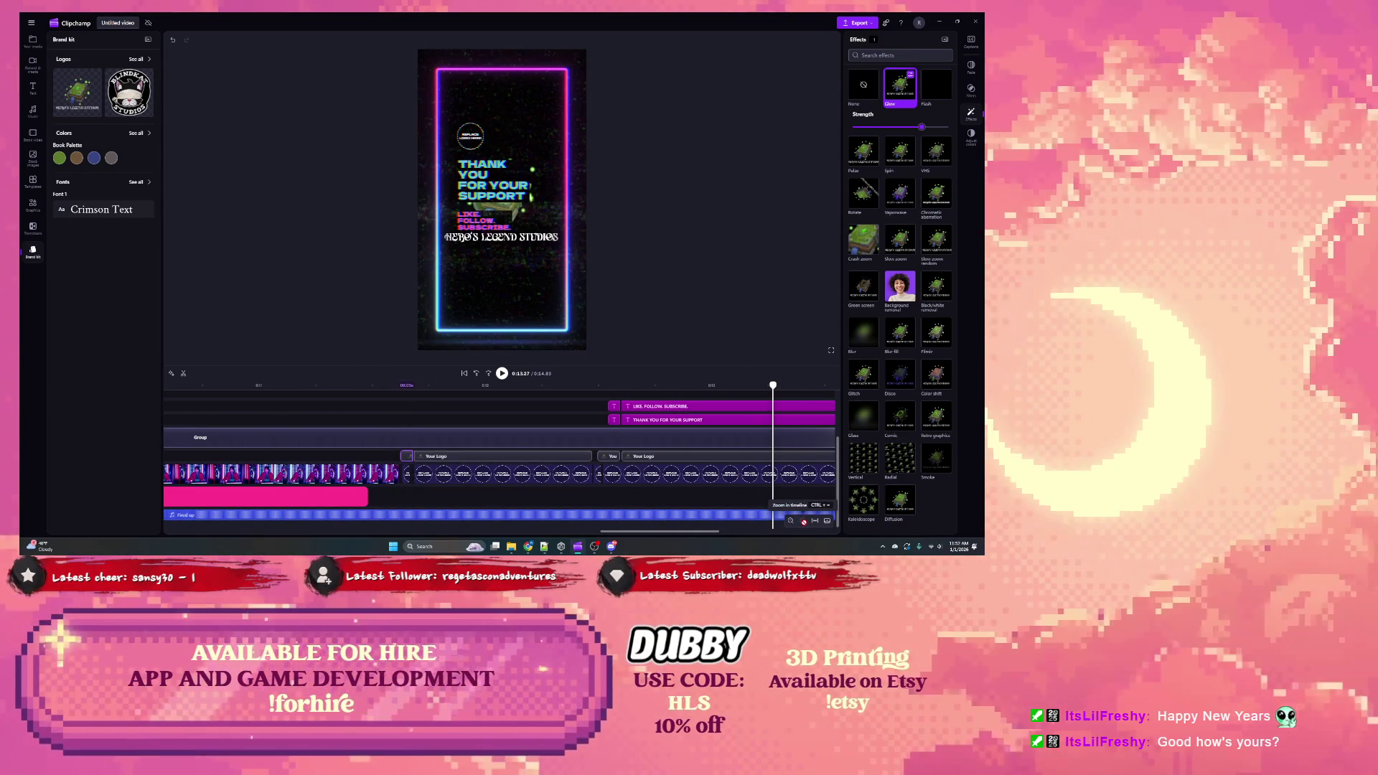
Step: Check each logo clip's effects, then move the playhead to 0:11.83
click(612, 456)
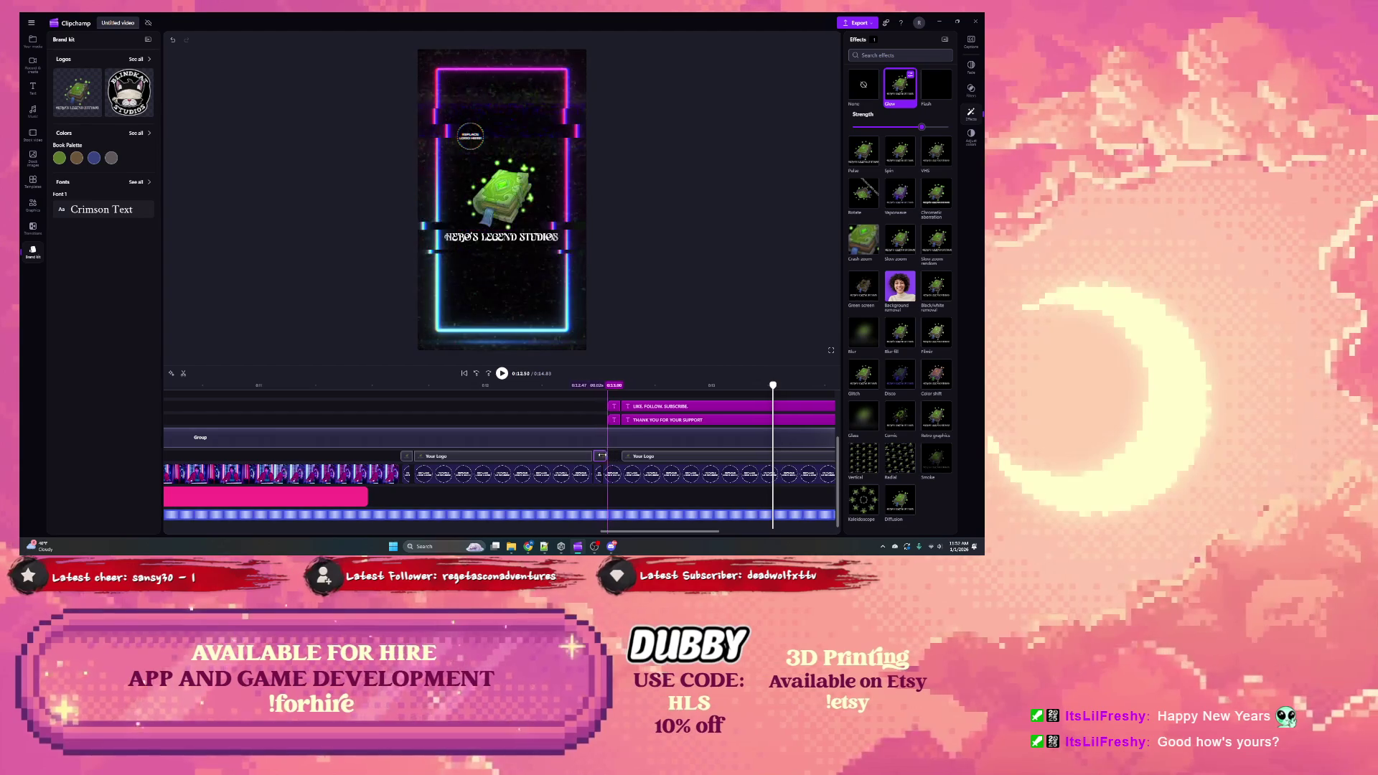
click(624, 457)
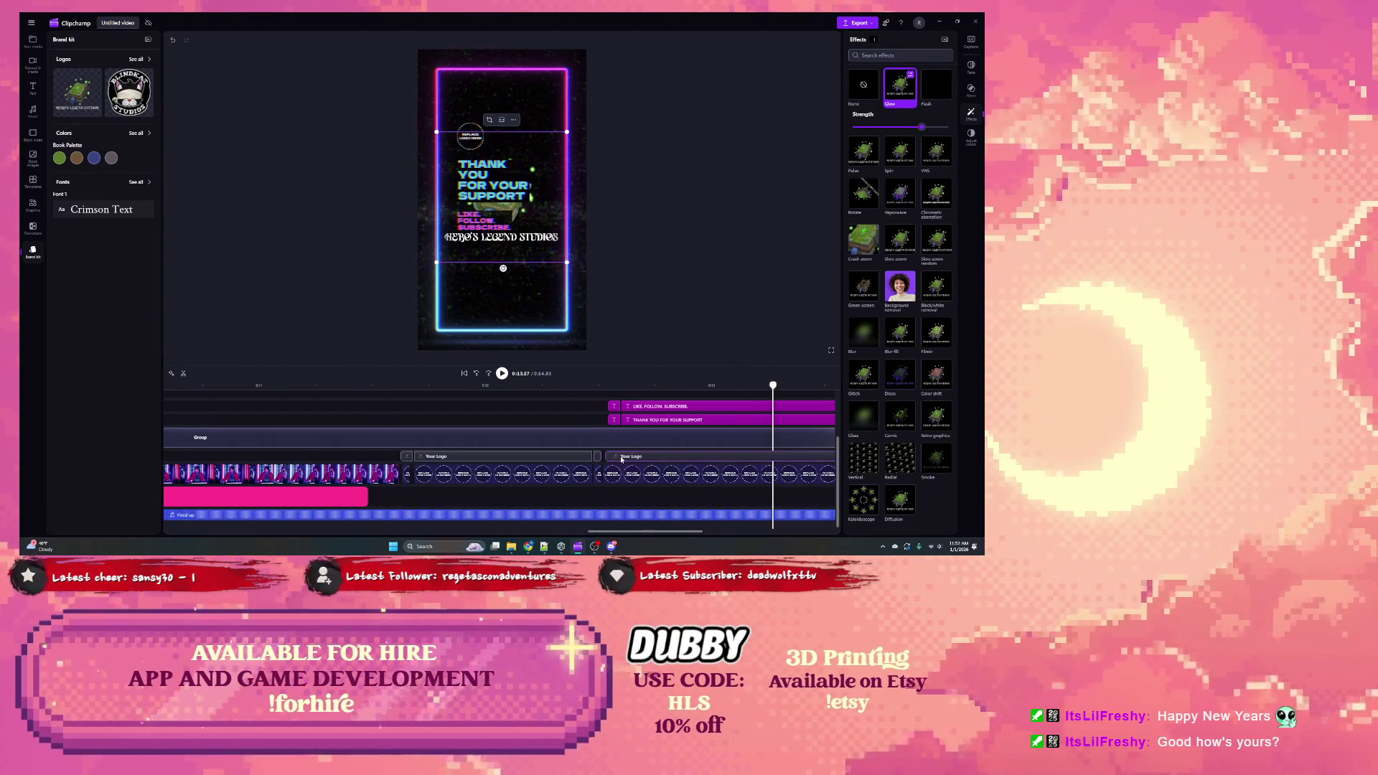
click(407, 473)
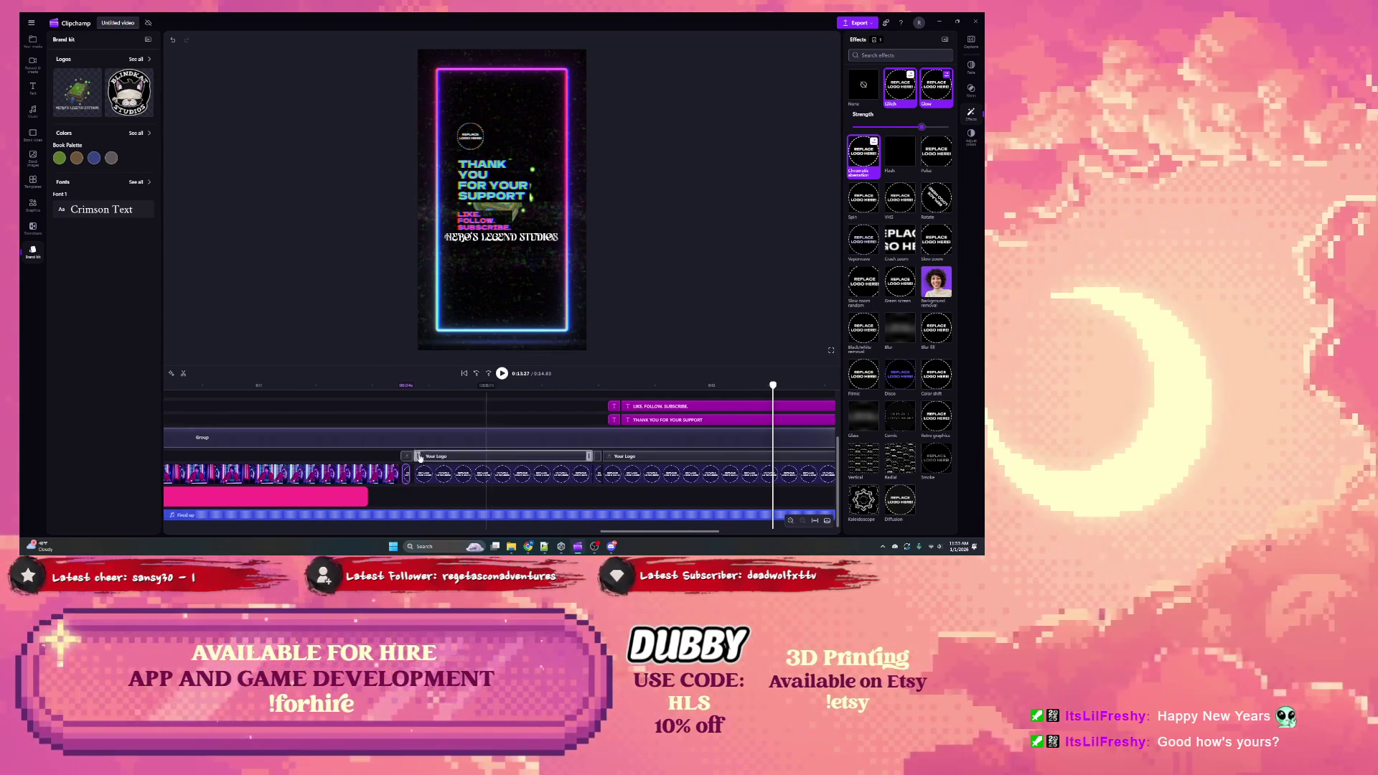
click(407, 459)
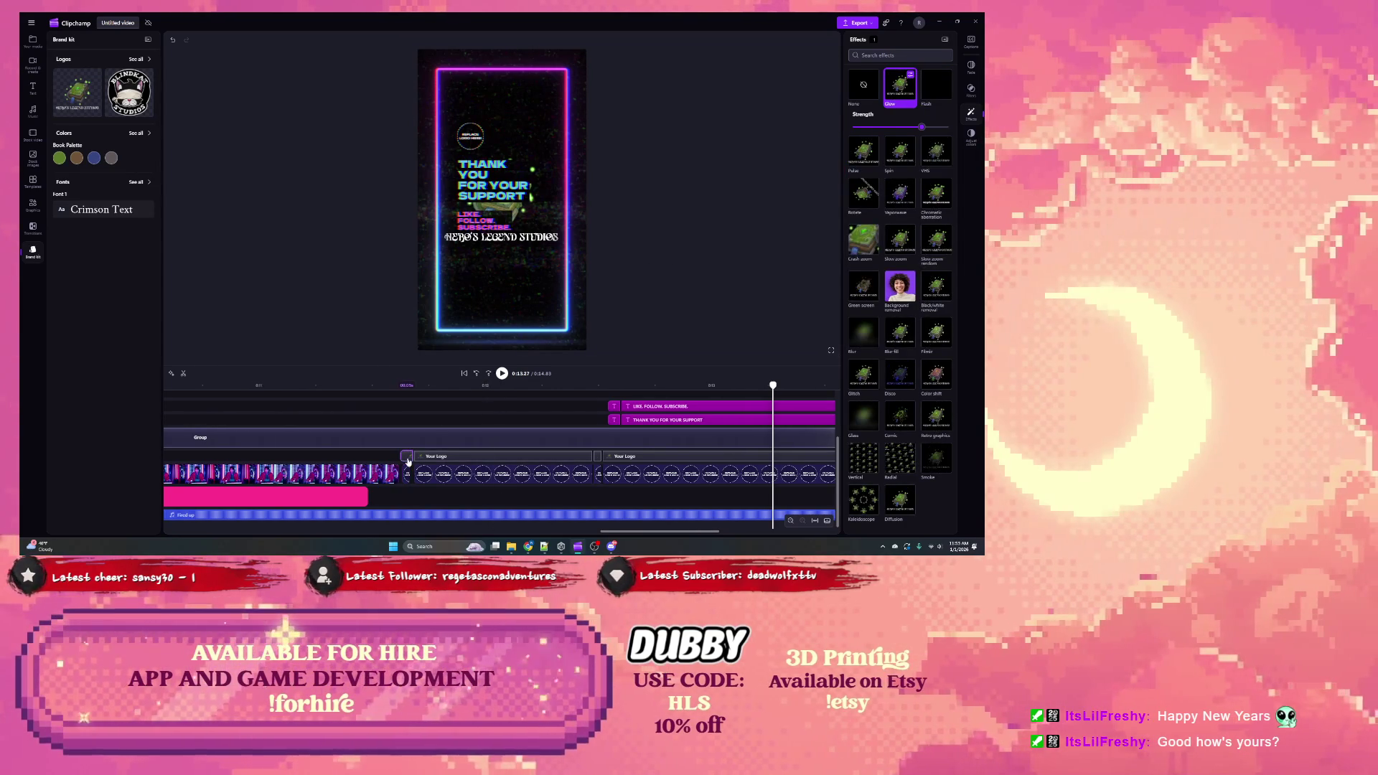
click(450, 391)
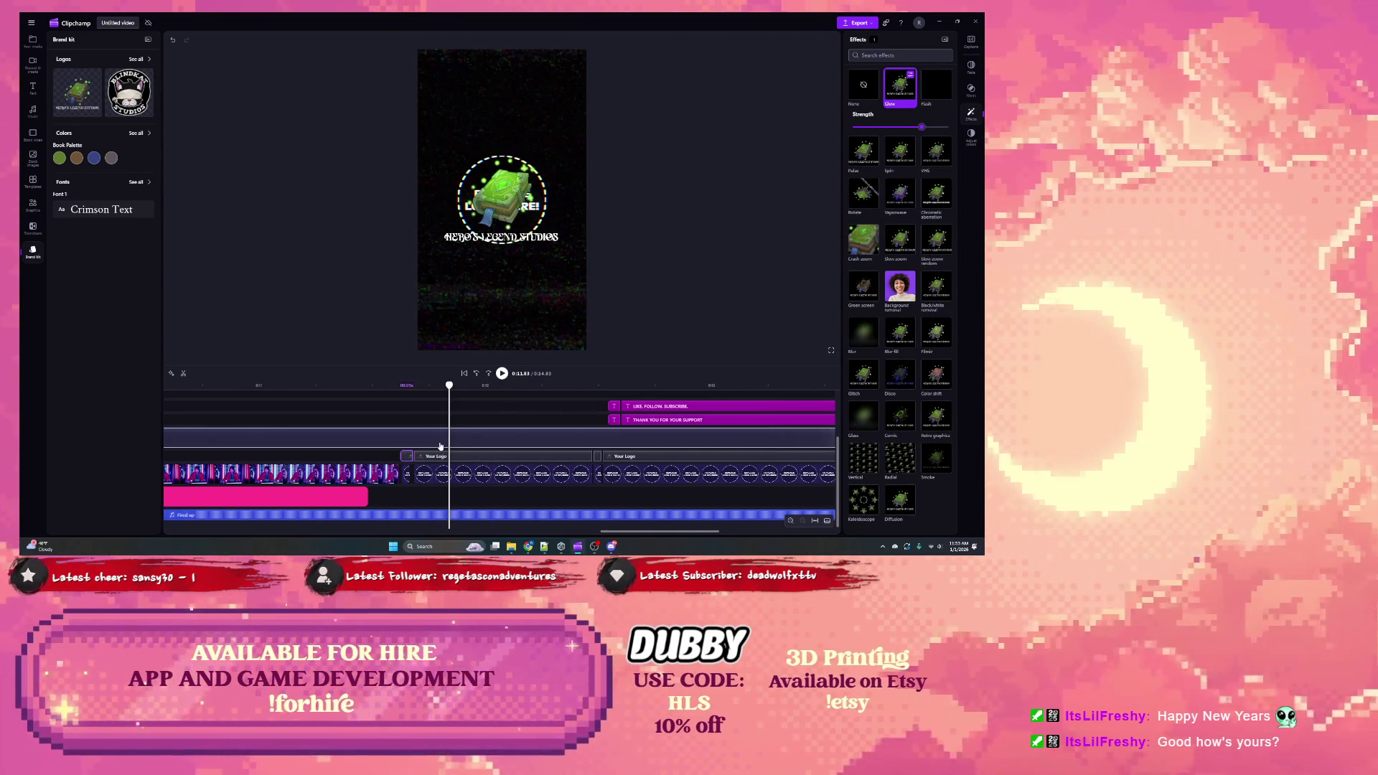
drag(427, 389, 407, 388)
scroll(410, 421, up, 2)
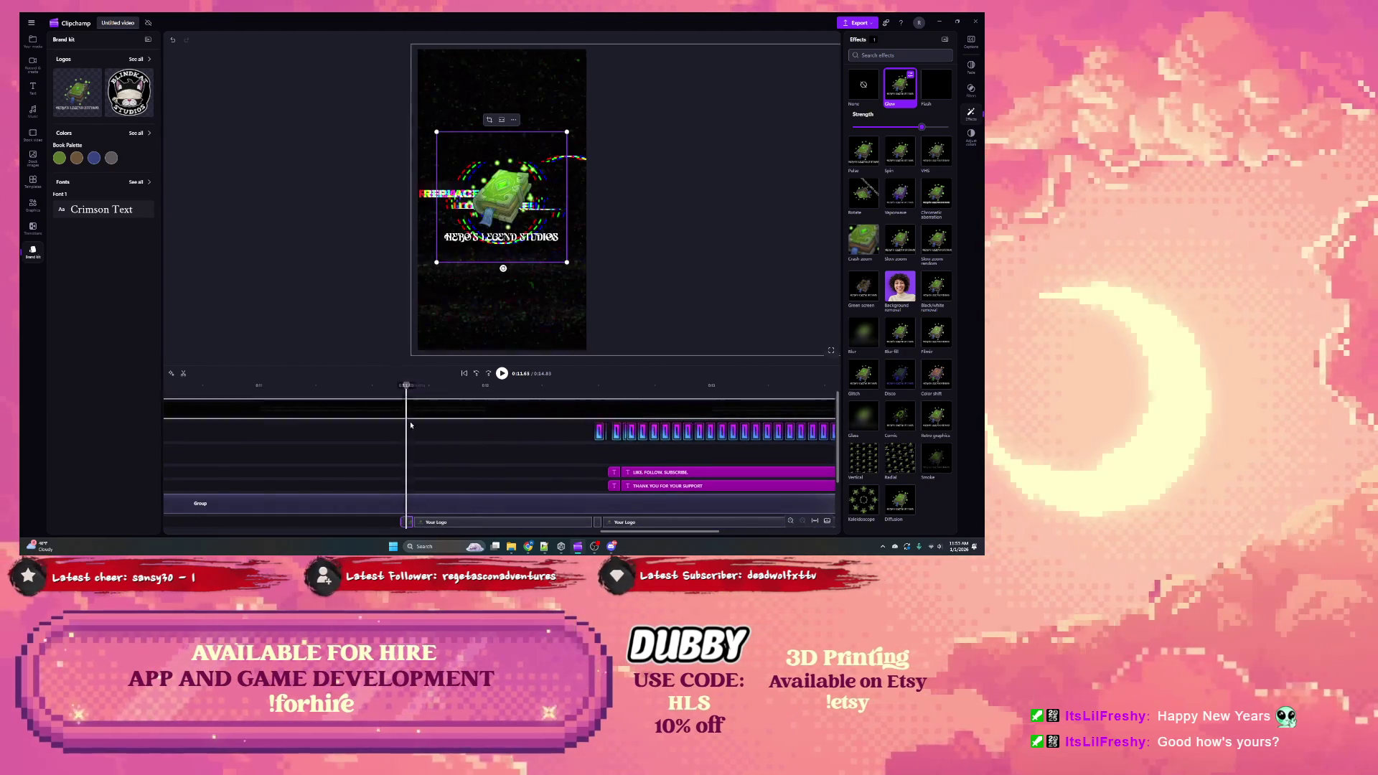
scroll(410, 420, down, 3)
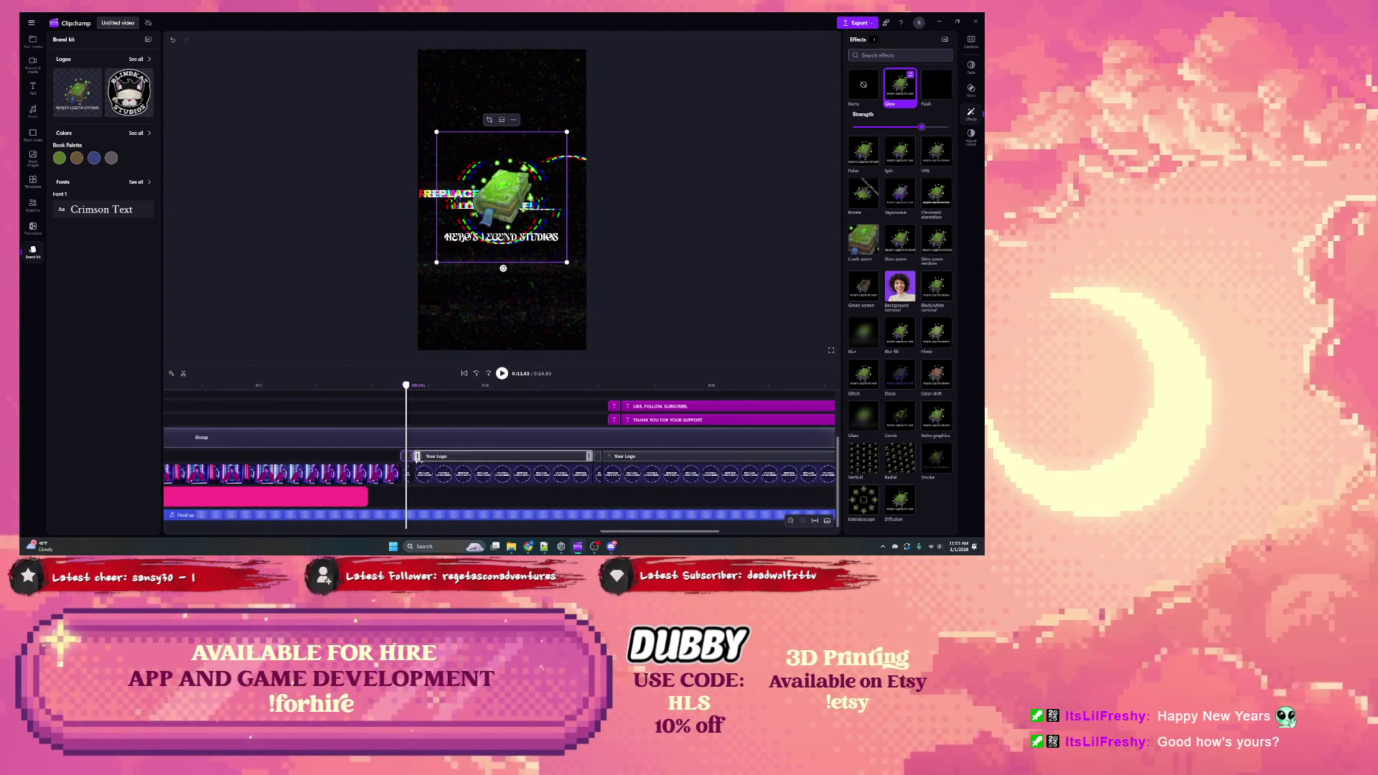
click(407, 478)
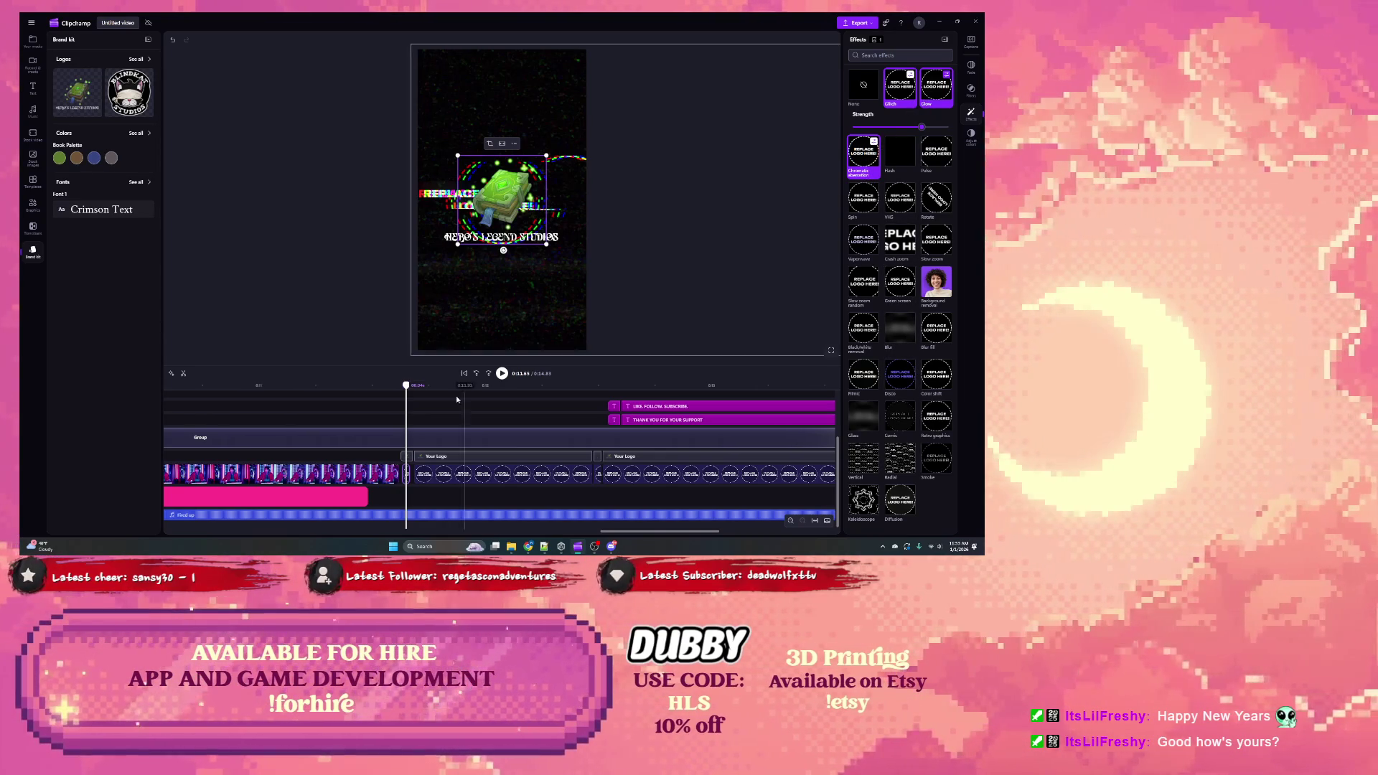
click(408, 457)
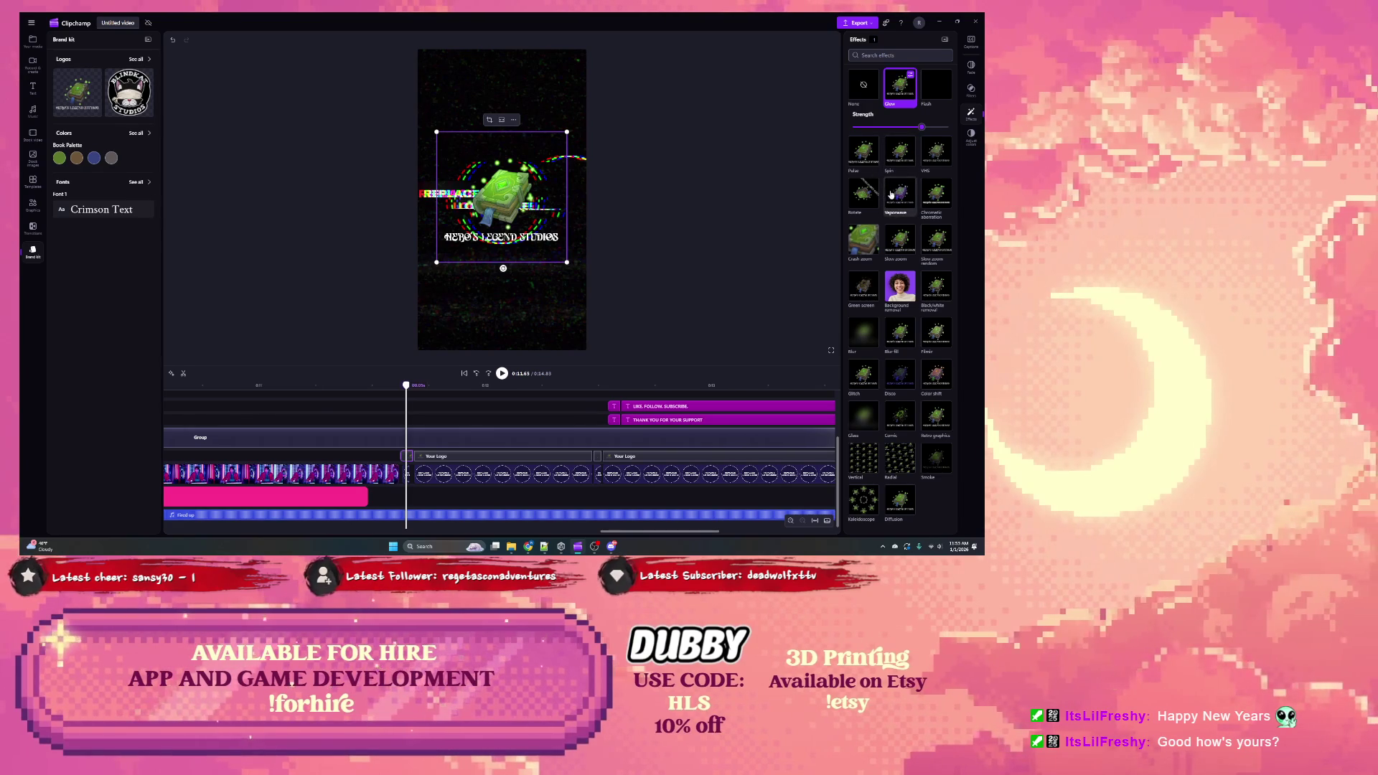
Step: Search 'GLIT' in Effects and apply Glitch to the selected logo copy
click(887, 55)
text(GLIT)
click(864, 84)
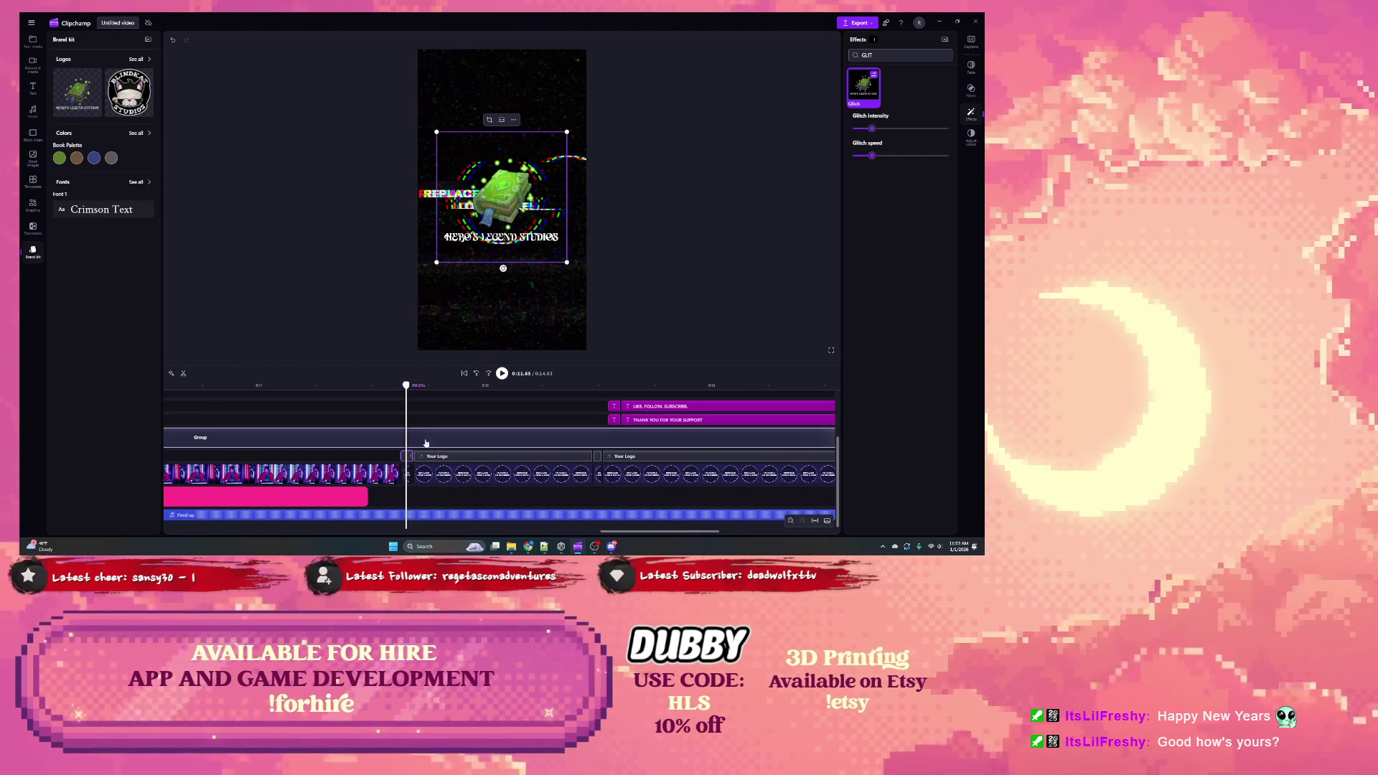
Step: Review the other logo clips' Fade and Effects settings around 0:11.76
click(430, 457)
click(430, 392)
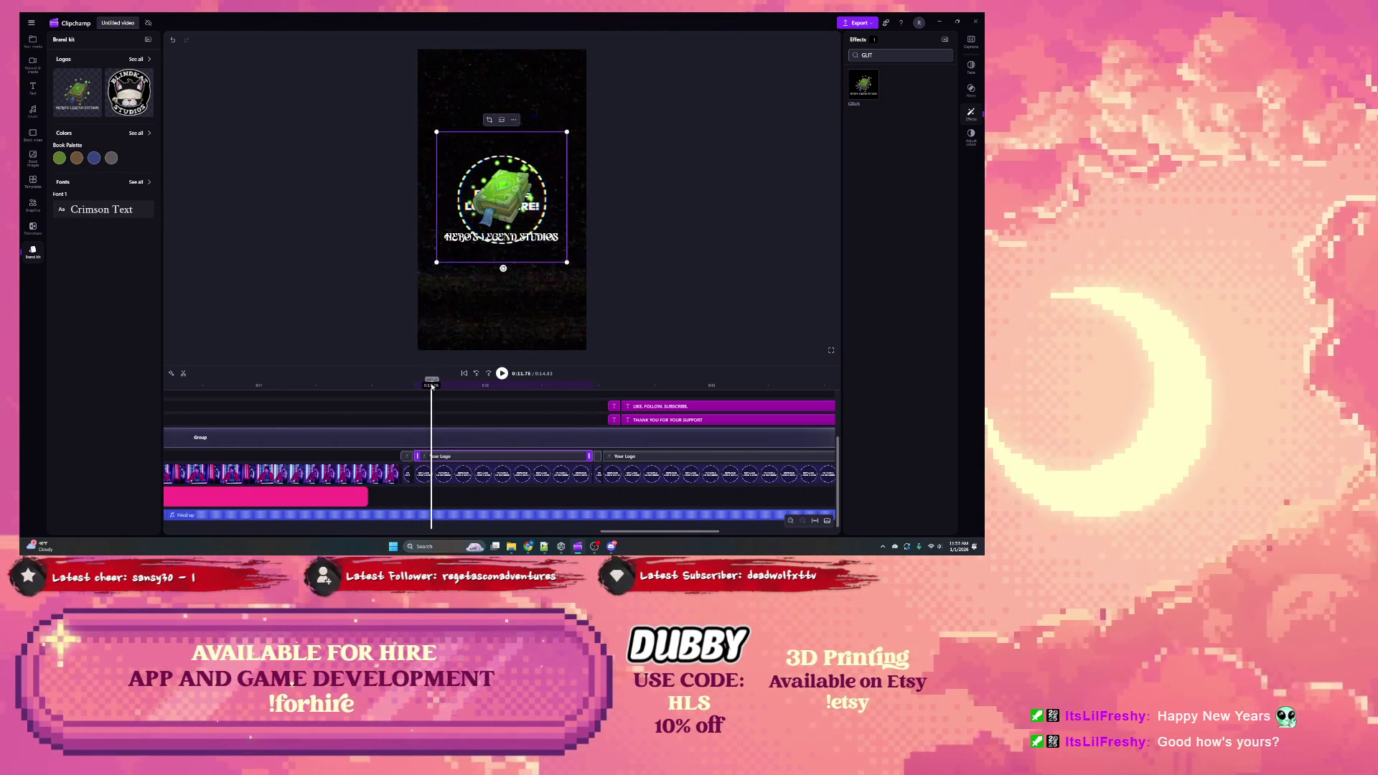
click(565, 473)
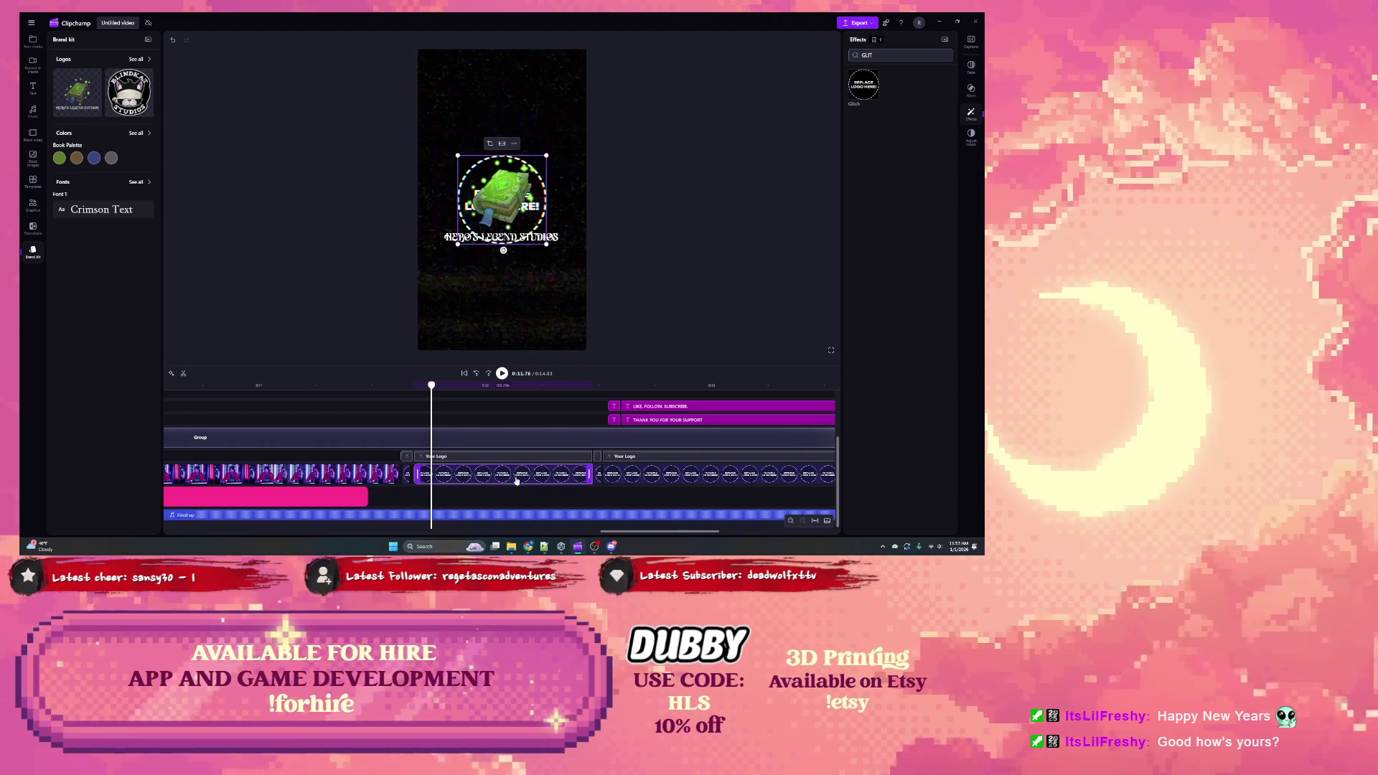
click(971, 67)
click(972, 115)
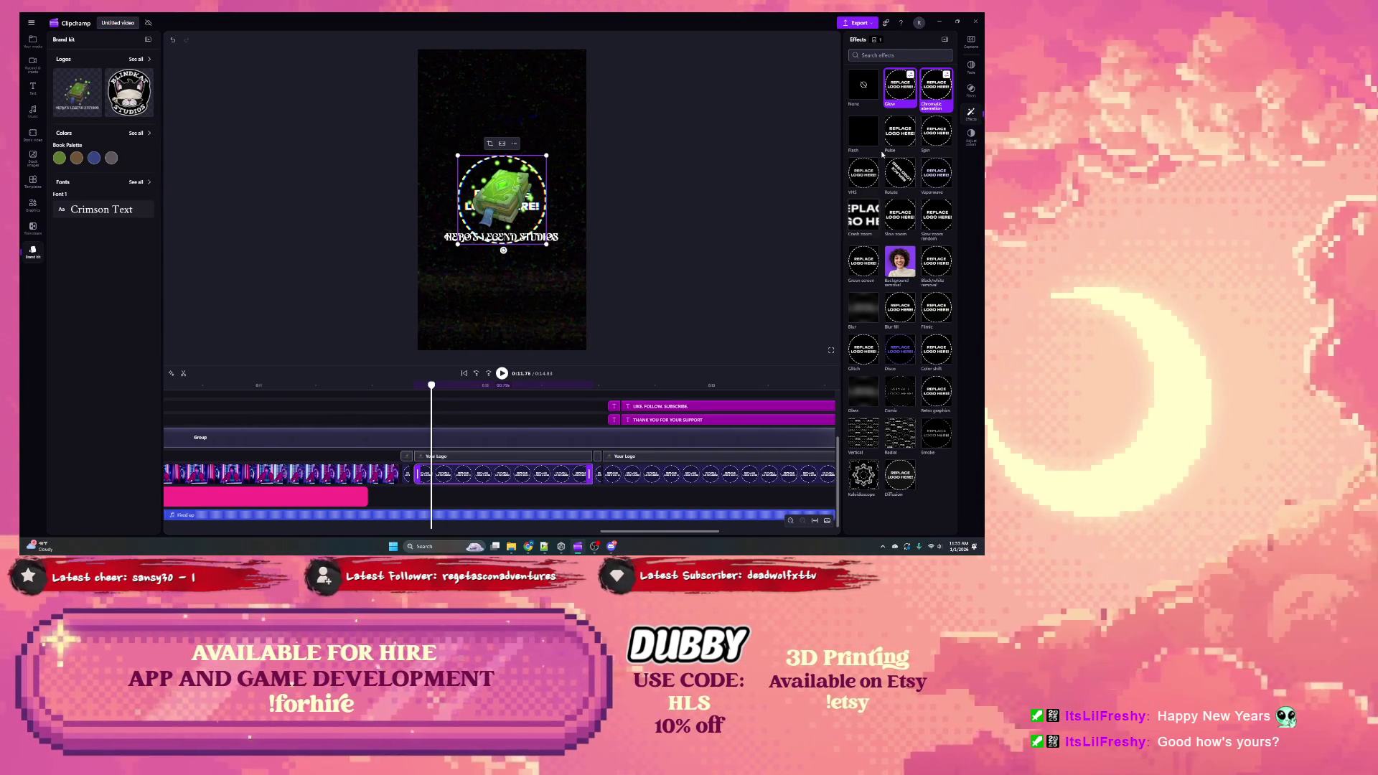
click(453, 461)
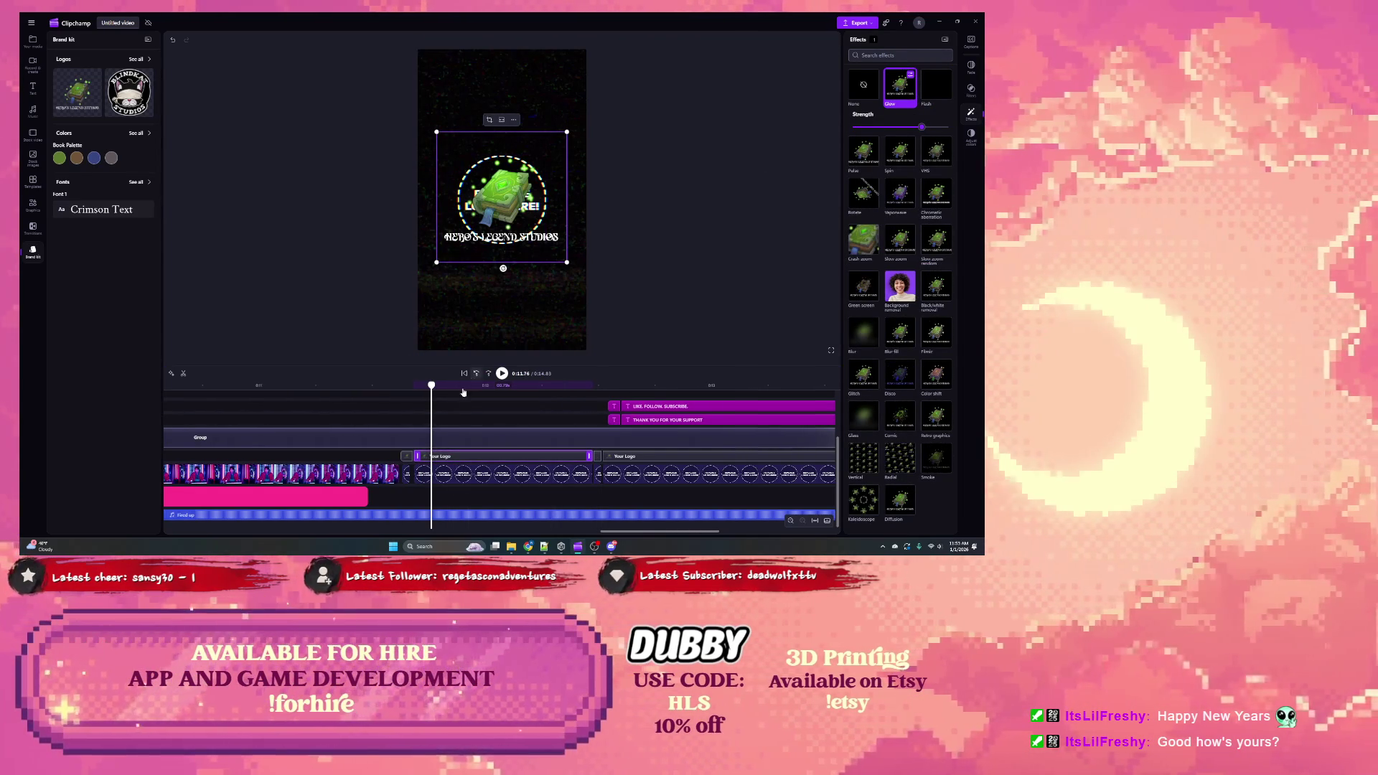
click(597, 456)
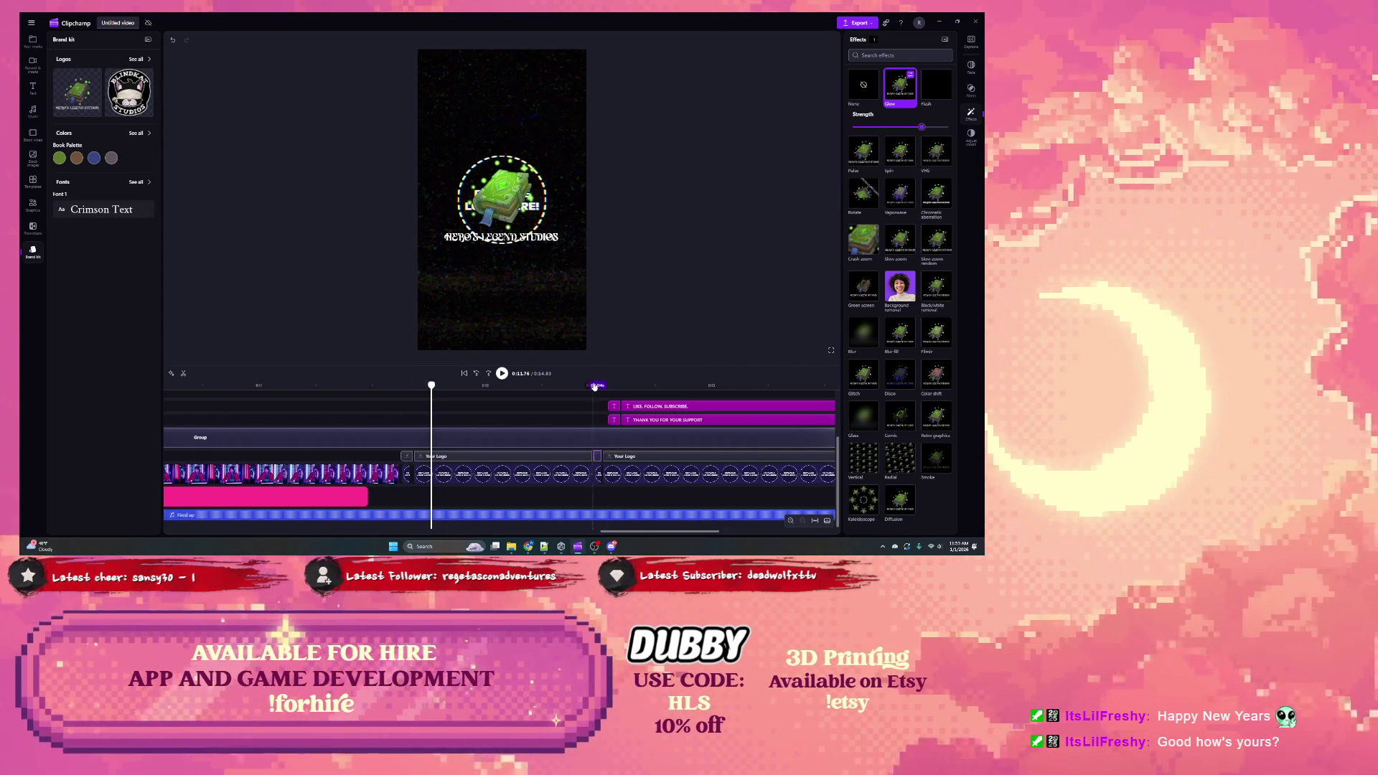
Step: Scrub to 0:12.49, select the other logo clip, and apply Glitch via a 'glit' search
drag(581, 394, 598, 386)
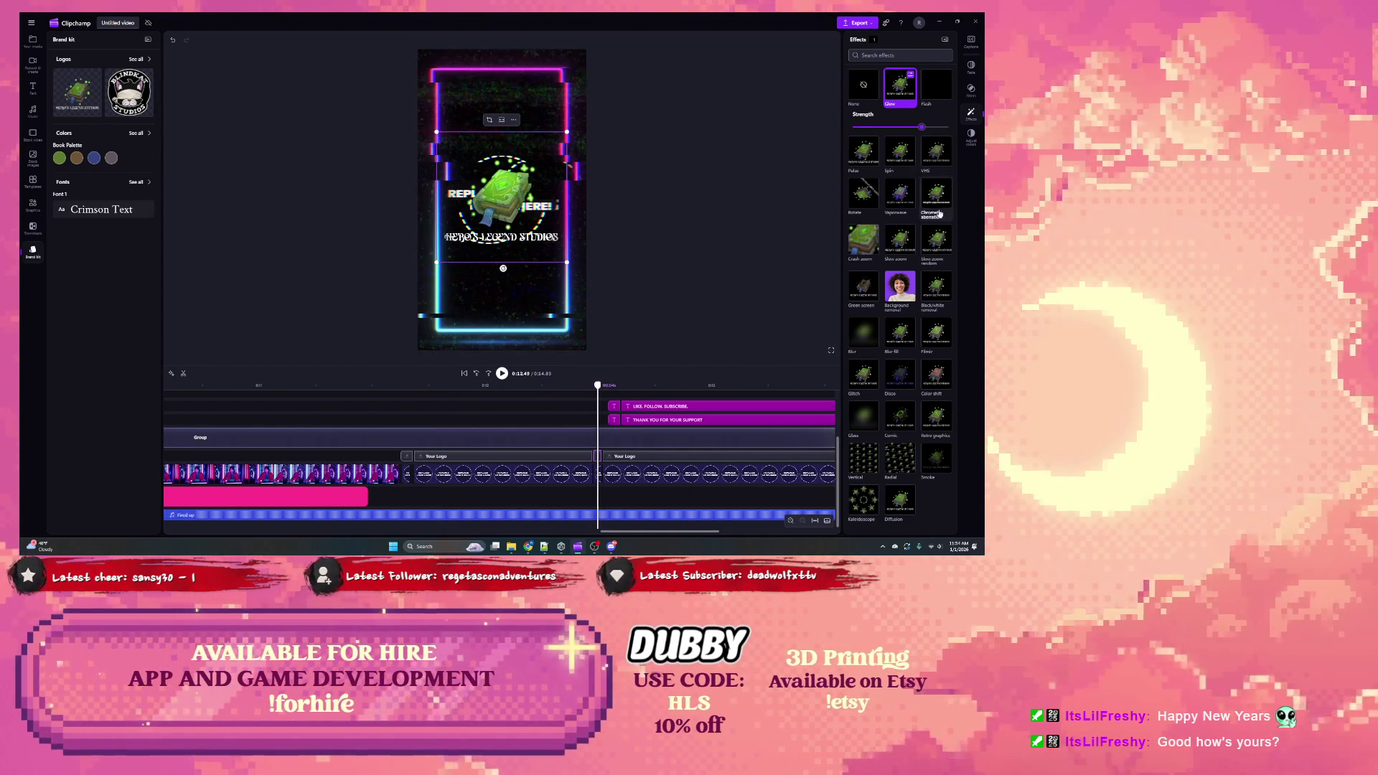
click(596, 477)
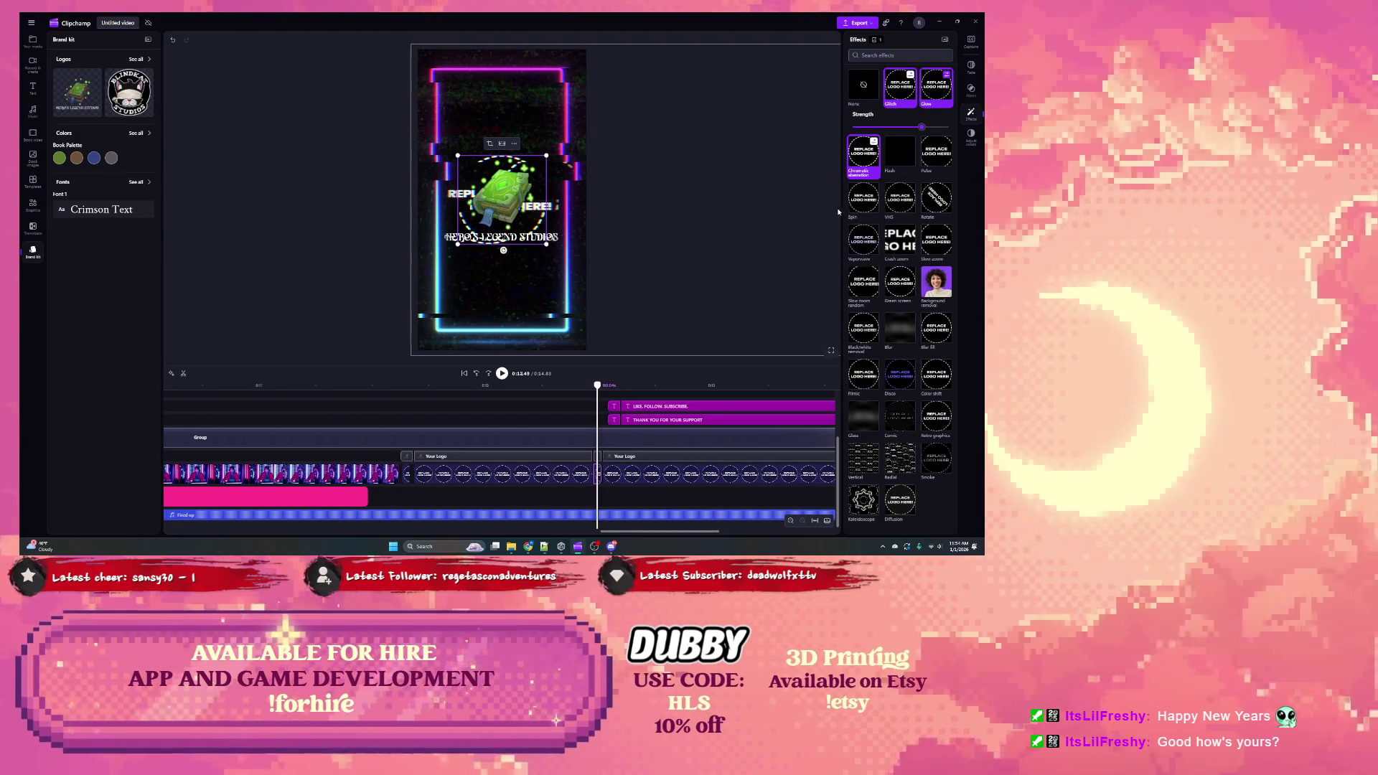
click(598, 458)
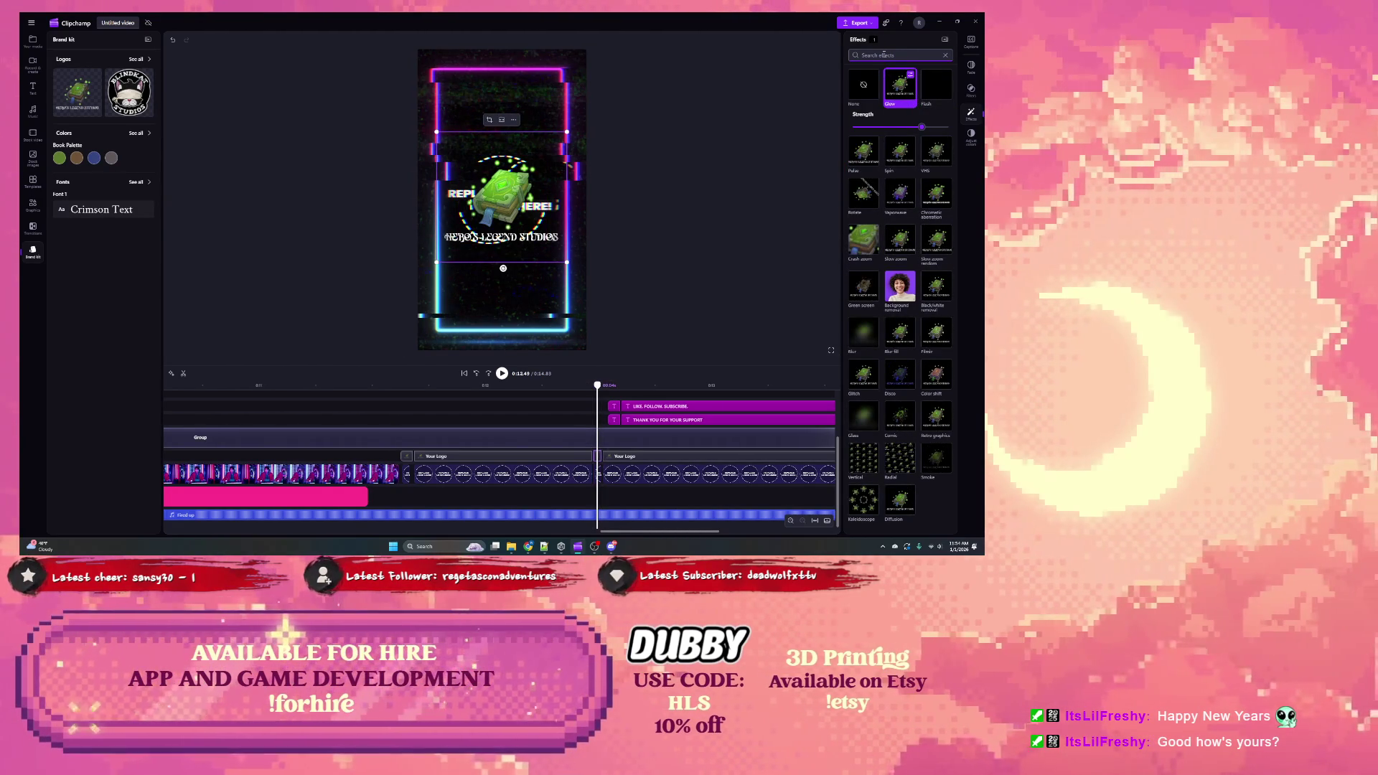
text(glit)
click(870, 92)
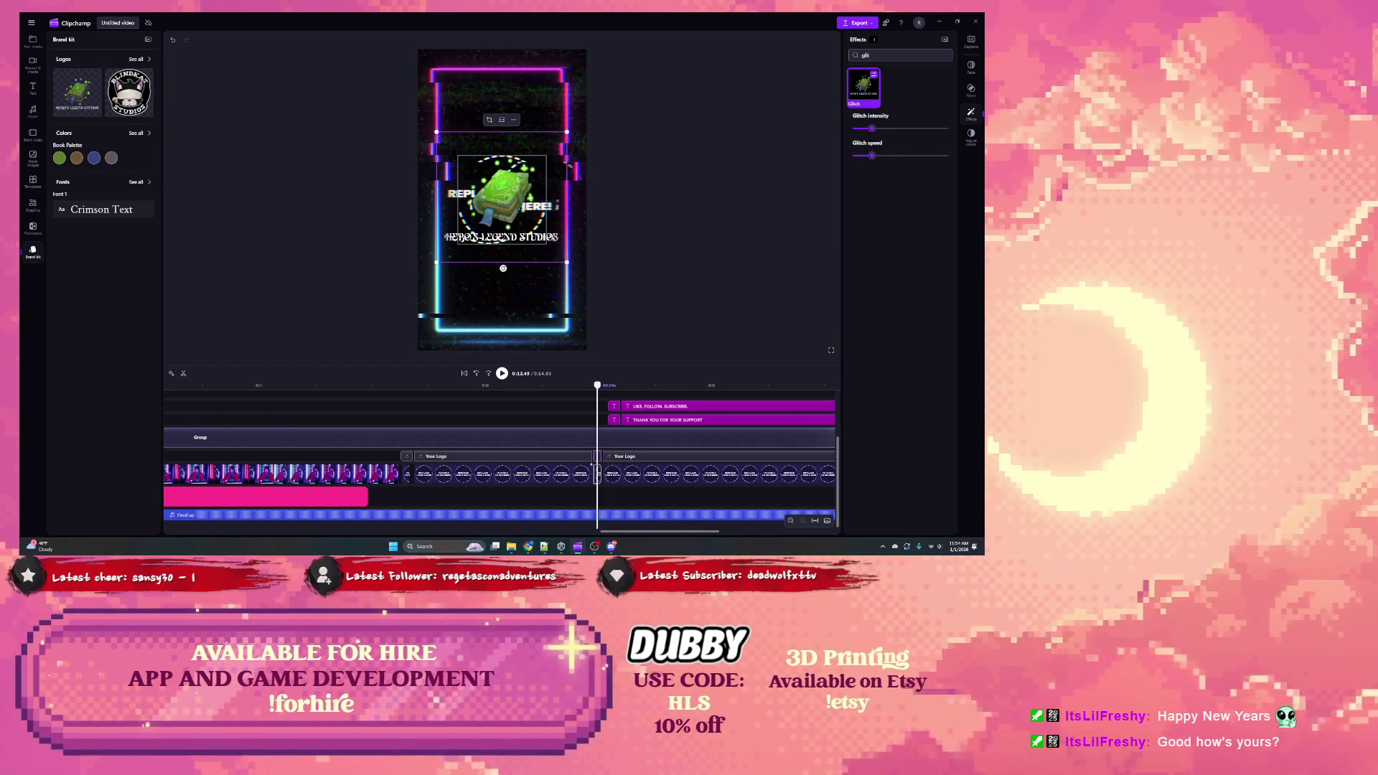
Step: Select the second Your Logo clip and play the preview from 0:11.59
click(598, 475)
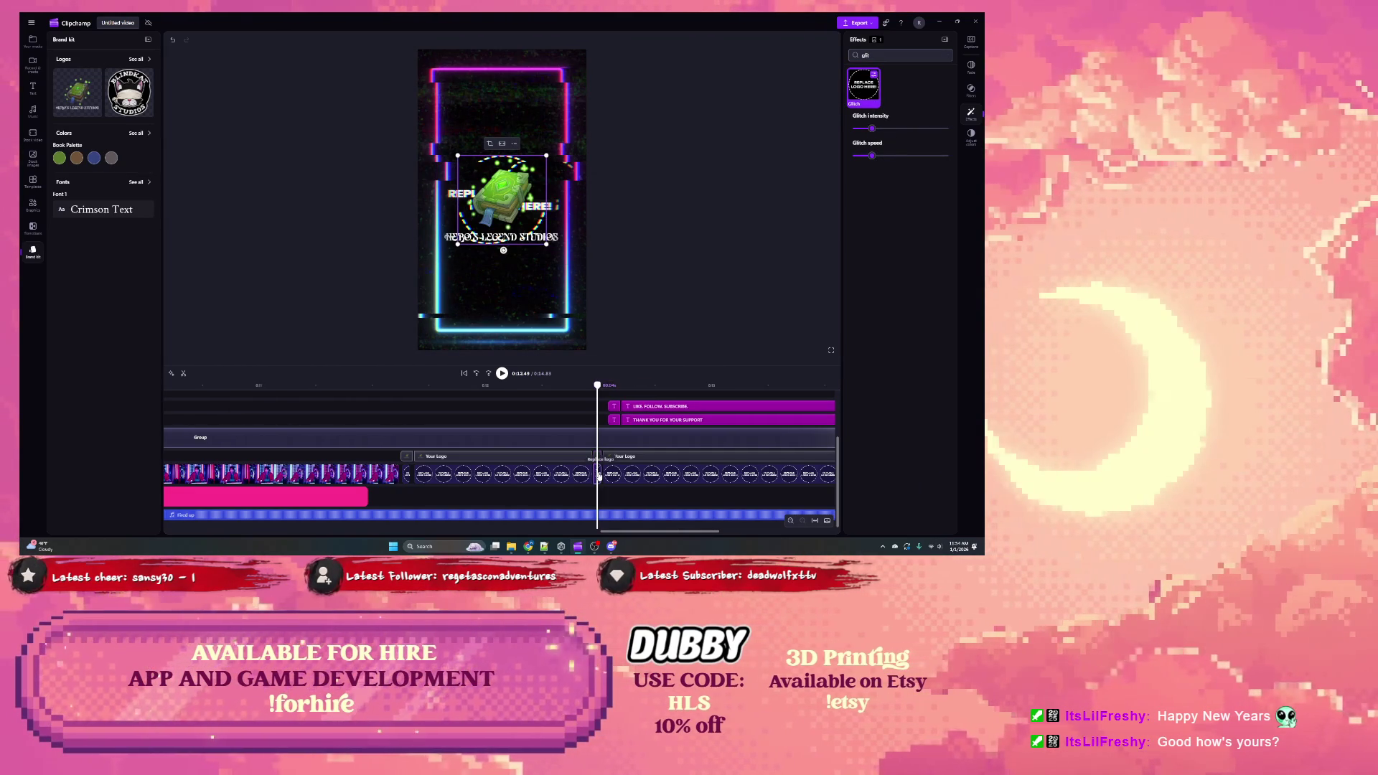
click(622, 459)
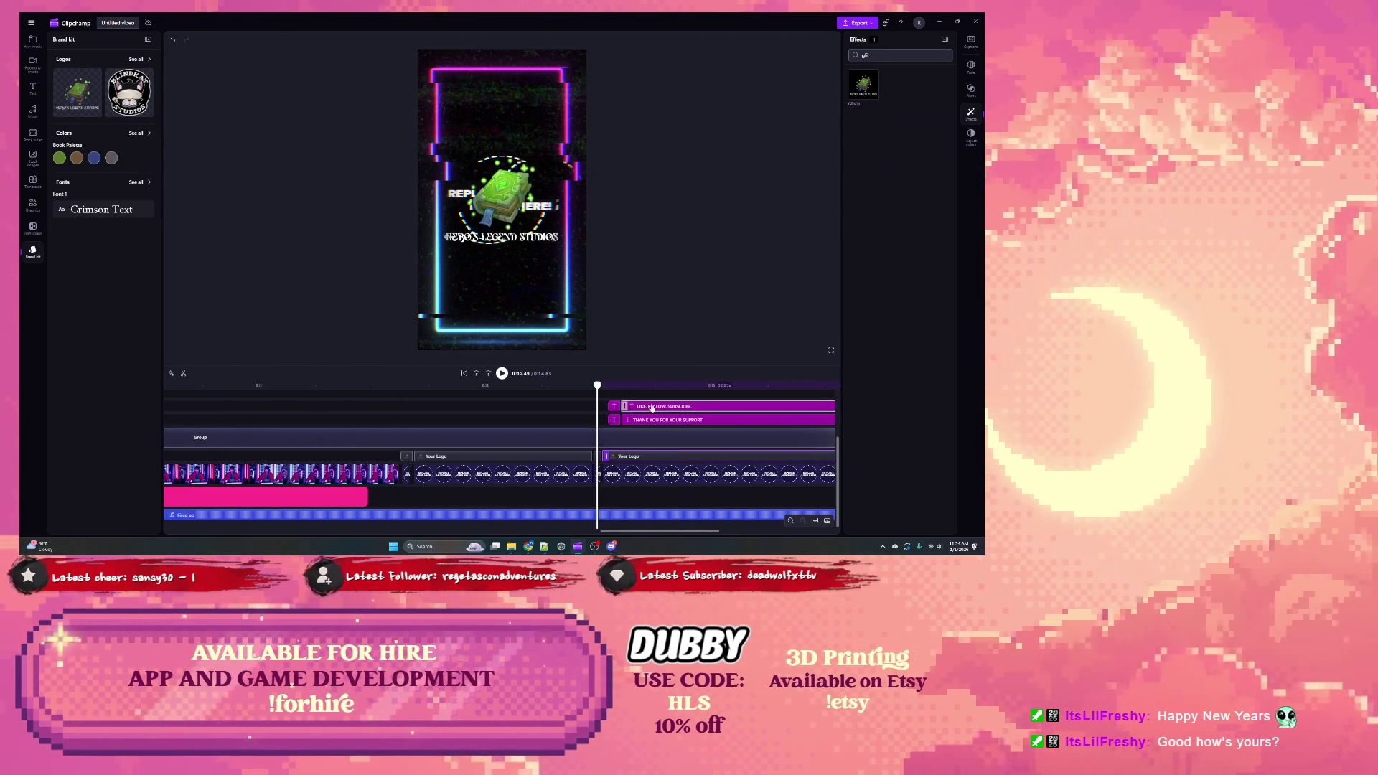
drag(598, 386, 394, 385)
click(500, 379)
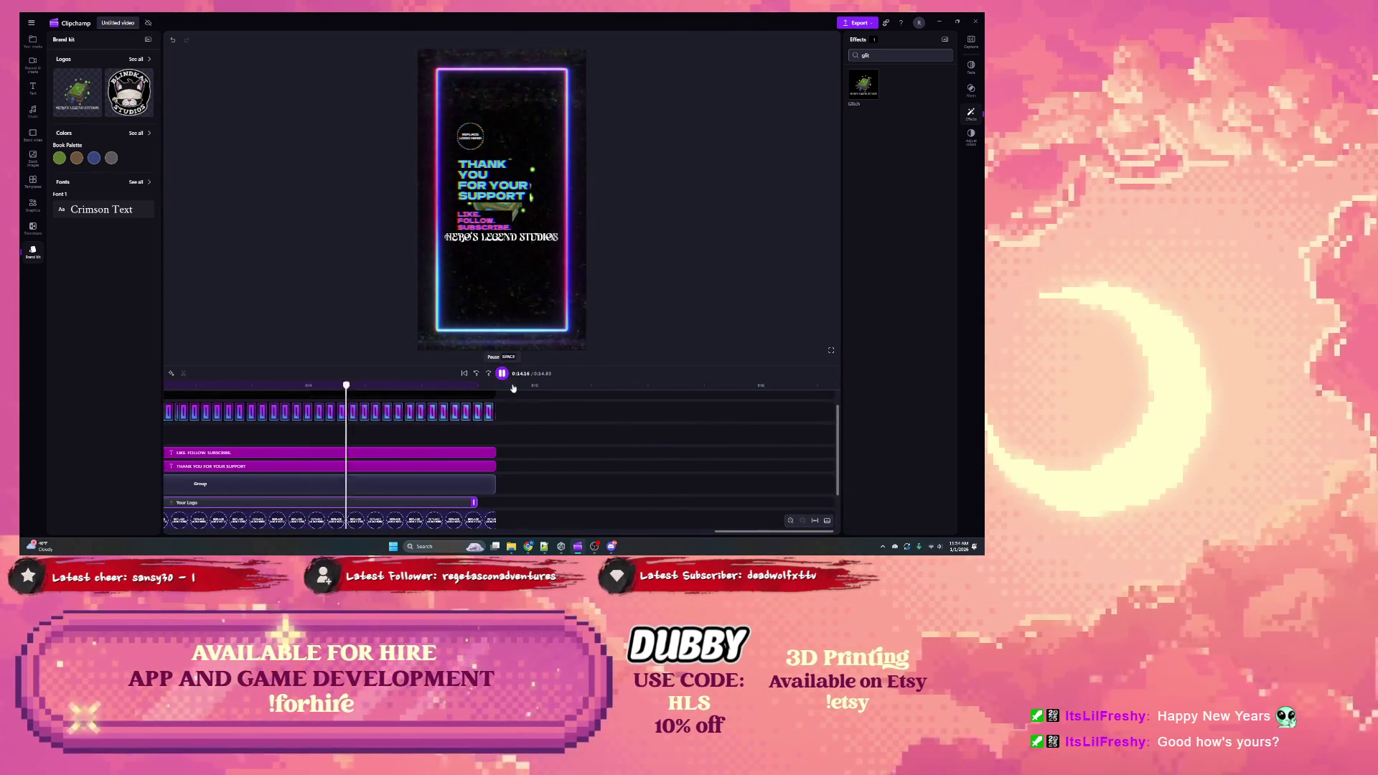
Step: Delete the extra logo clip at the end of the lower track and remove its gap
key(space)
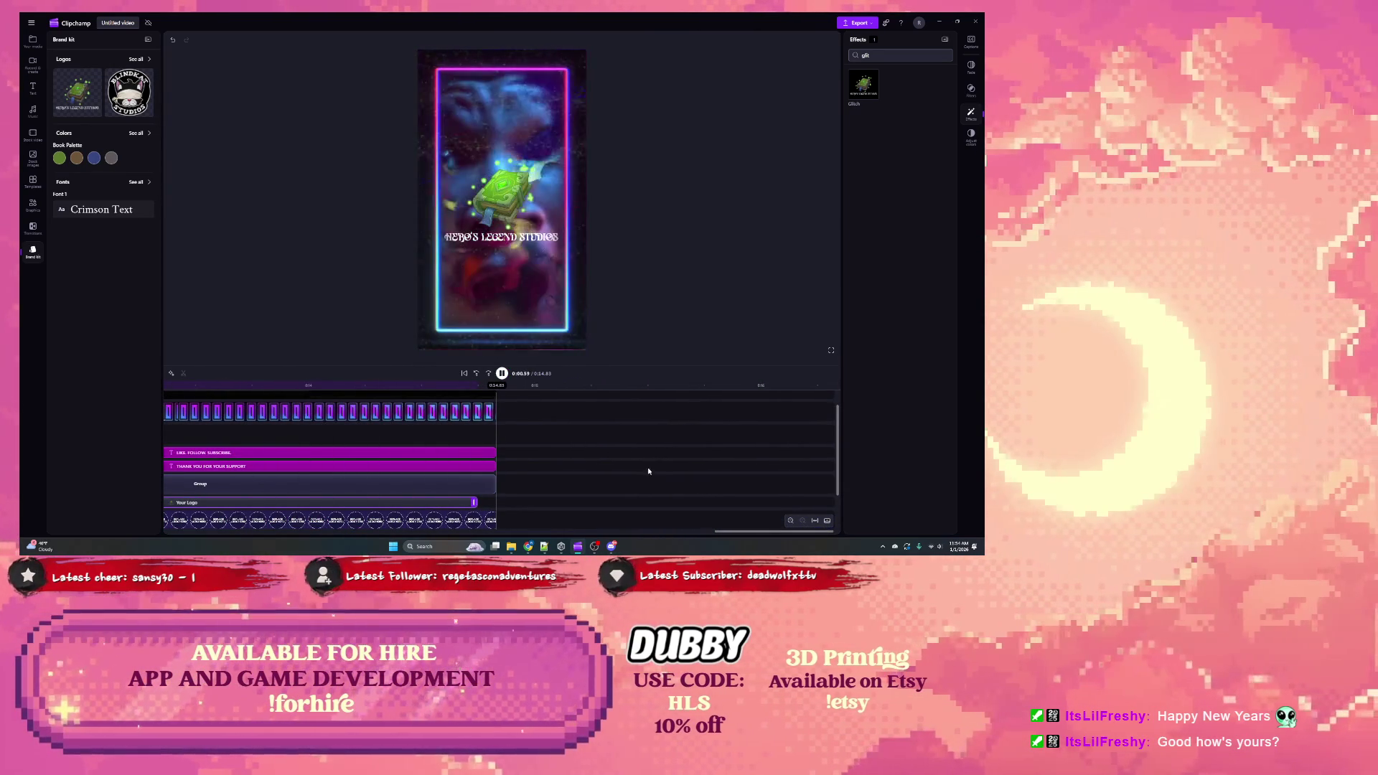
scroll(578, 493, down, 1)
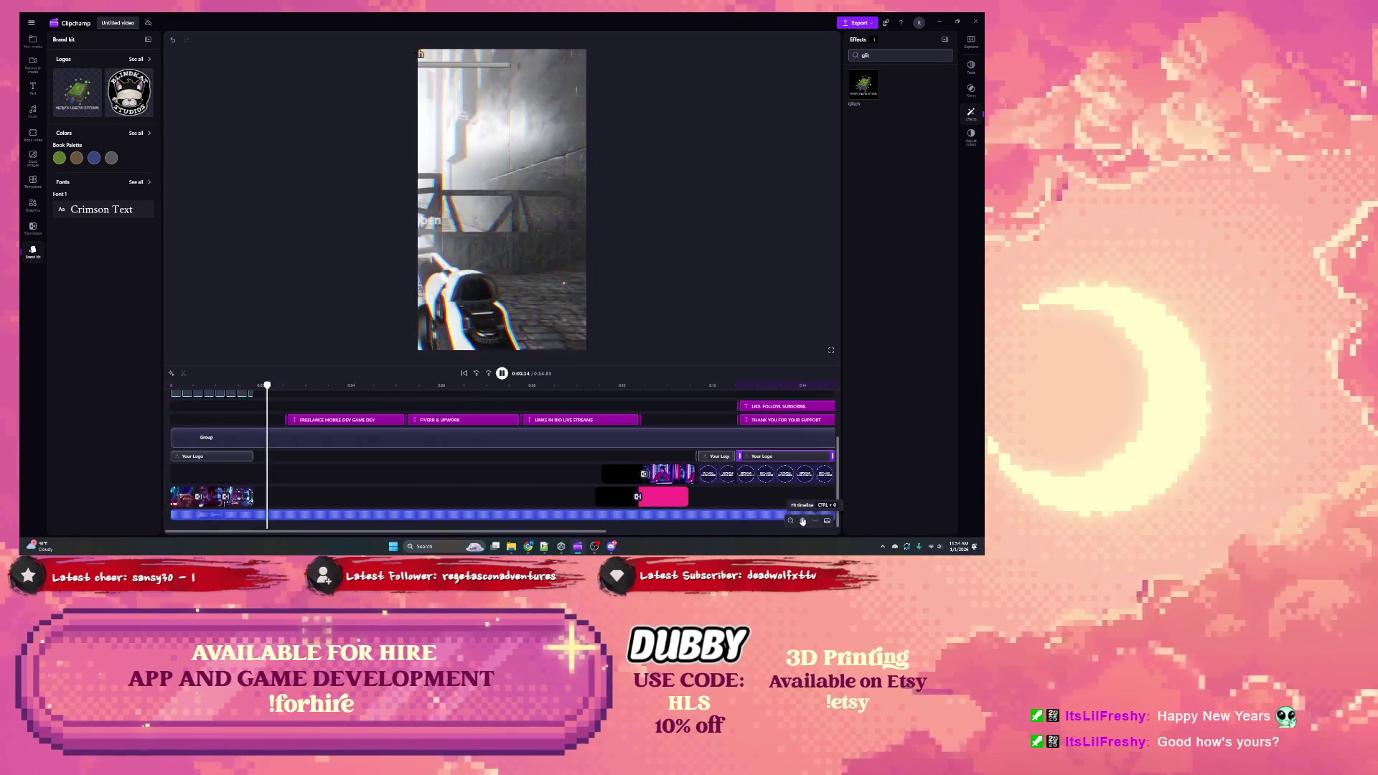
scroll(625, 481, down, 1)
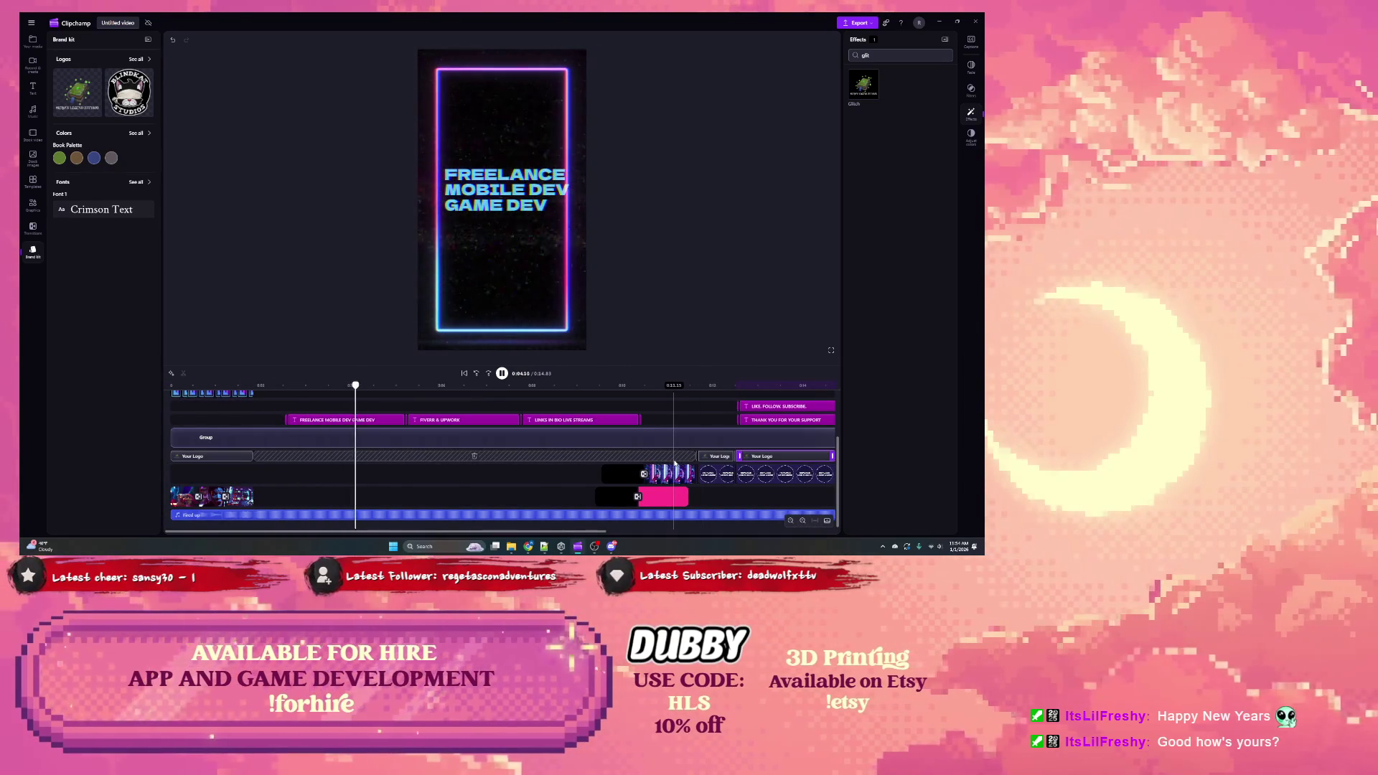
key(Delete)
click(716, 473)
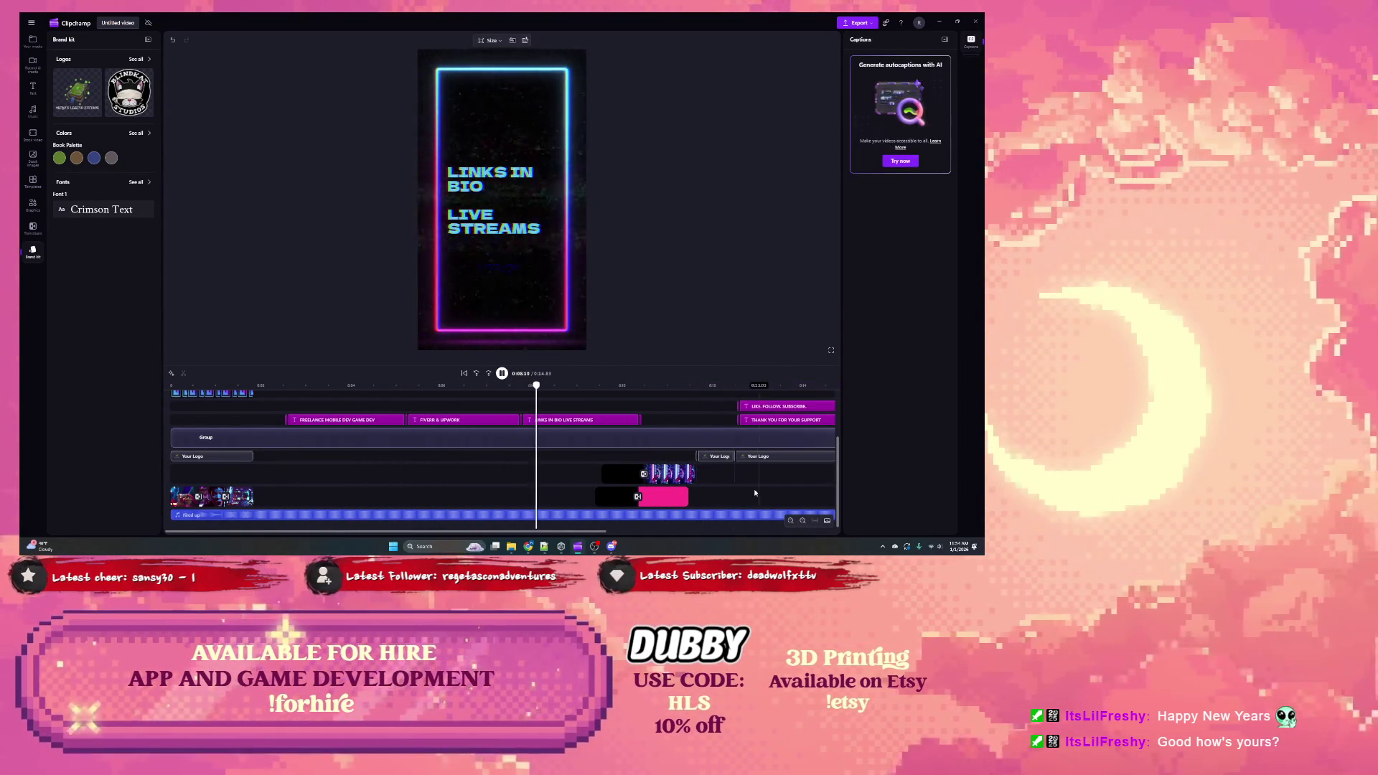
drag(599, 533, 669, 533)
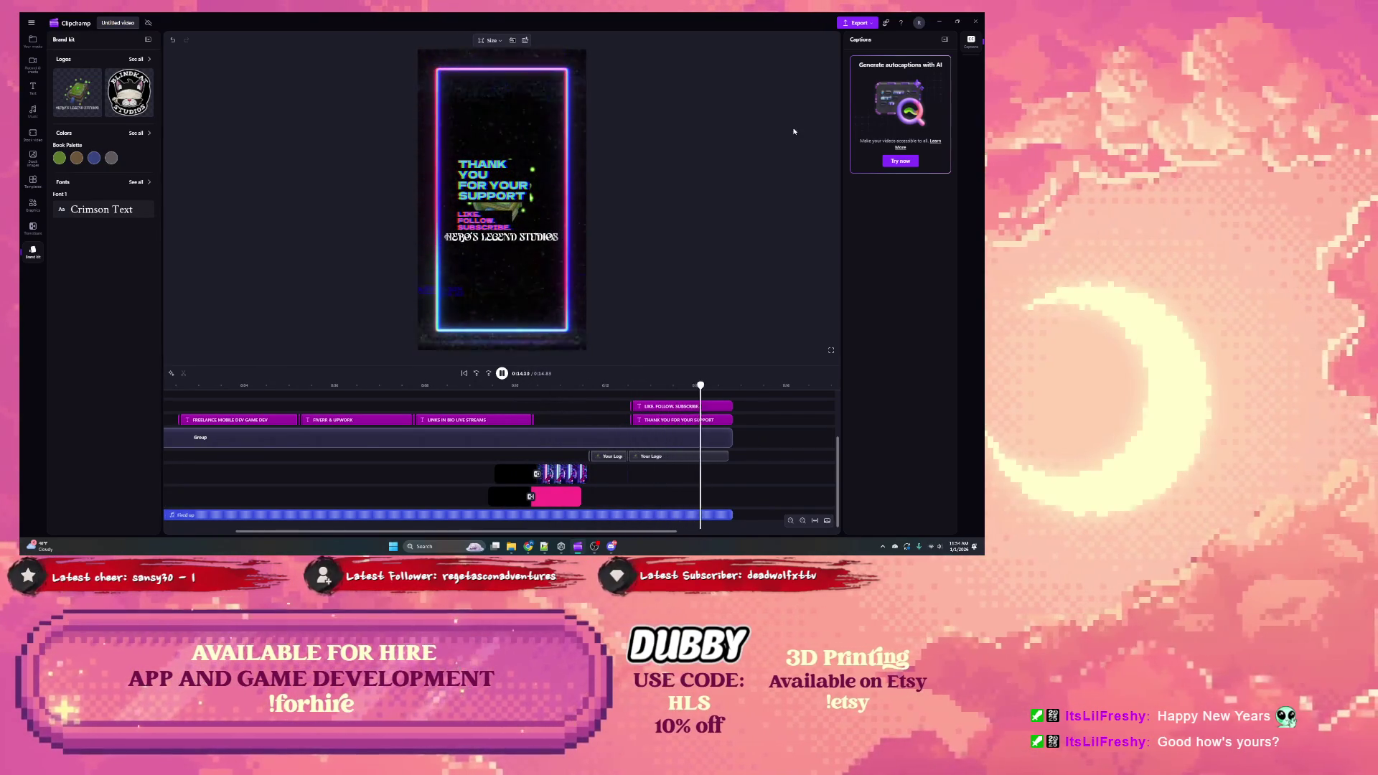
Step: Zoom into the ending and replay it from 0:10.33, stopping near 0:11.65
click(802, 520)
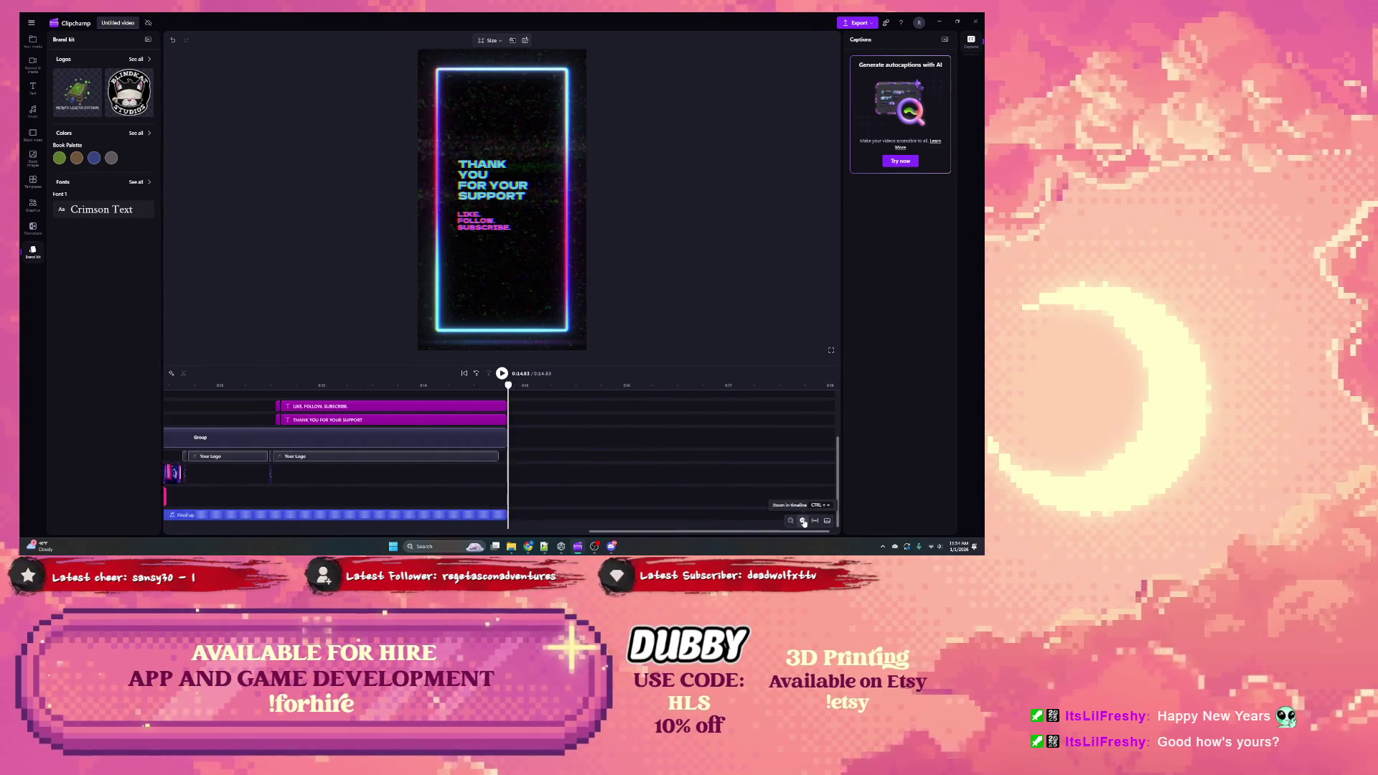
scroll(546, 488, left, 5)
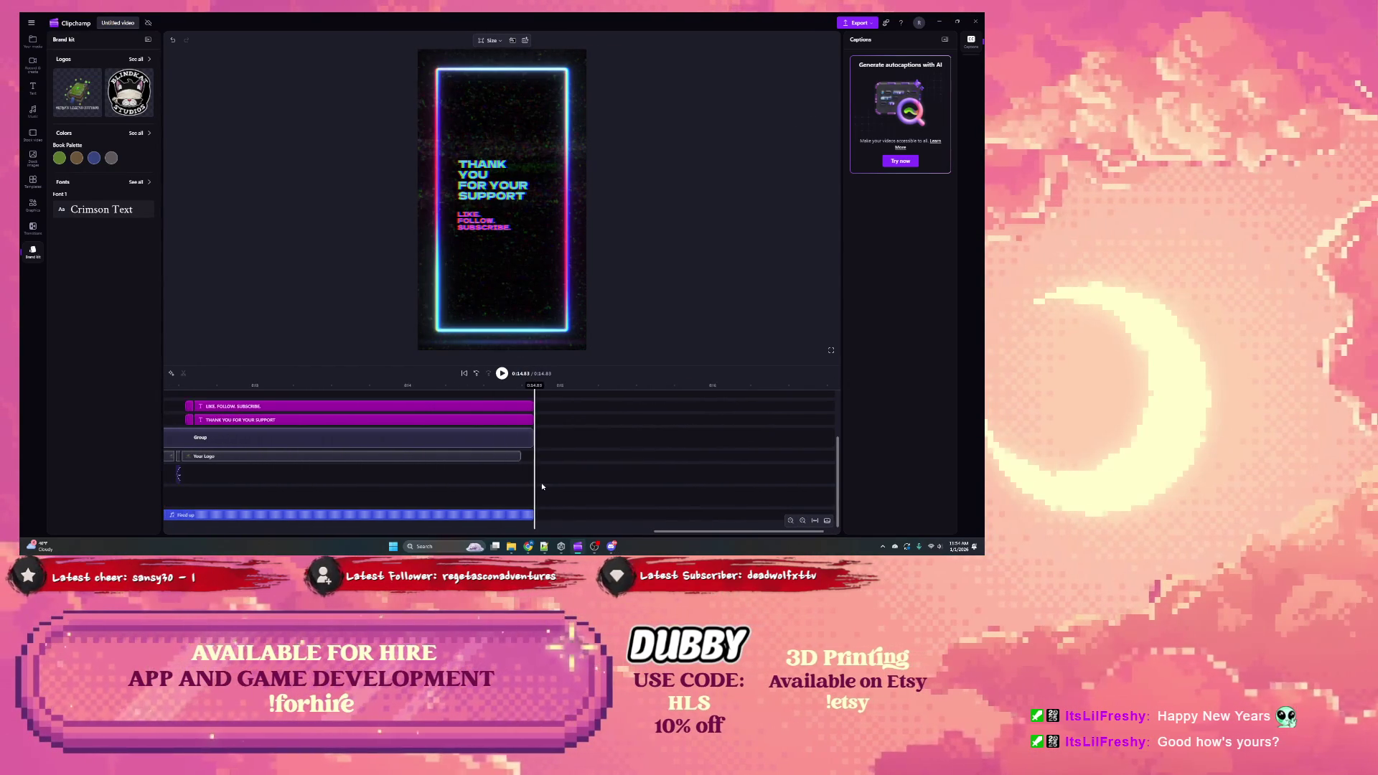
scroll(540, 483, left, 3)
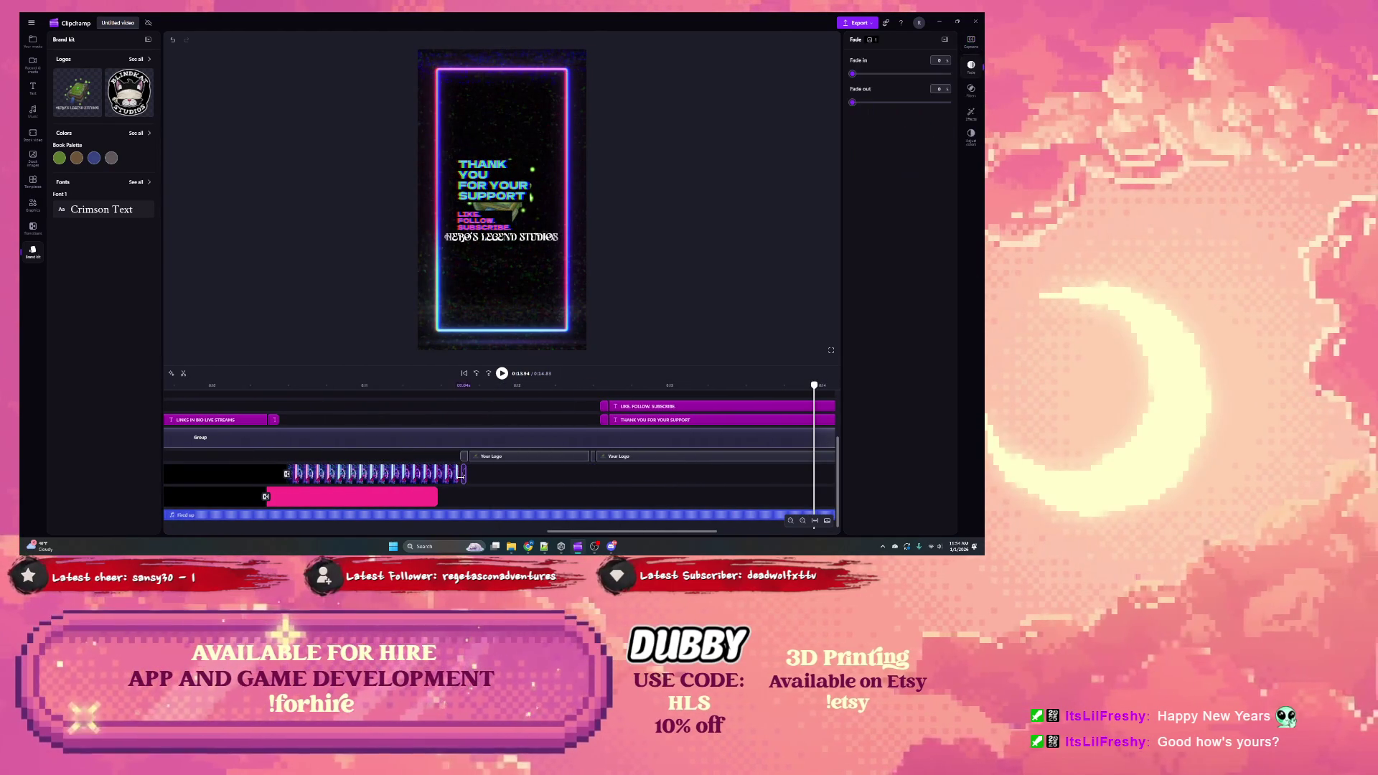
click(442, 387)
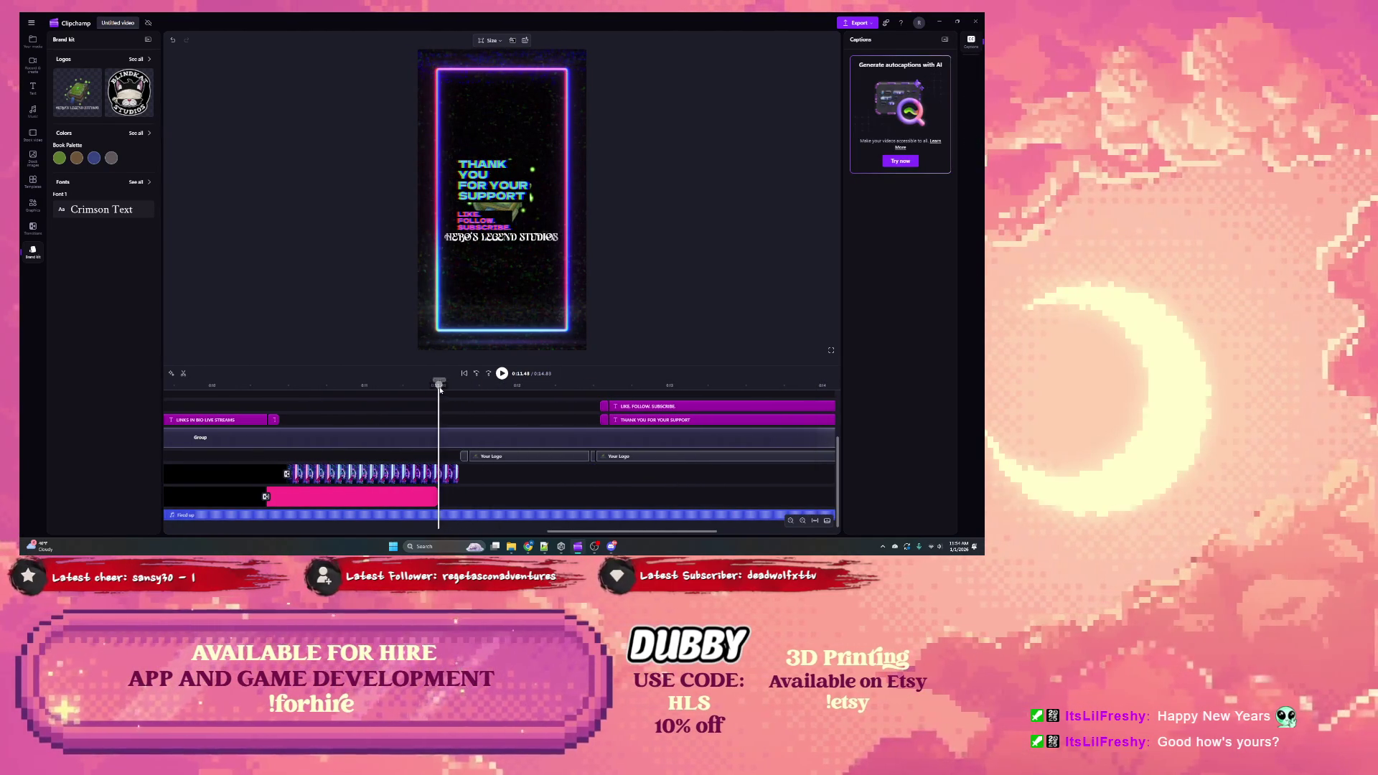
click(262, 388)
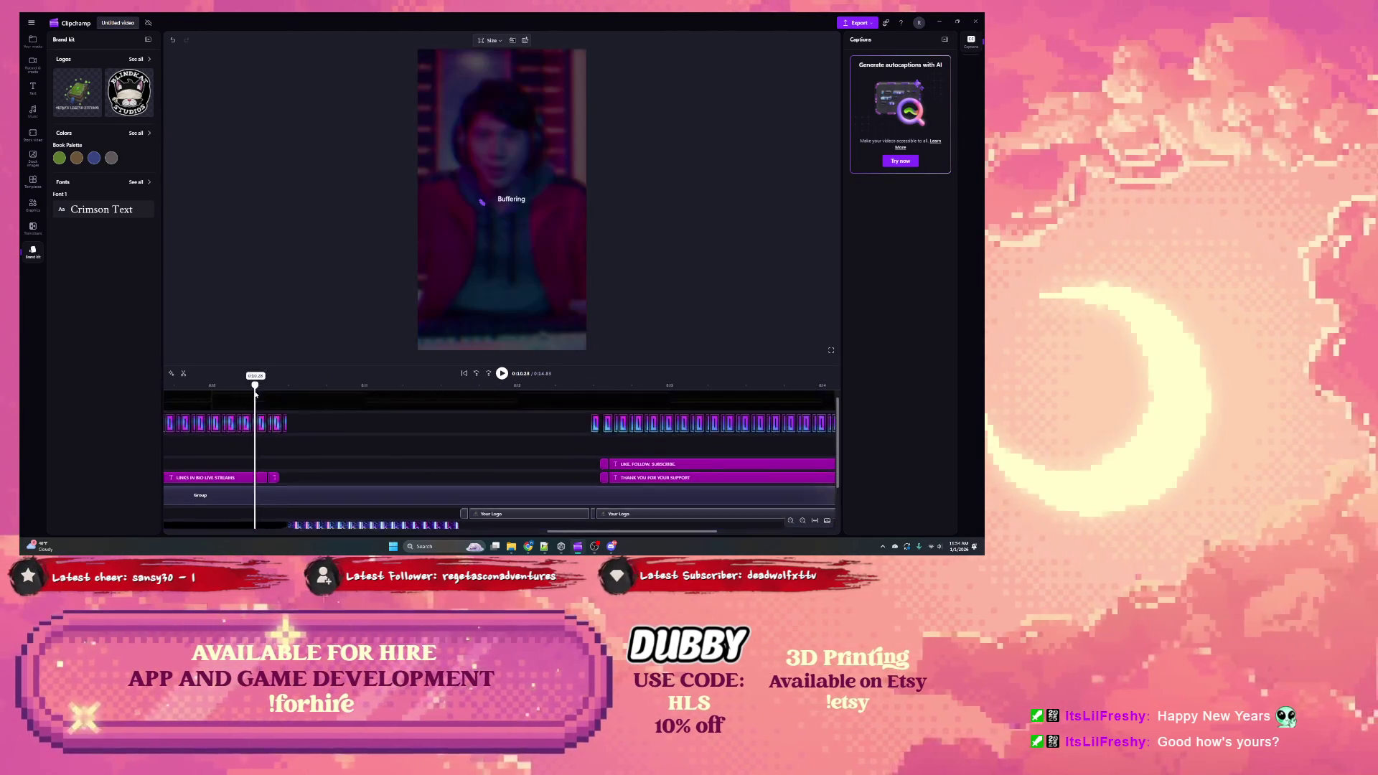
key(space)
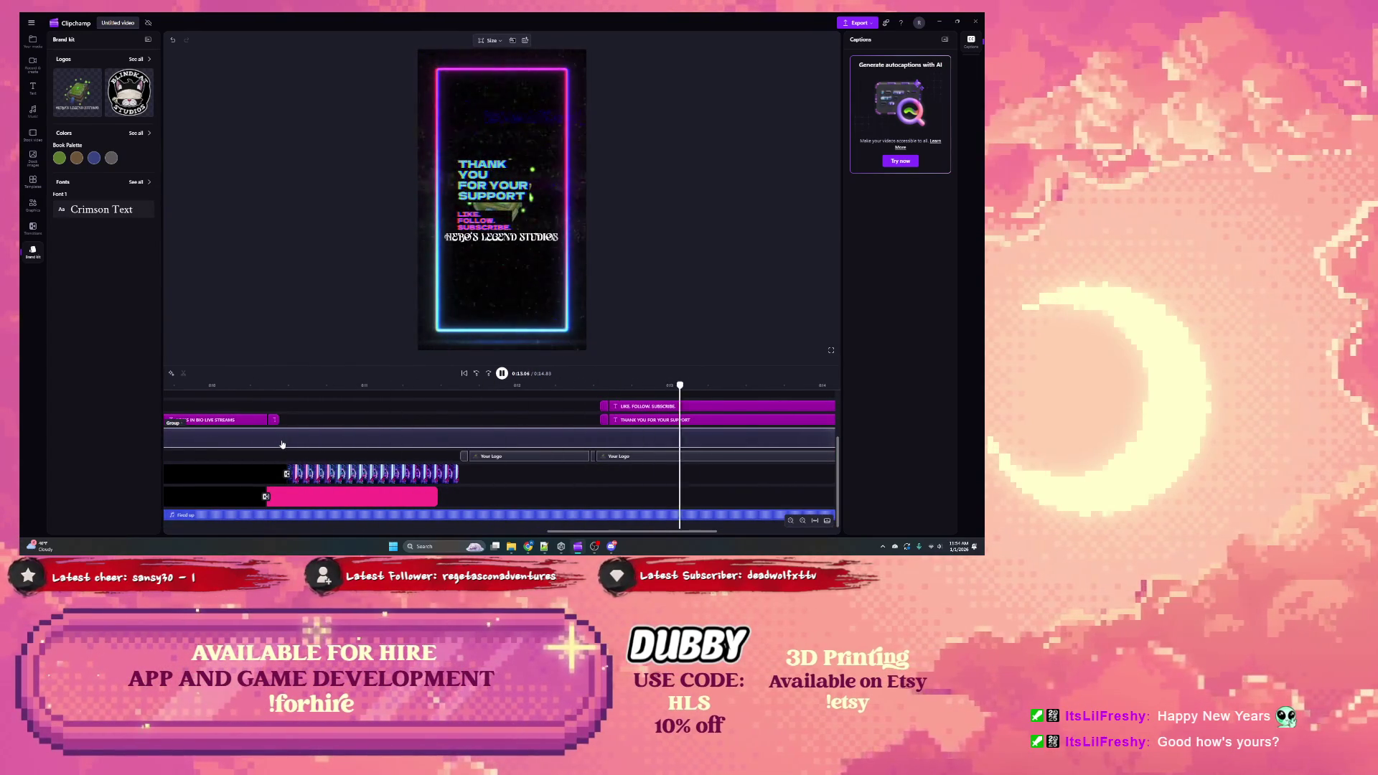
key(space)
drag(447, 388, 465, 386)
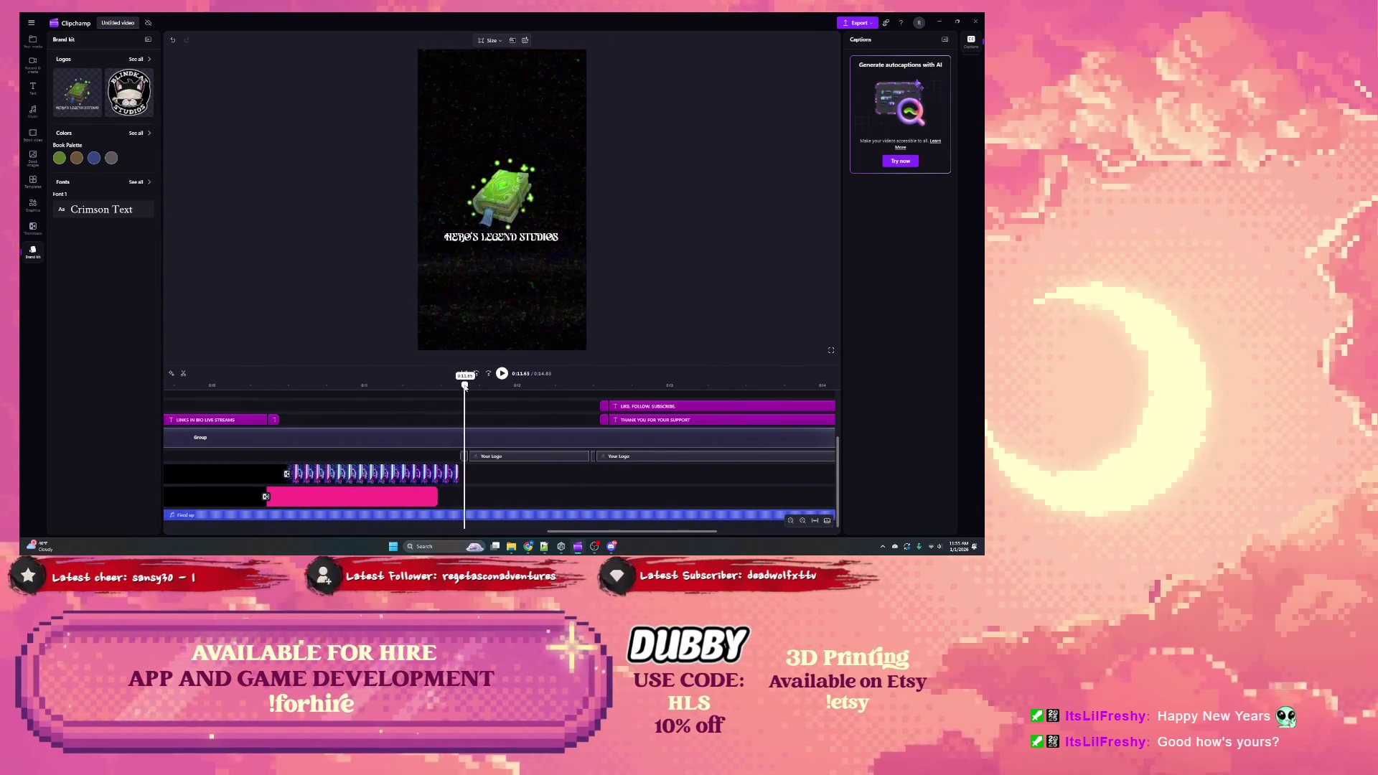
click(465, 458)
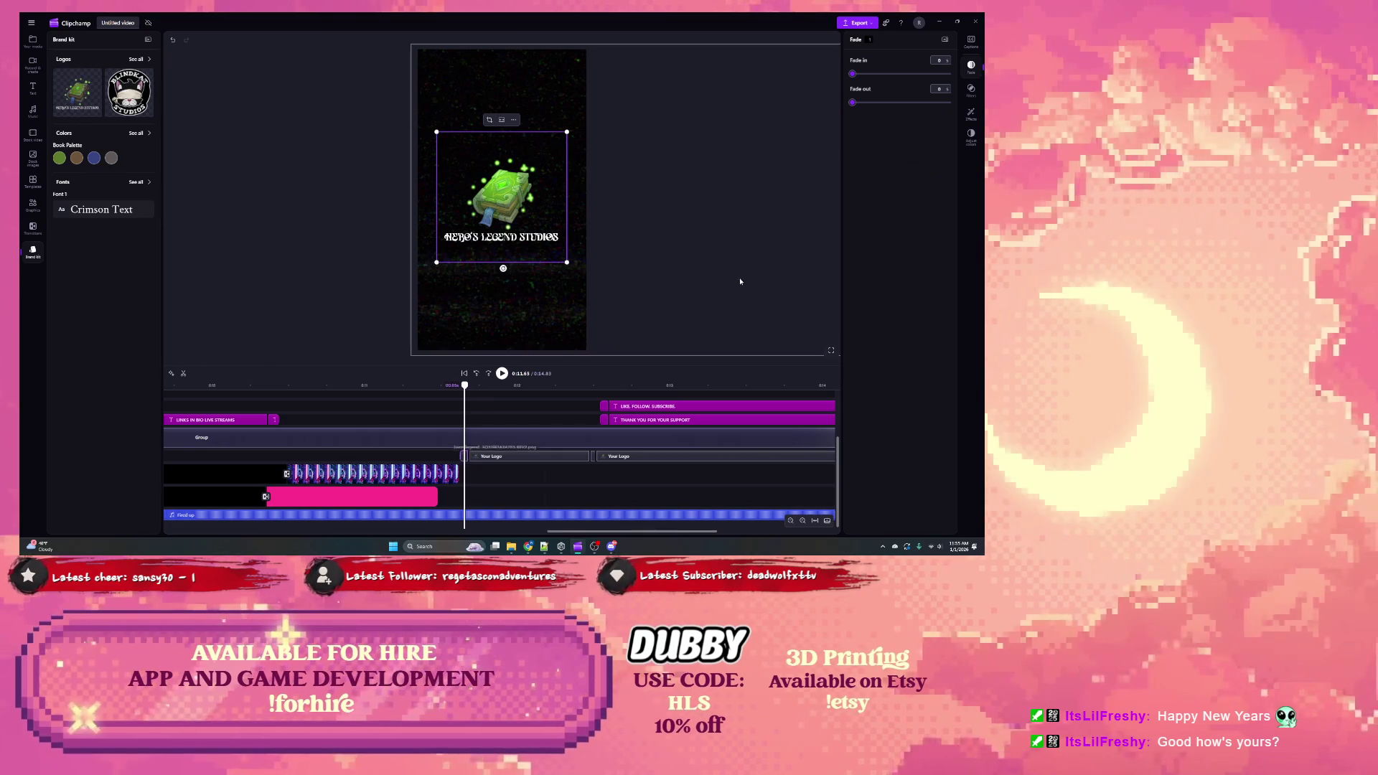
click(975, 111)
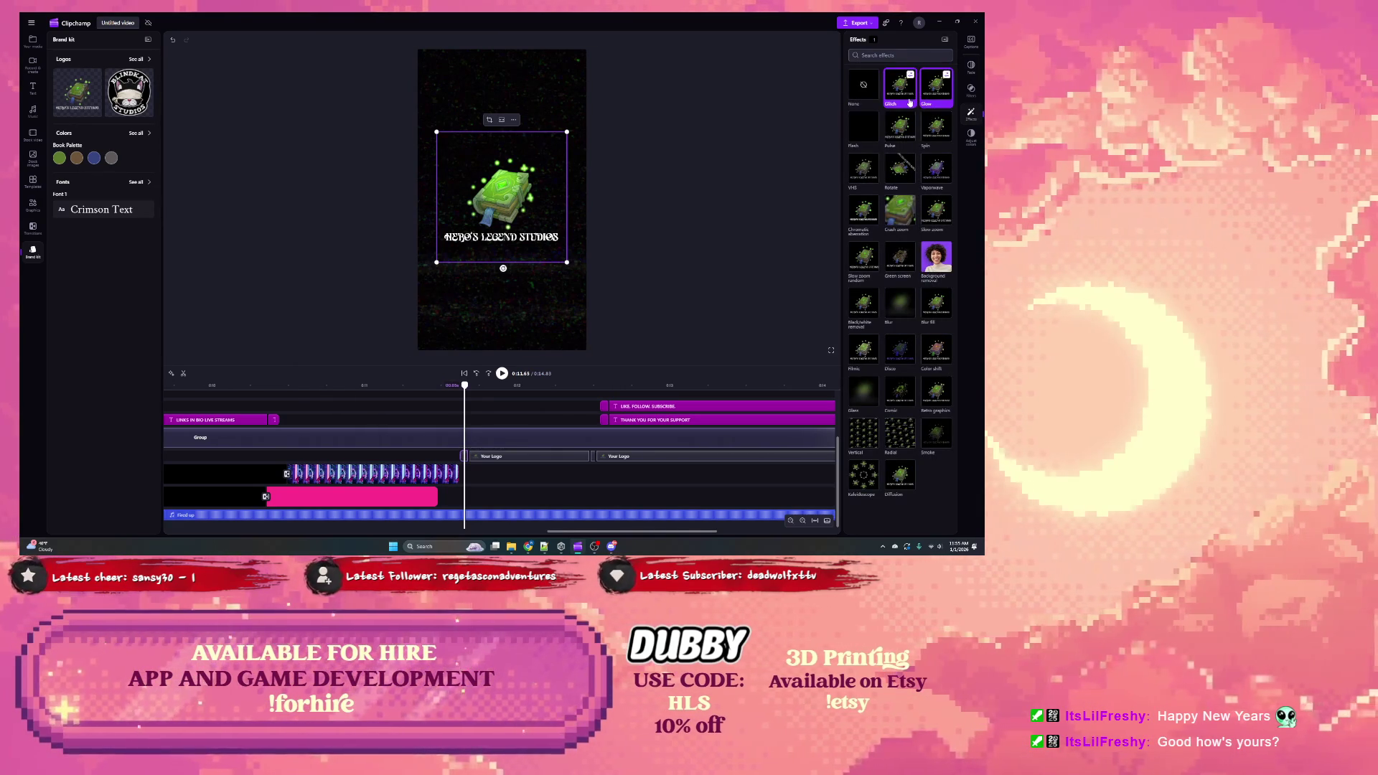
click(907, 102)
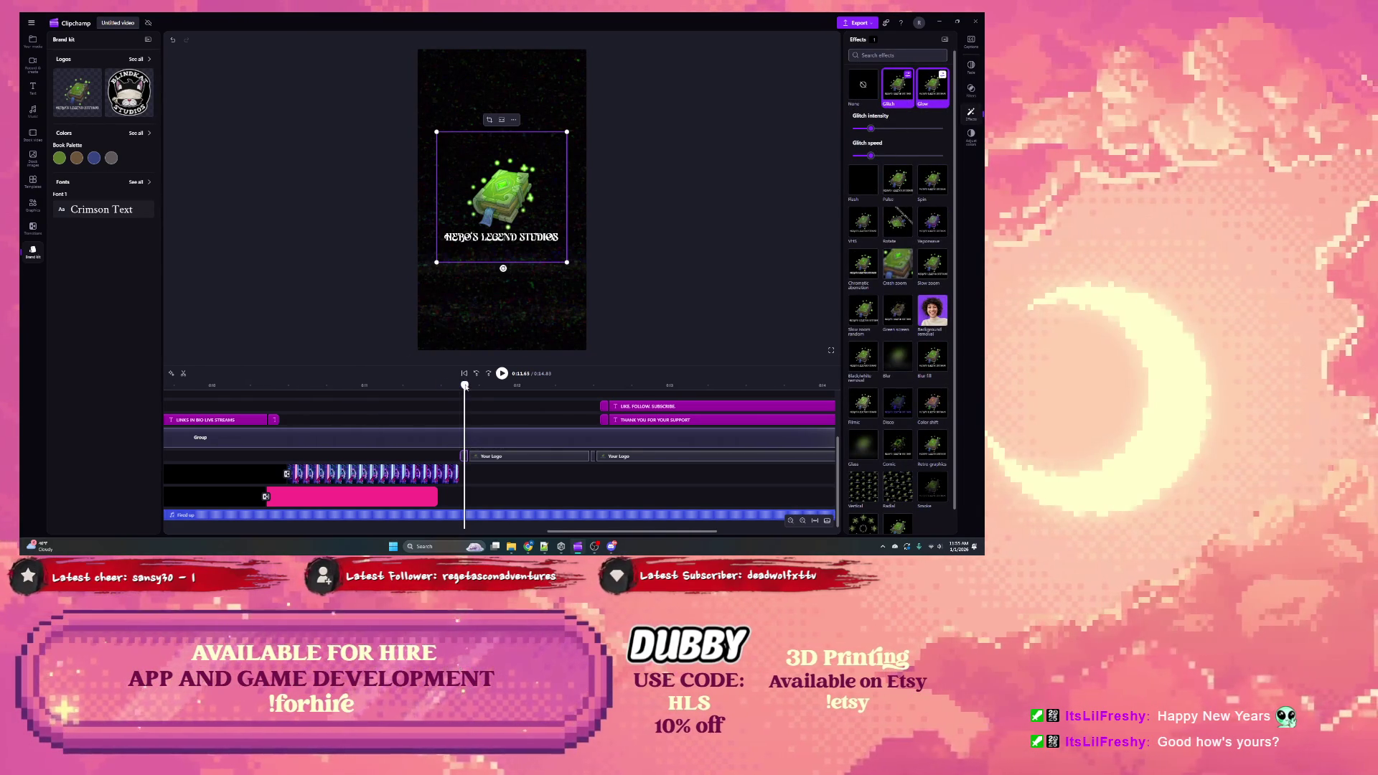
click(407, 388)
key(space)
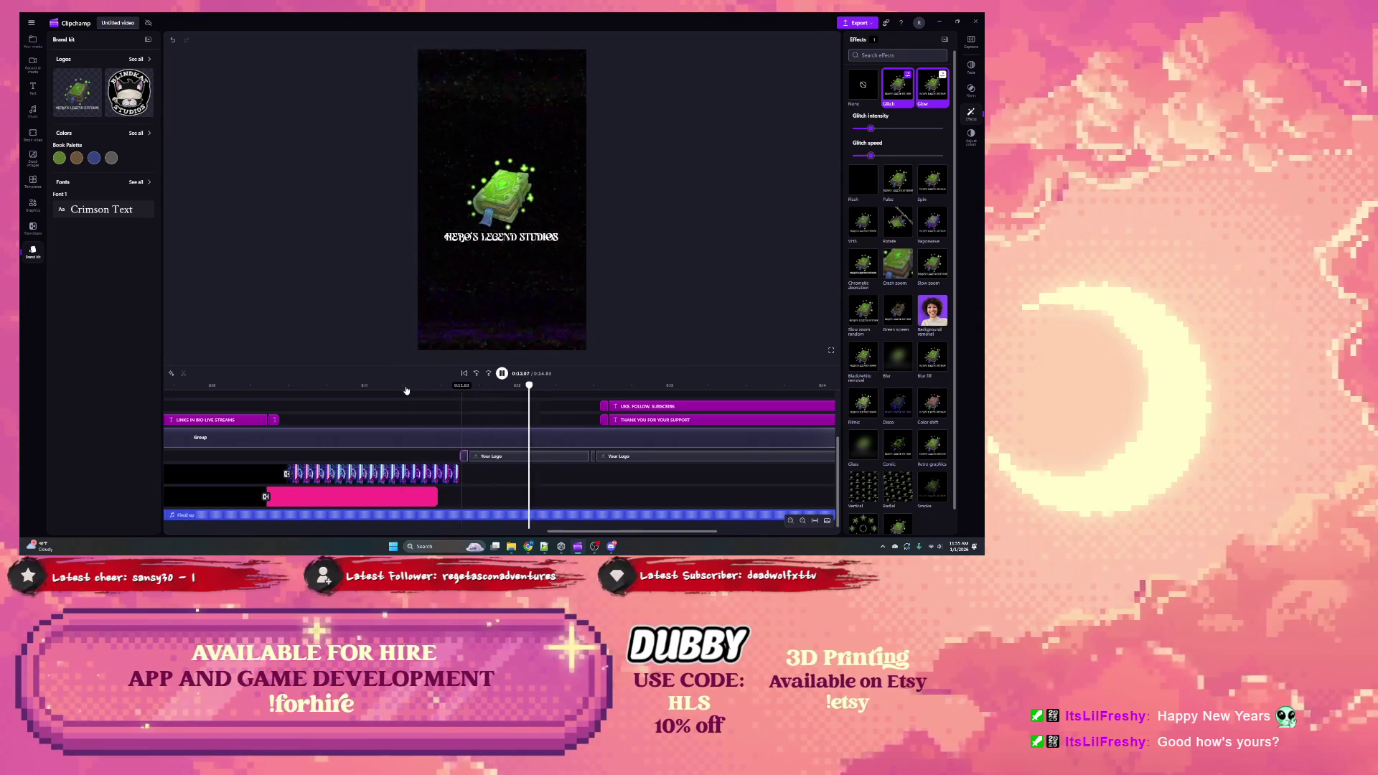
key(space)
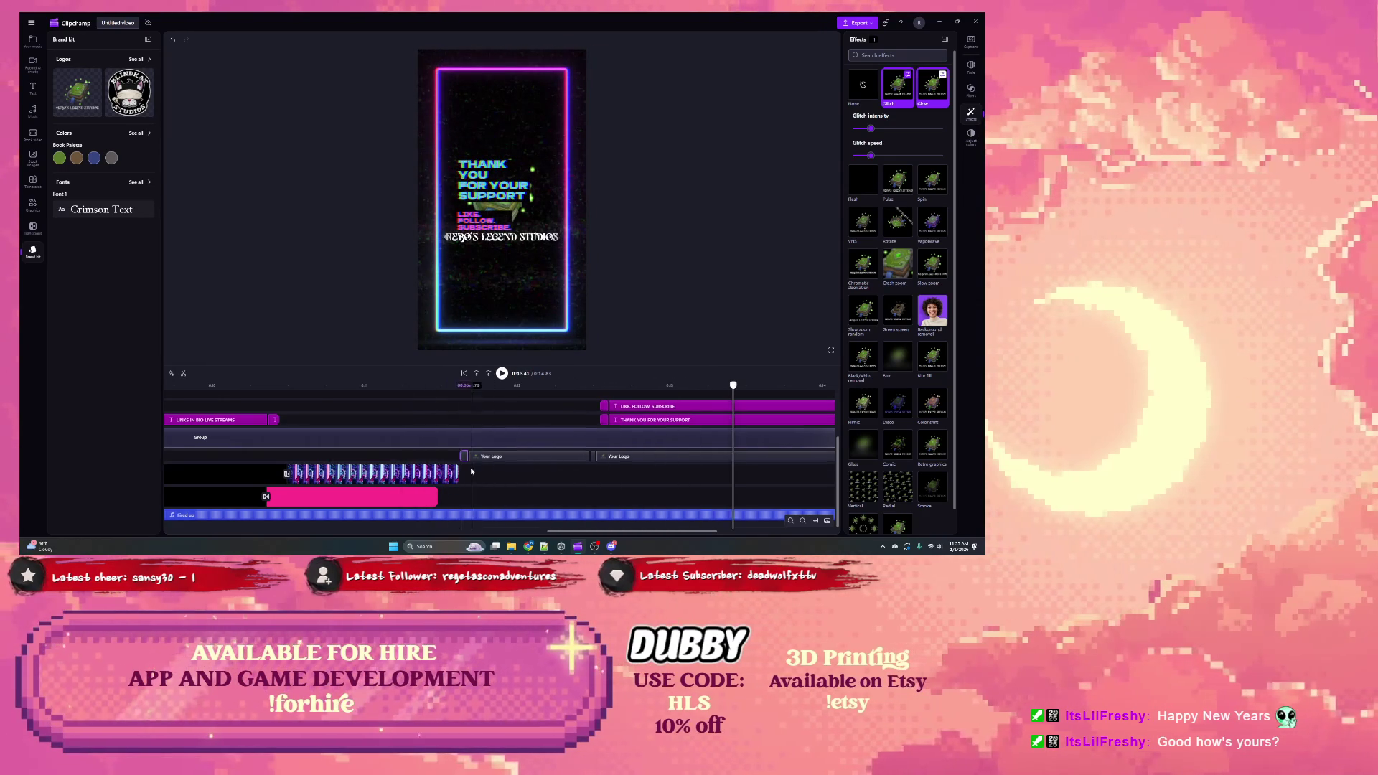
scroll(473, 472, up, 3)
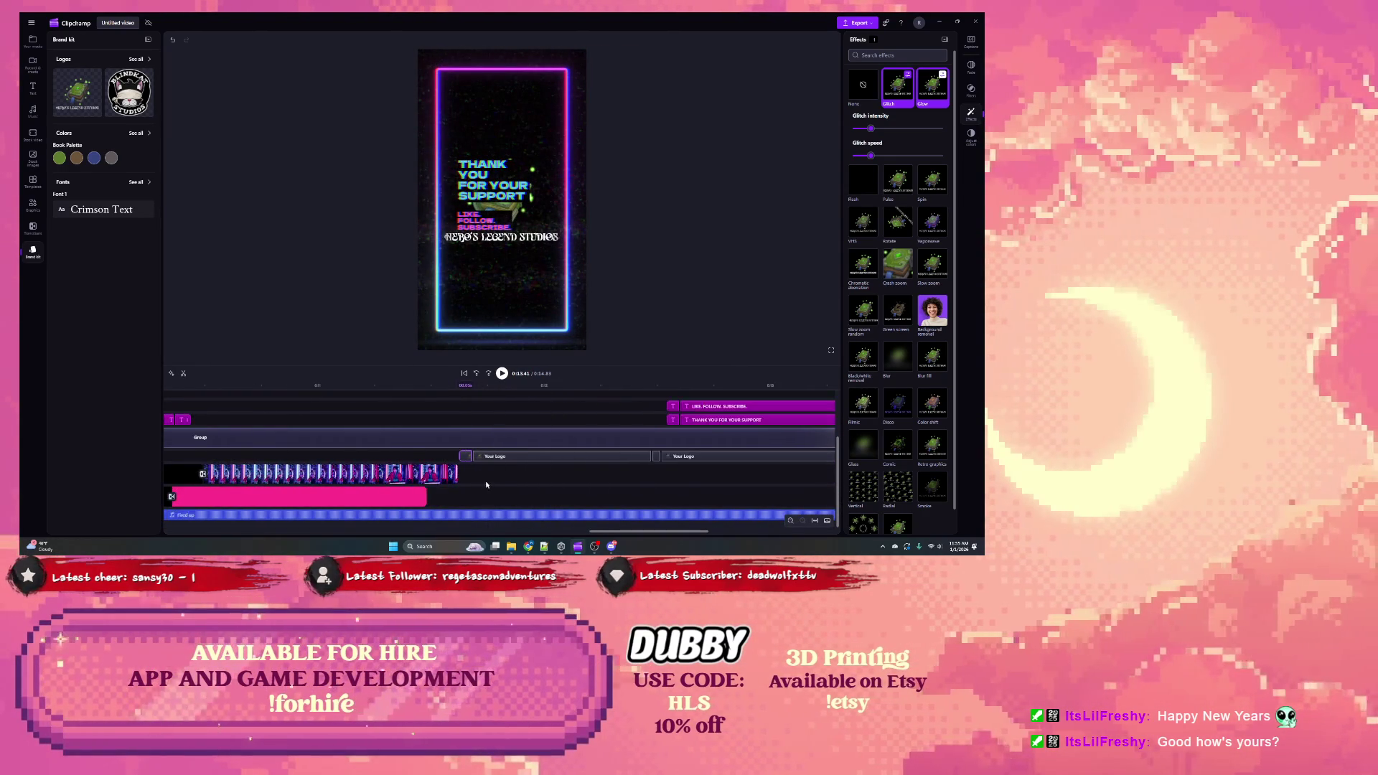
scroll(466, 460, up, 2)
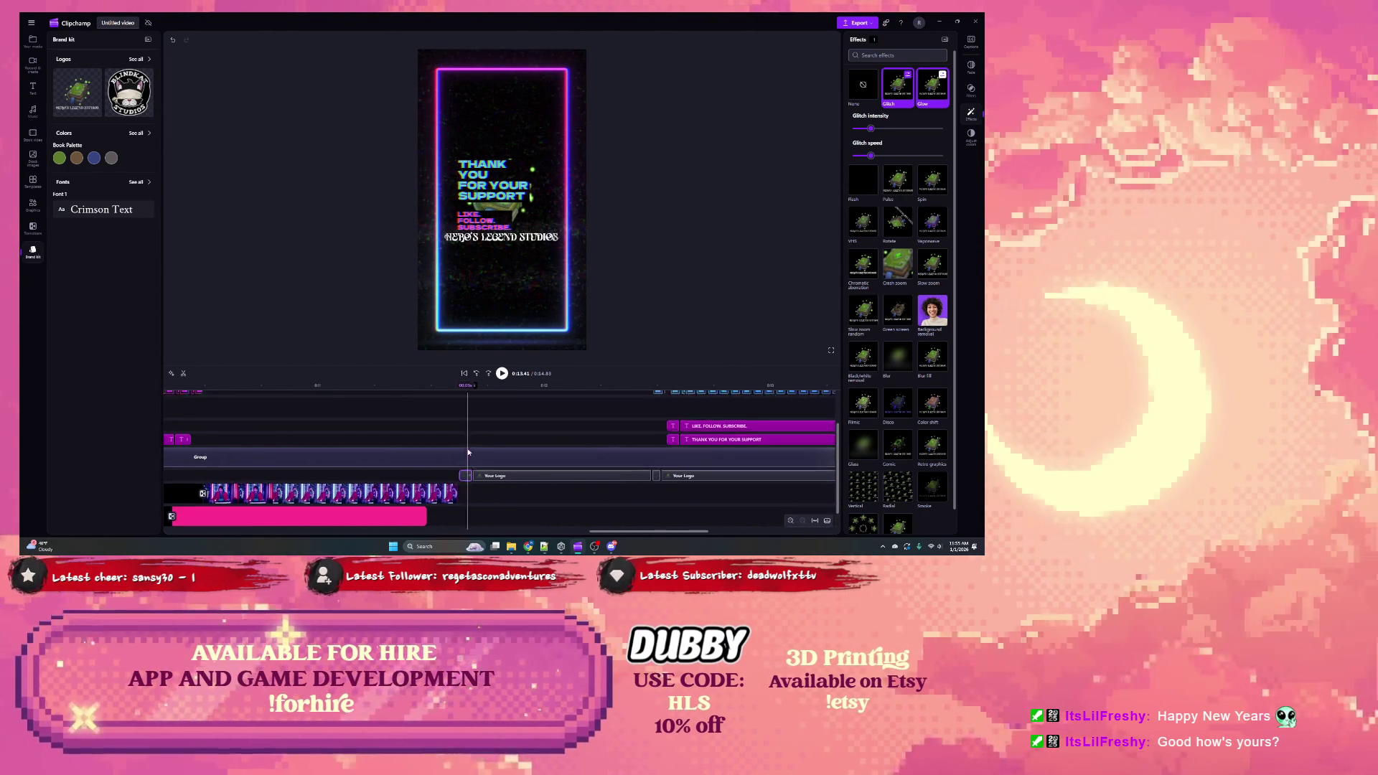
scroll(460, 431, down, 2)
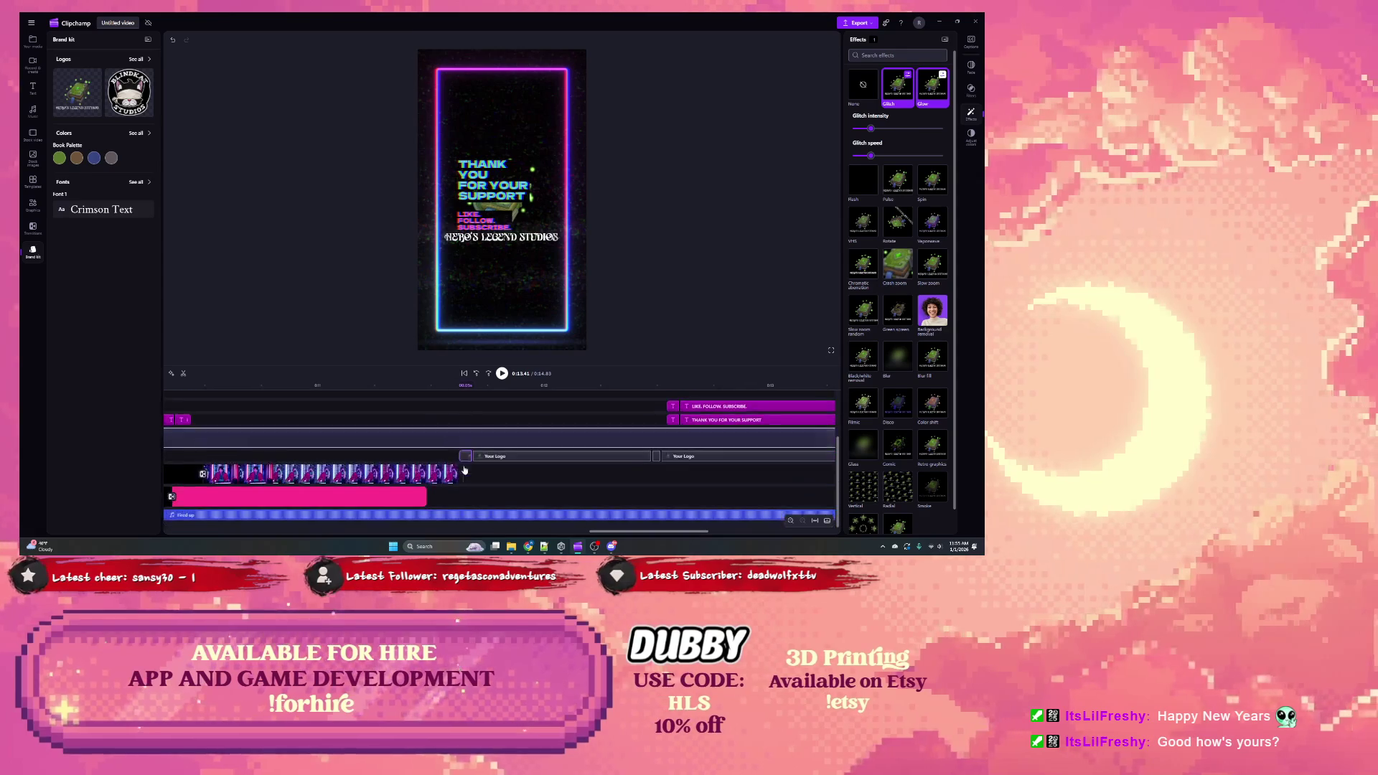
click(446, 386)
click(291, 386)
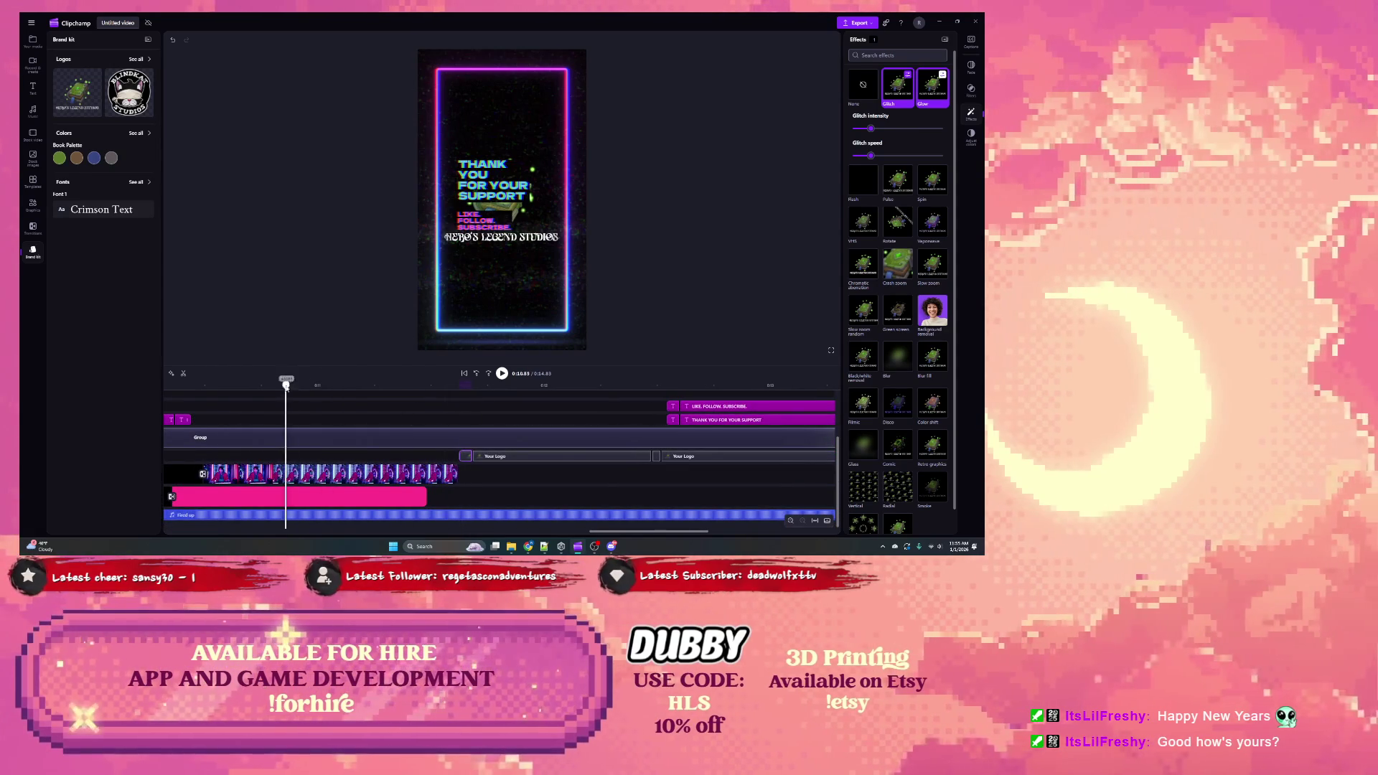
key(space)
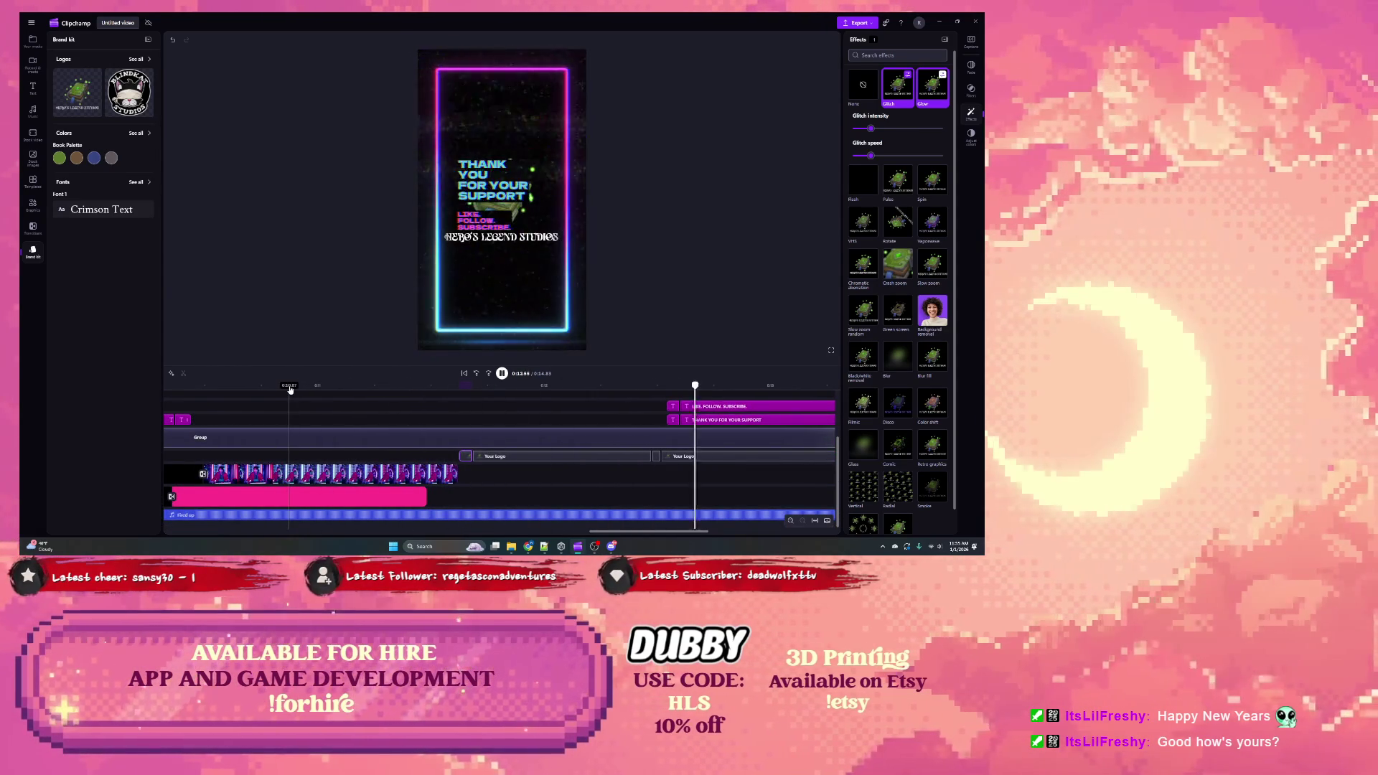
key(space)
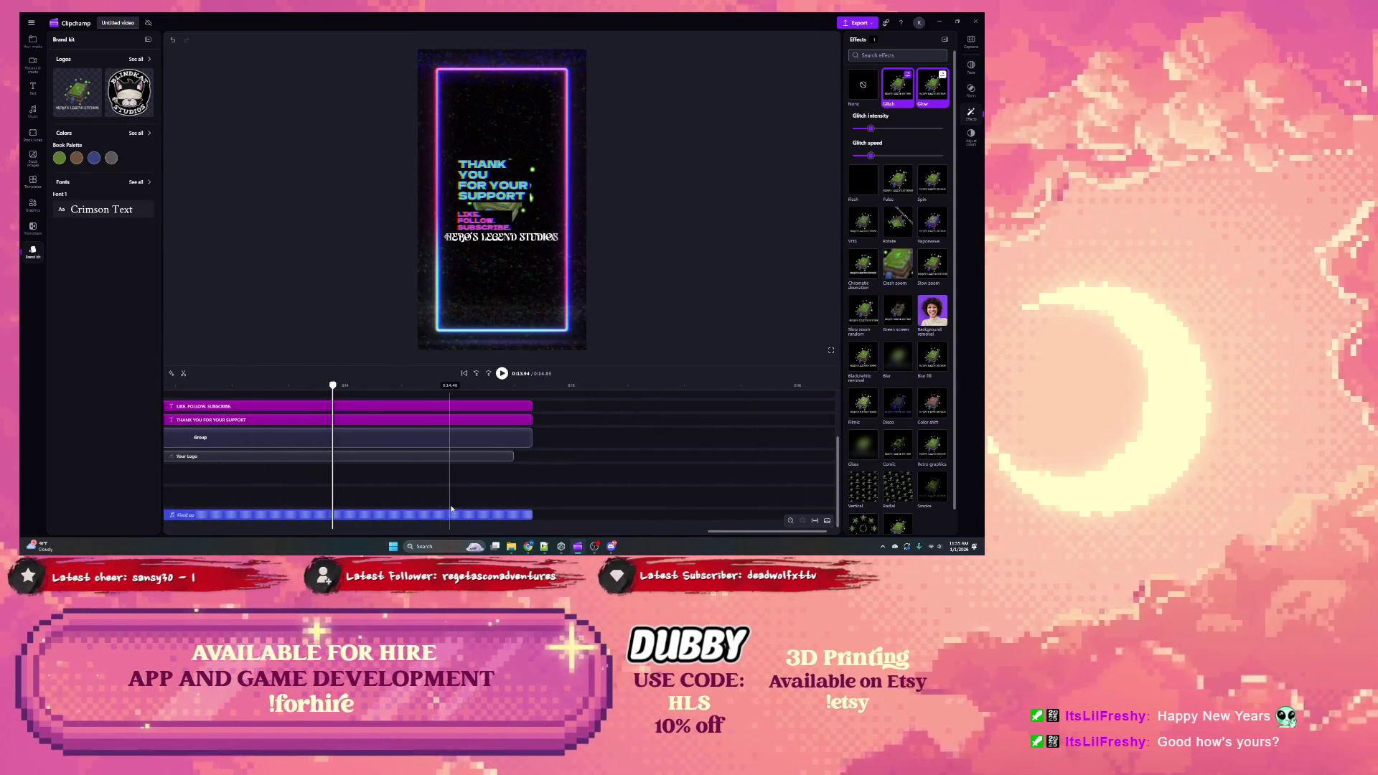
scroll(469, 476, down, 2)
scroll(469, 476, left, 5)
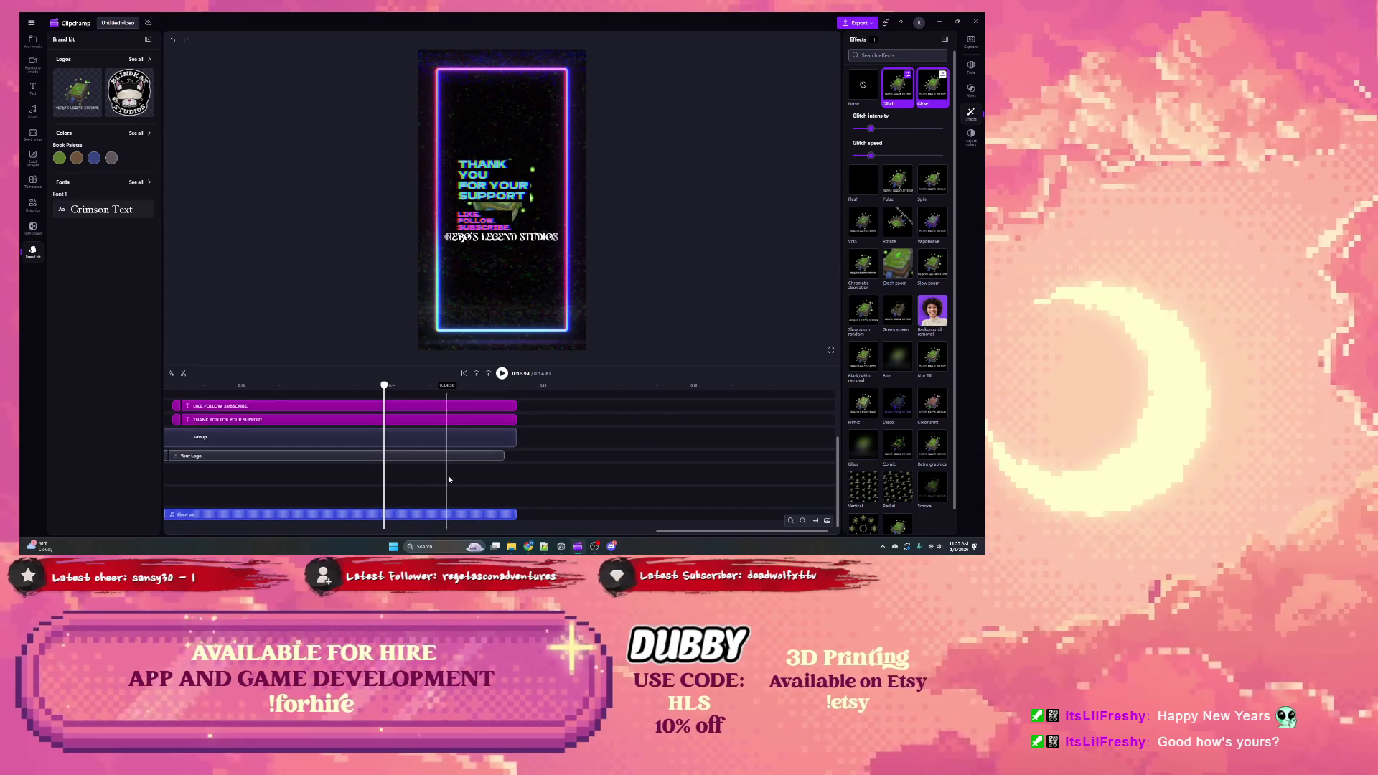
click(573, 456)
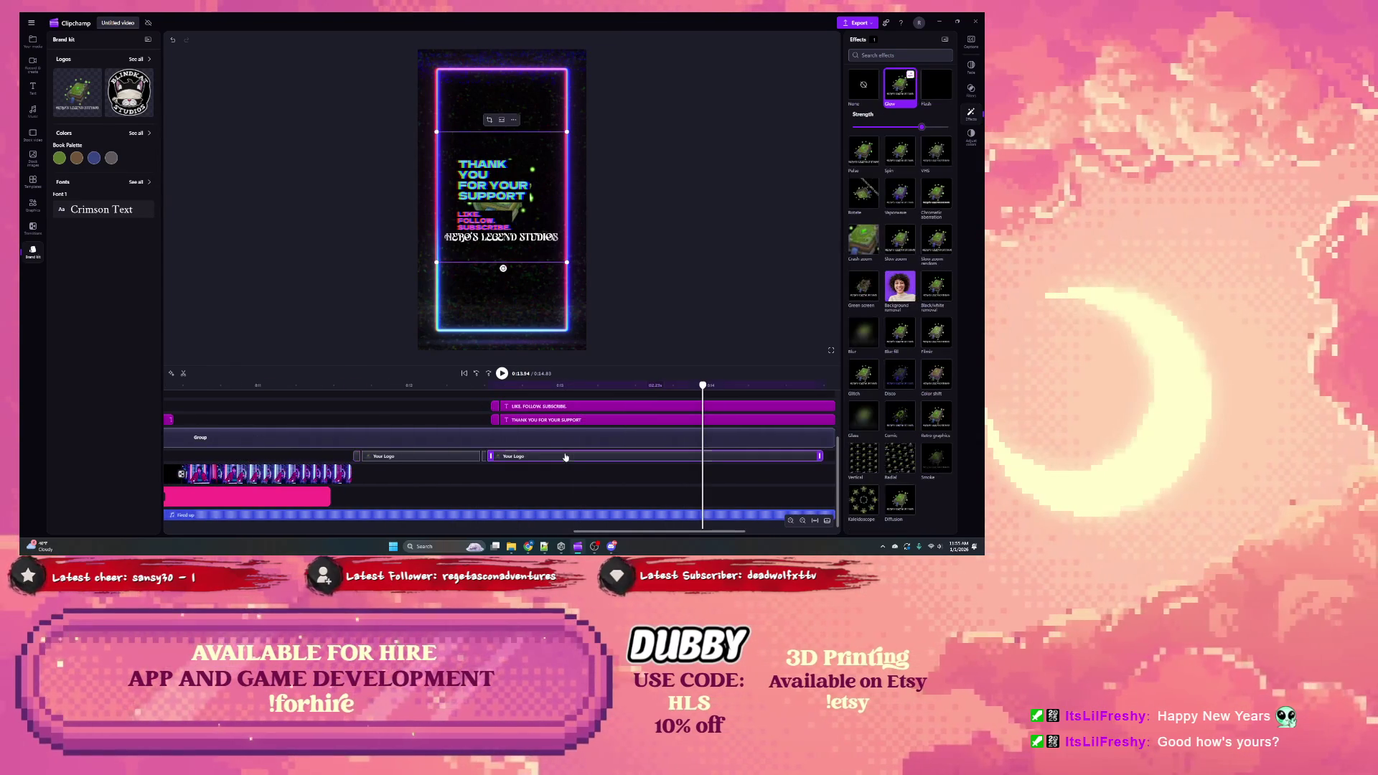
Step: Shrink the logo in the preview, making it smaller above the thank-you text
drag(594, 385, 481, 391)
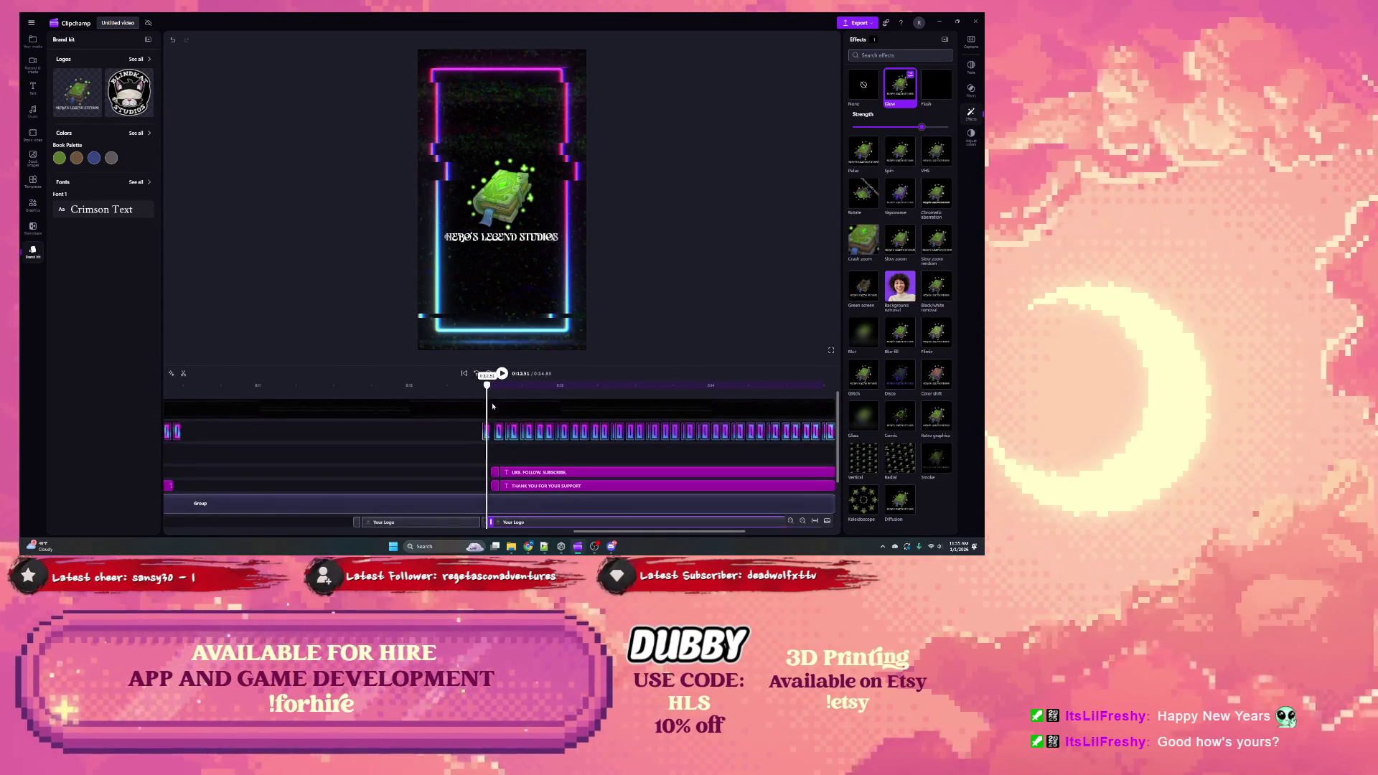
click(495, 386)
scroll(519, 452, down, 1)
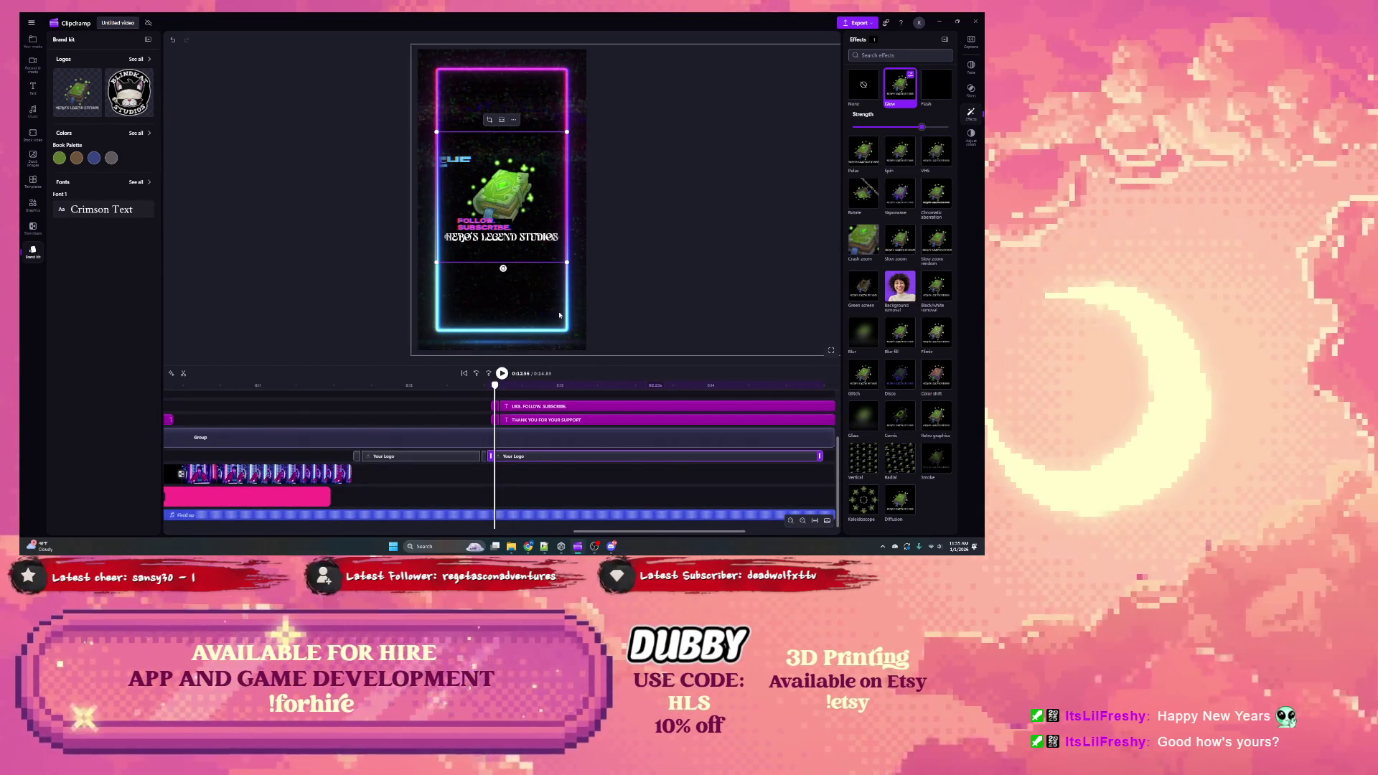
mouse_move(567, 262)
mouse_down()
mouse_move(482, 191)
mouse_move(462, 156)
mouse_move(476, 116)
mouse_up()
drag(495, 386, 539, 386)
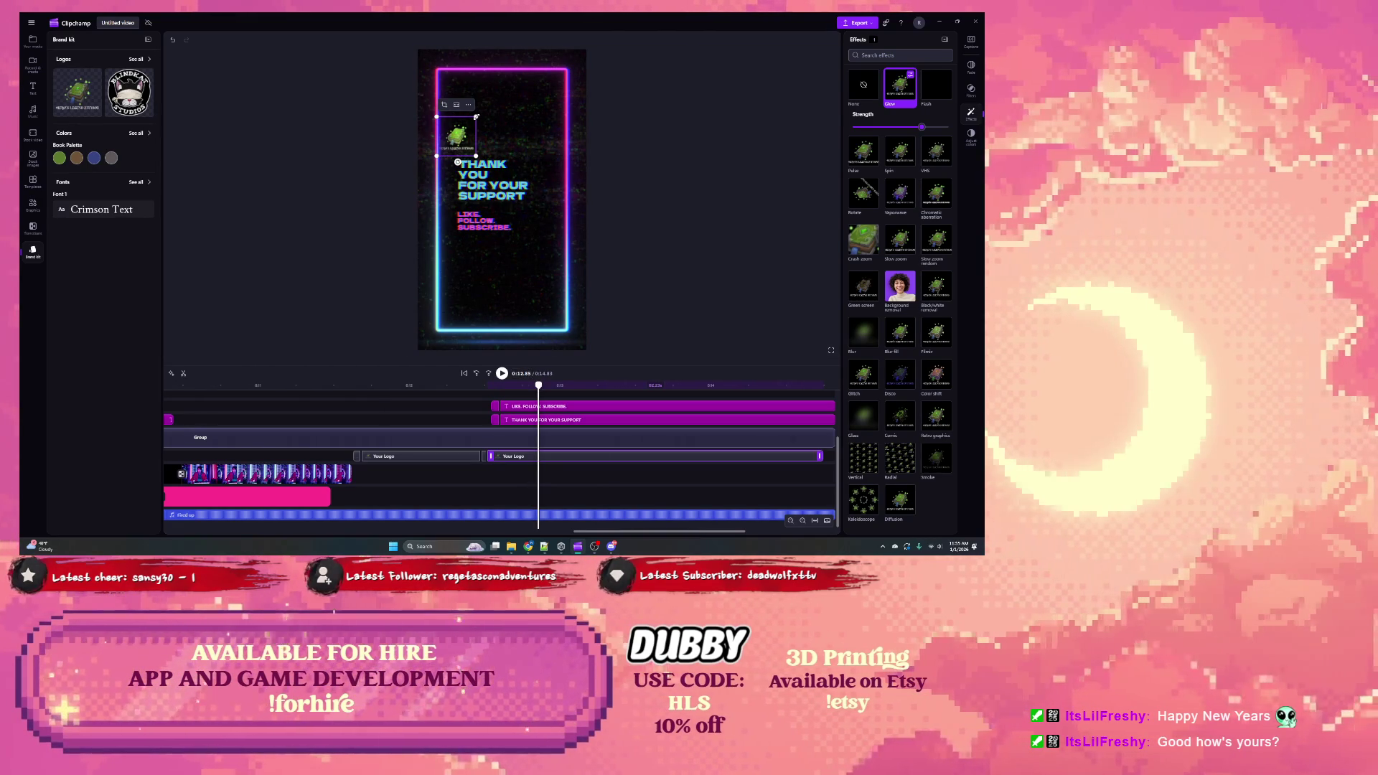
drag(437, 155, 493, 102)
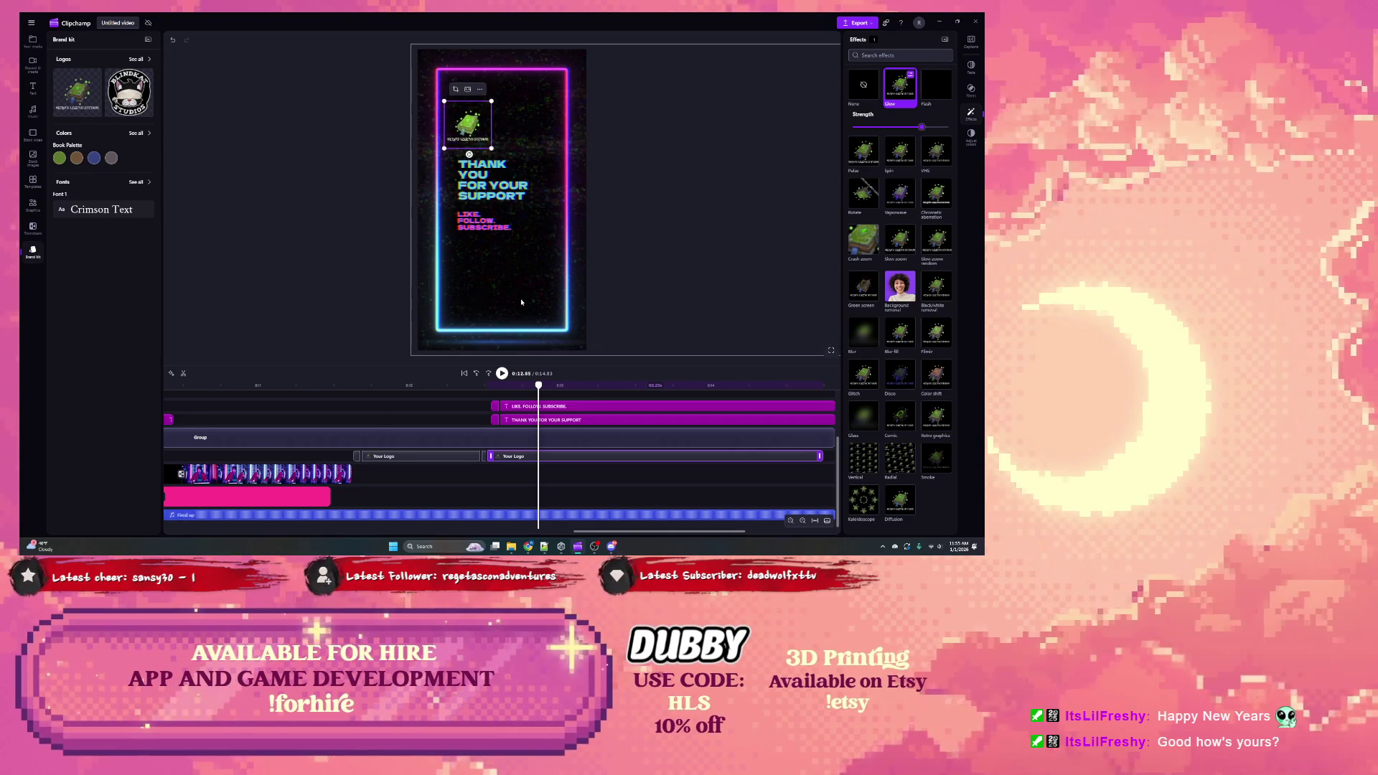
Step: Delete the second logo clip, fit the project to the timeline, and replay the video
drag(539, 387, 327, 404)
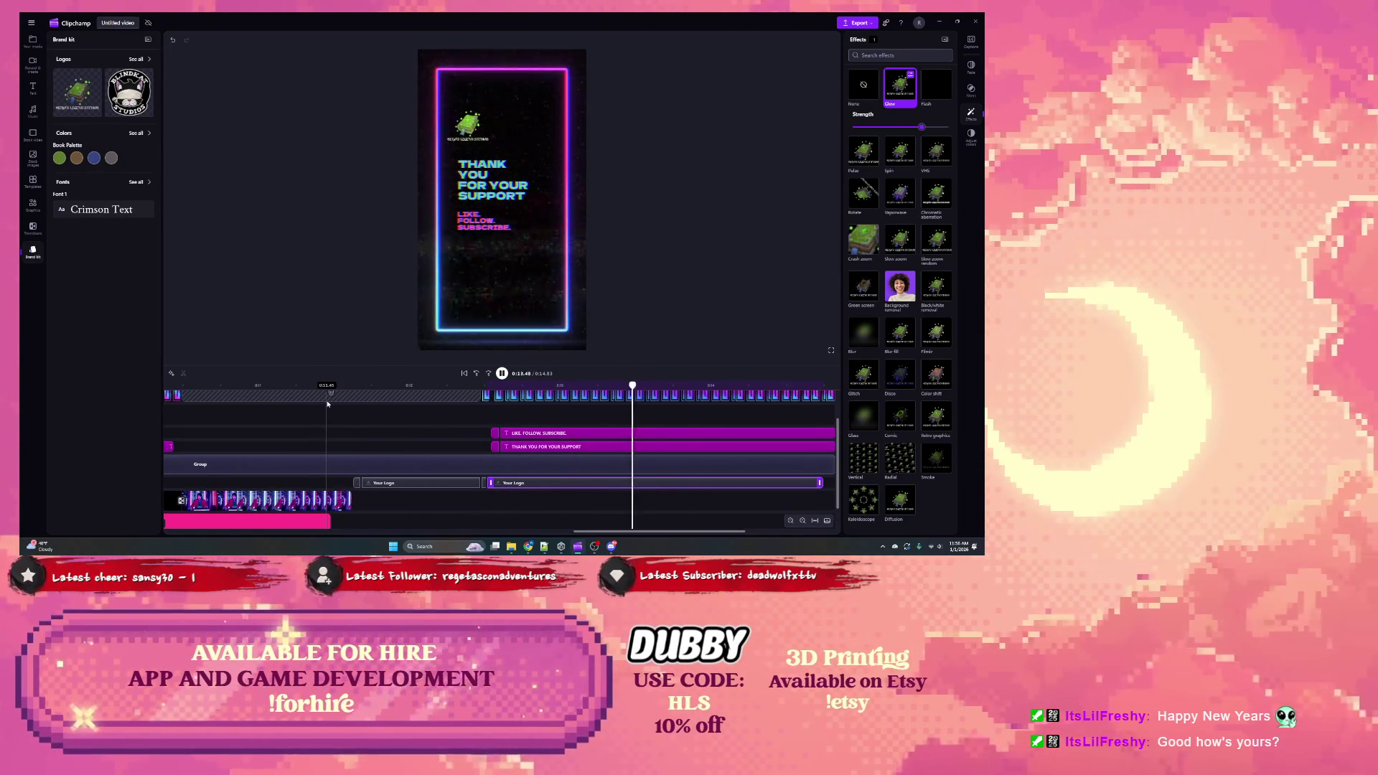
click(513, 485)
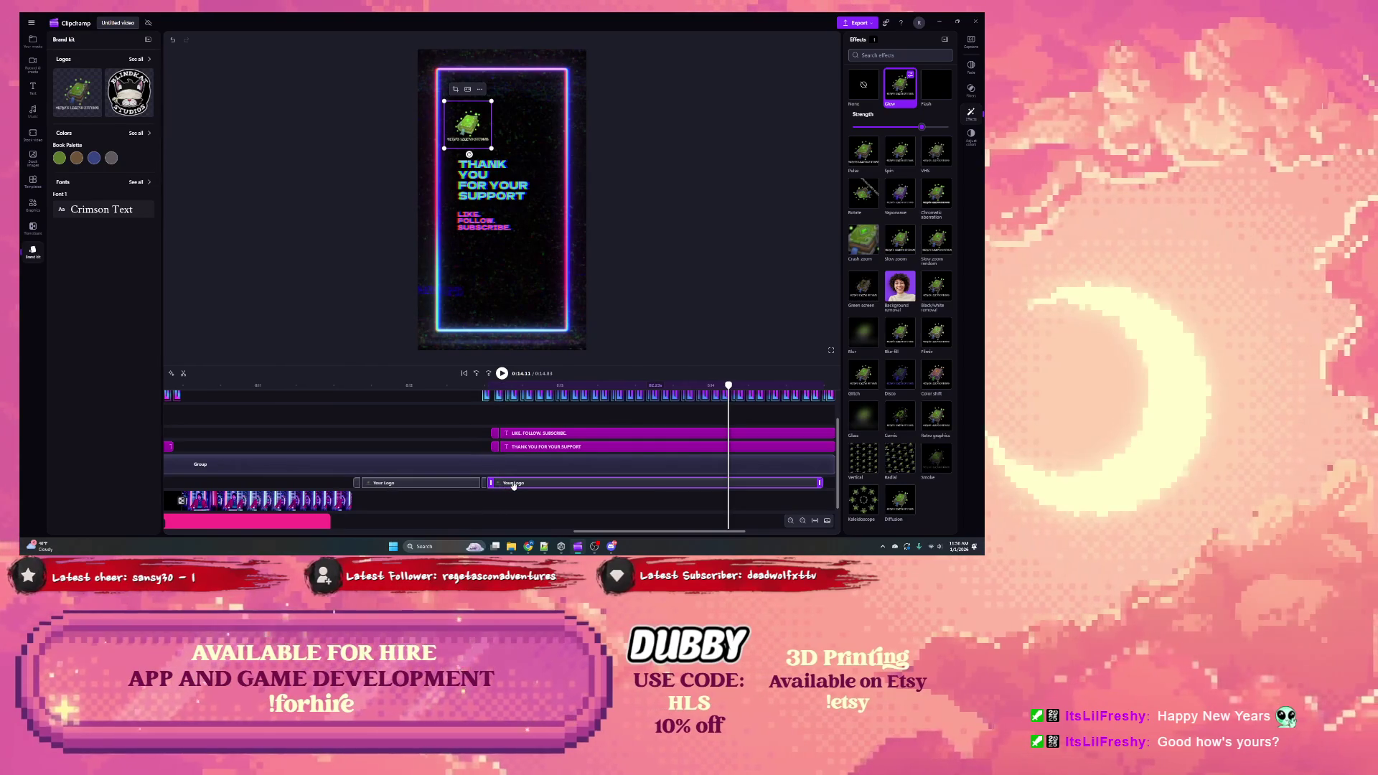
key(Delete)
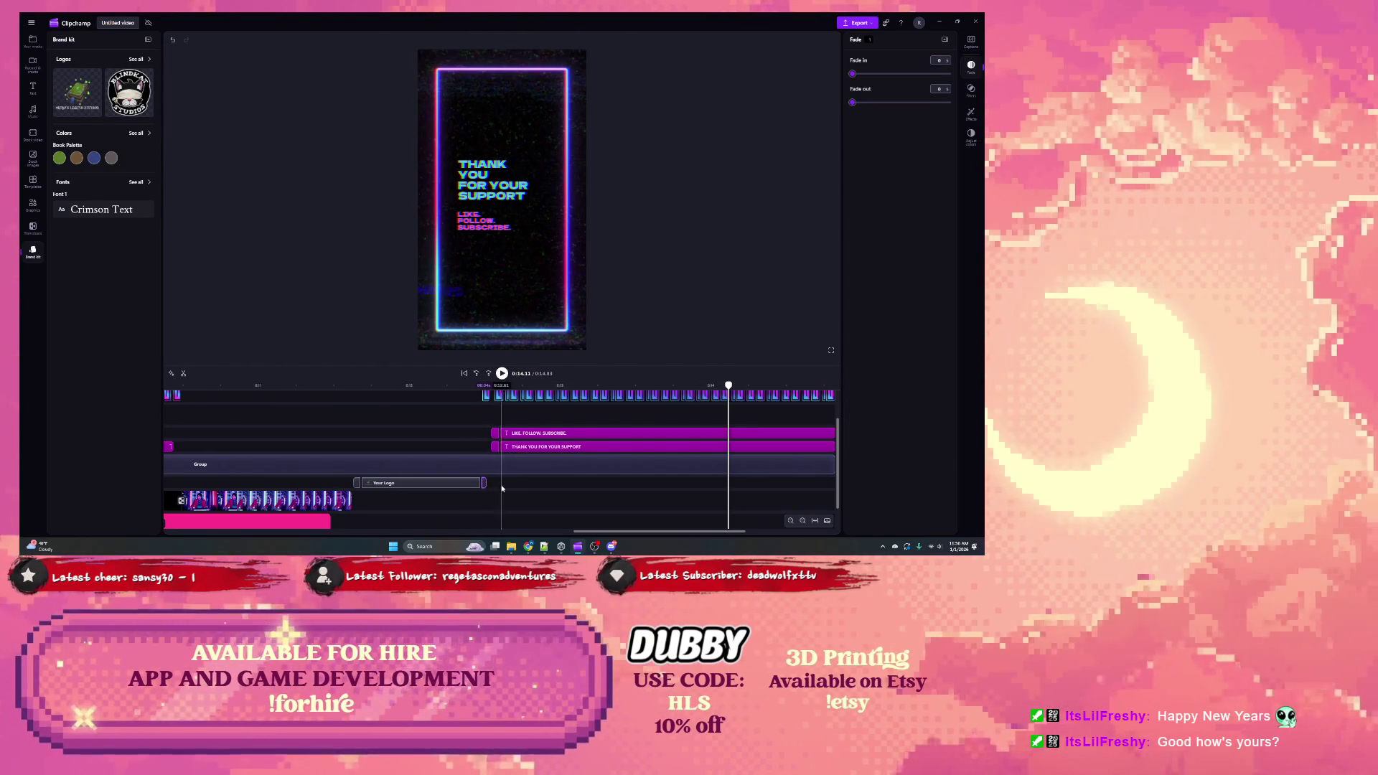
click(476, 480)
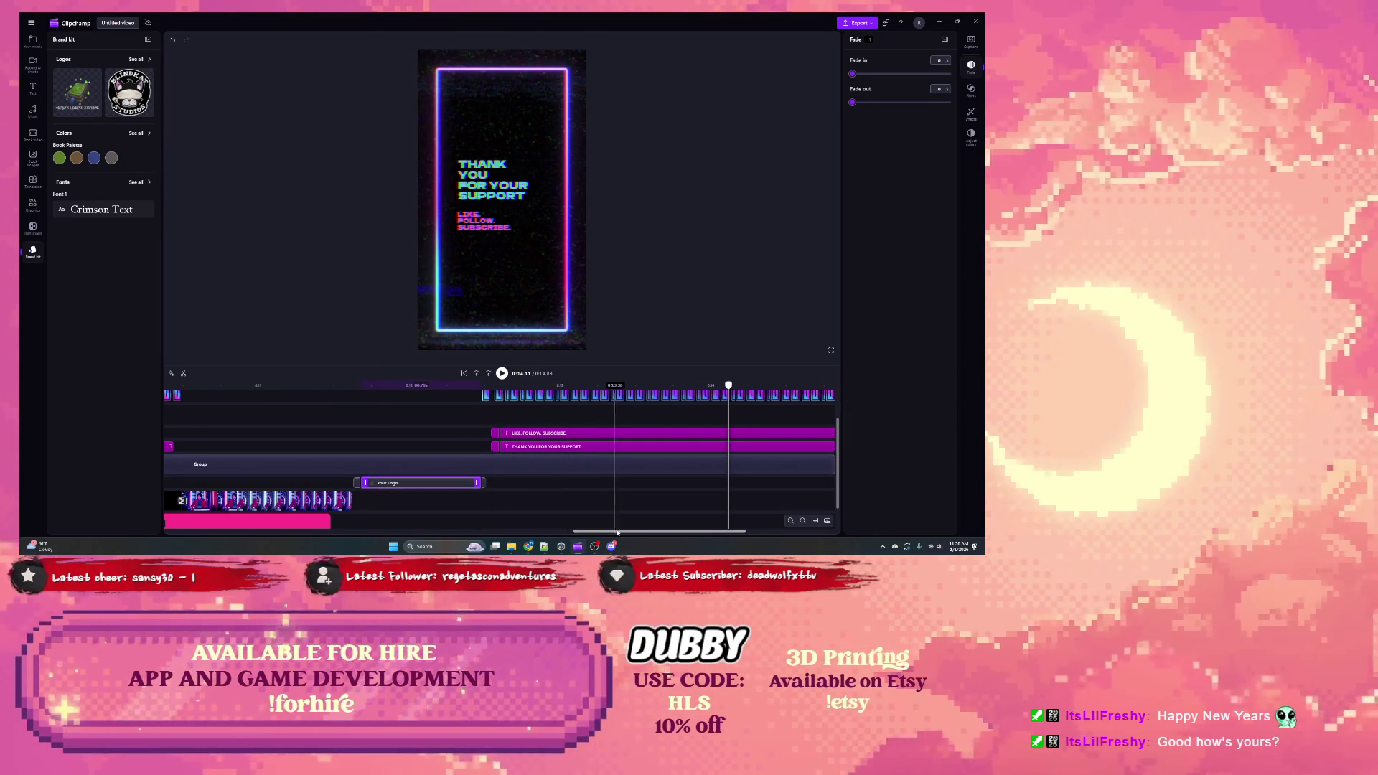
drag(616, 532, 359, 531)
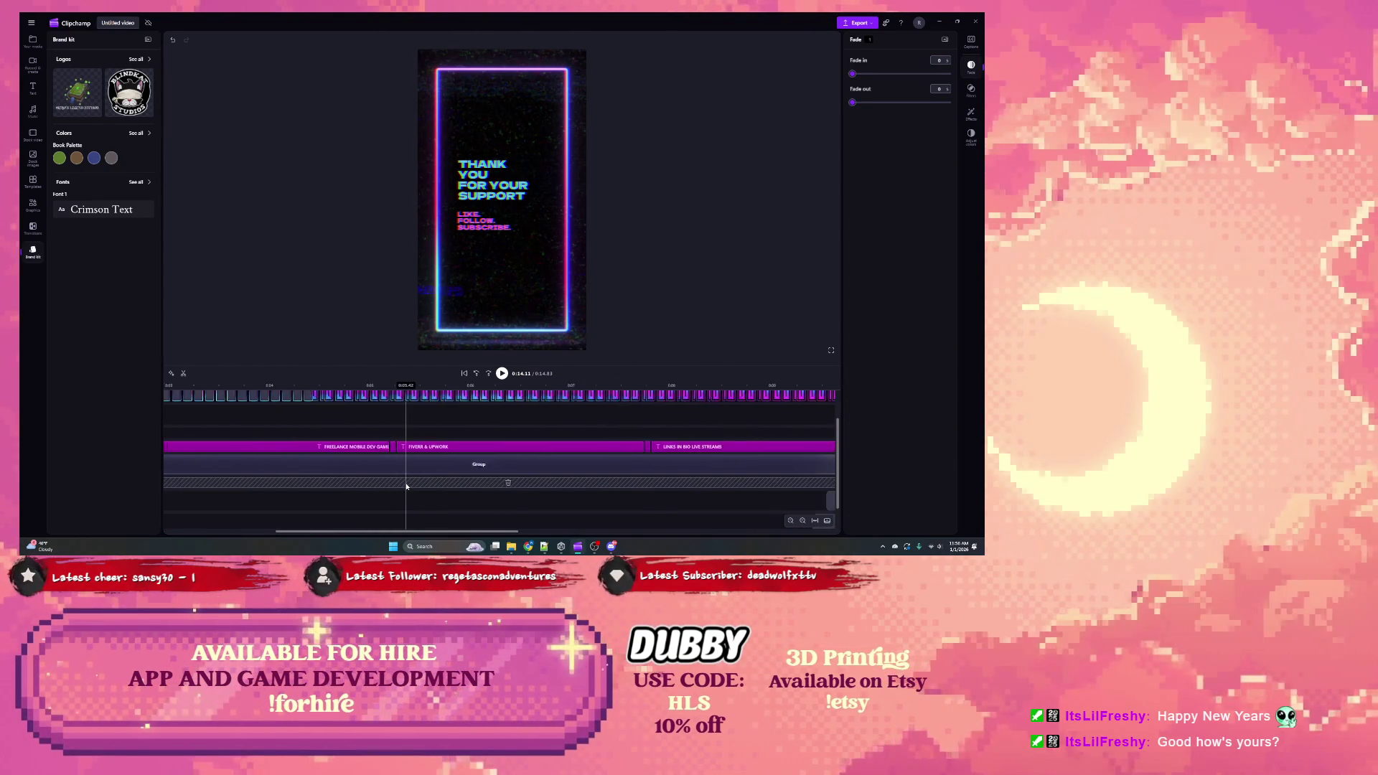
key(ctrl+0)
key(space)
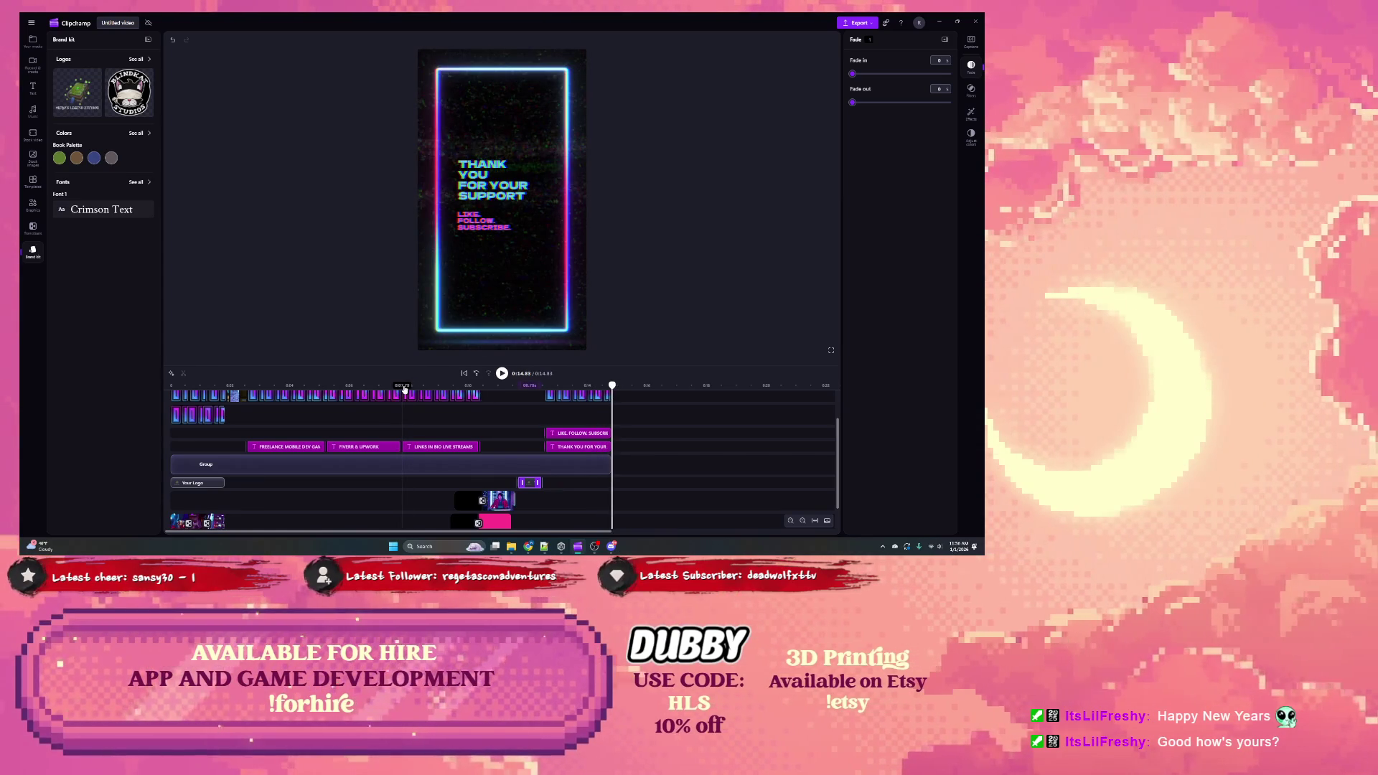
key(space)
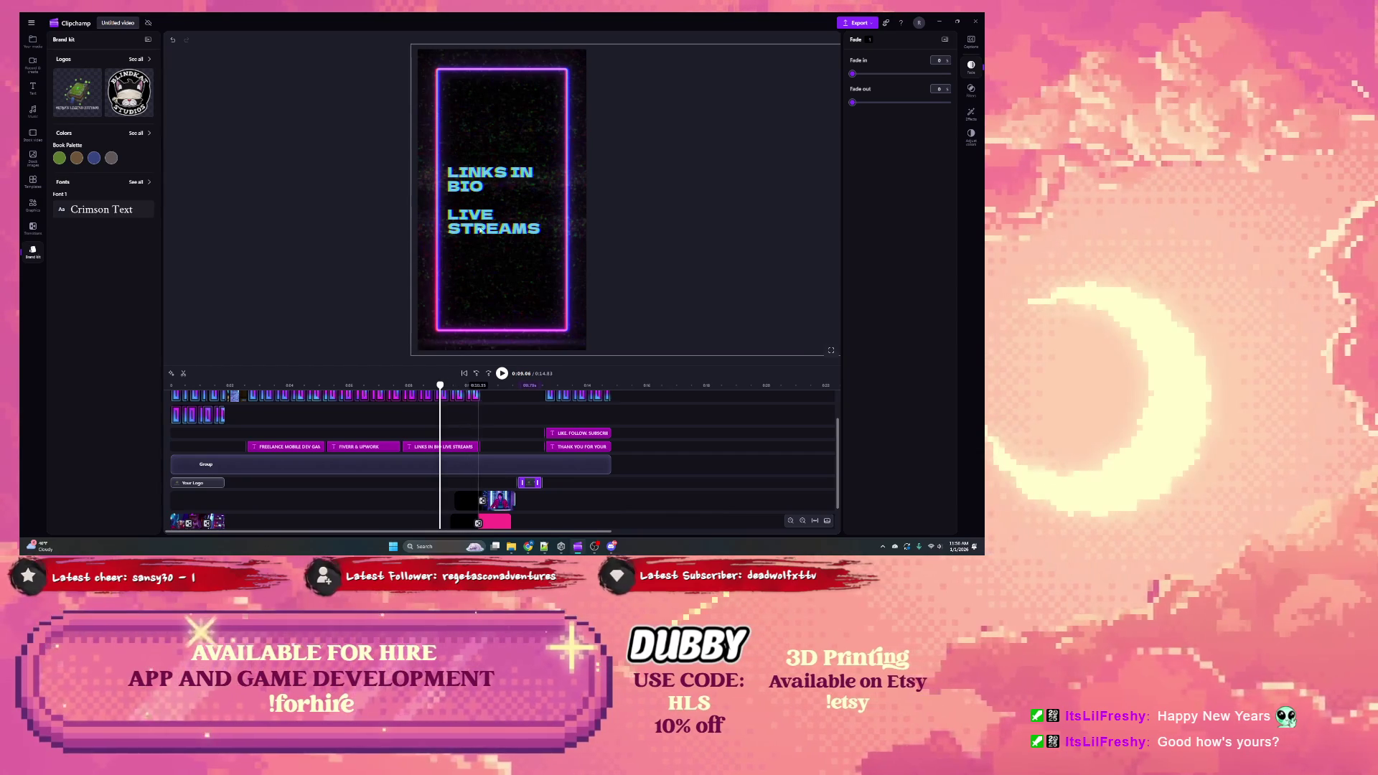
click(451, 447)
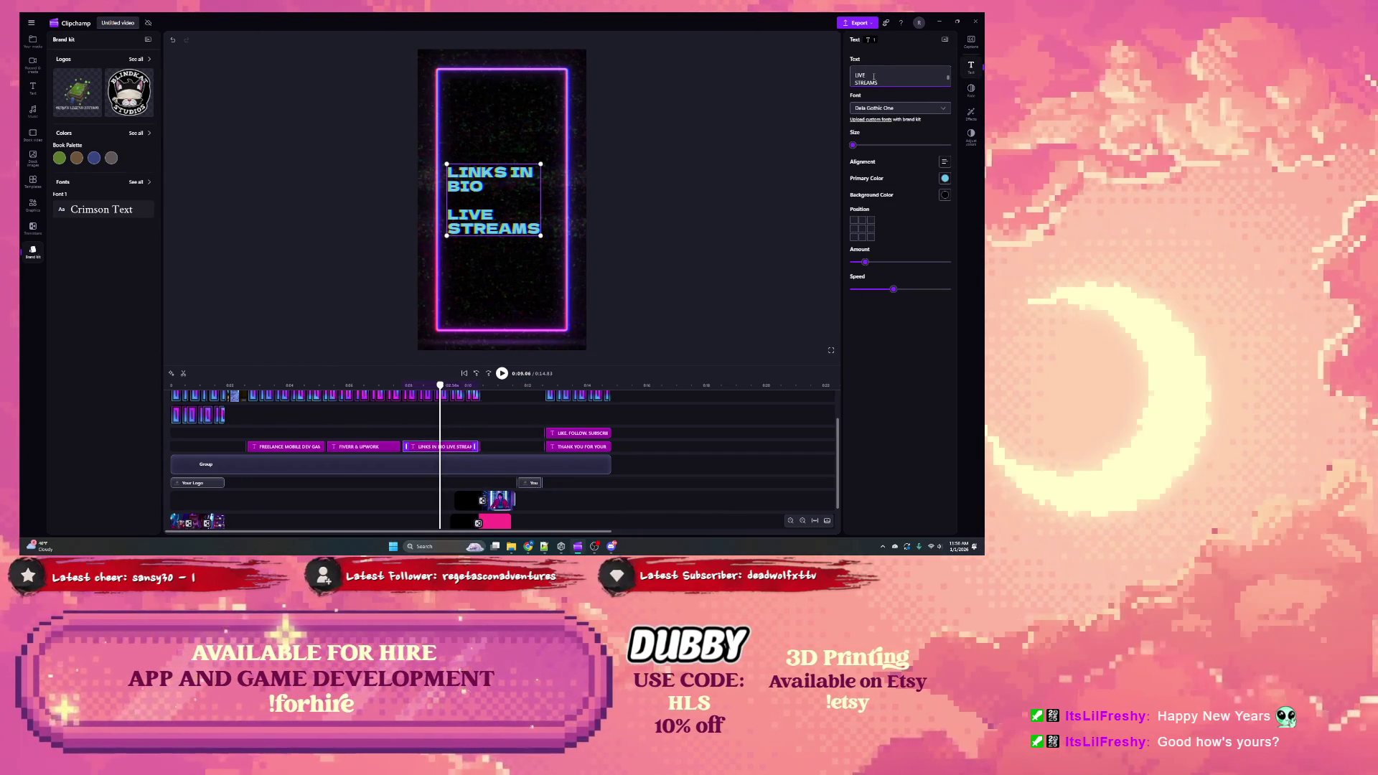
Step: Finish typing 'dev' so the links title reads LIVE DEV STREAMS
text(ev)
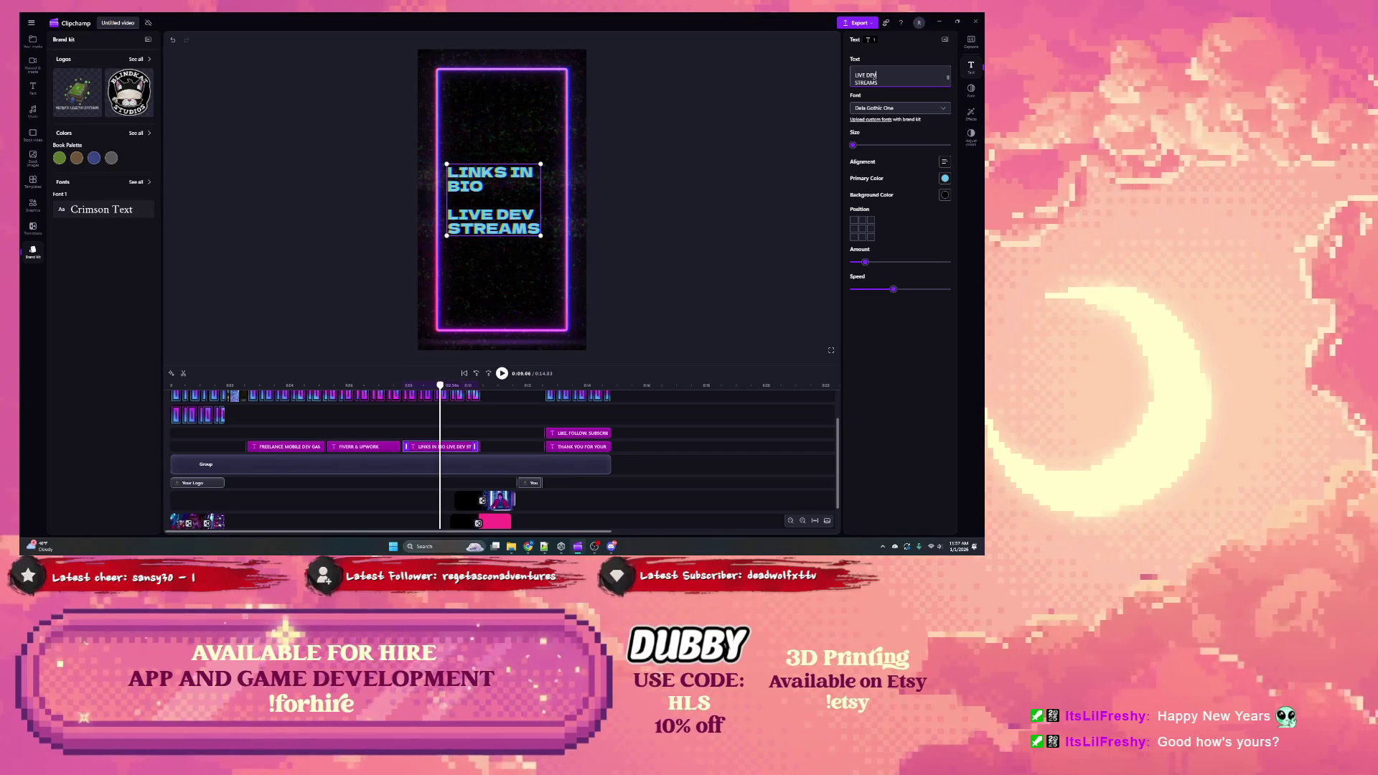
click(347, 385)
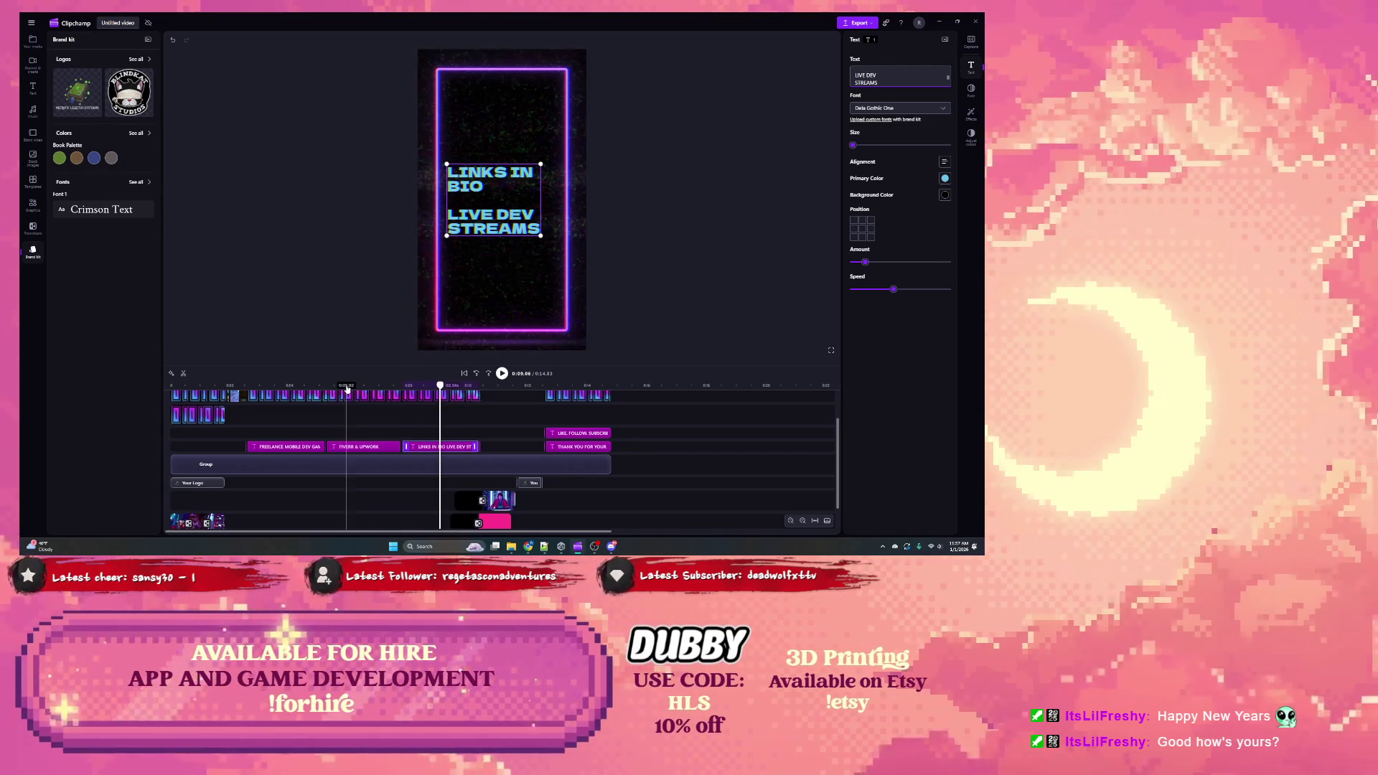
click(358, 449)
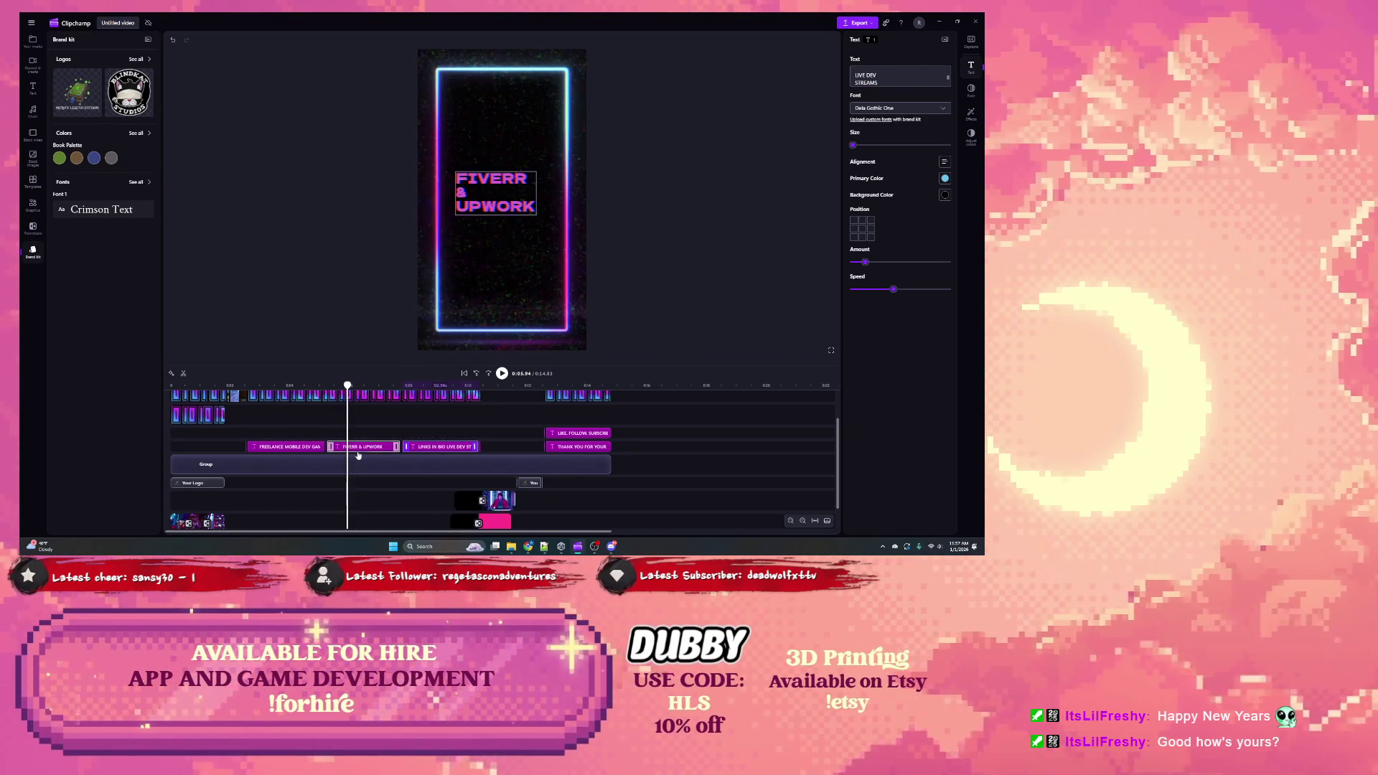
Step: Narrow the FREELANCE MOBILE DEV GAME DEV text box and play back from that title
click(296, 451)
click(271, 385)
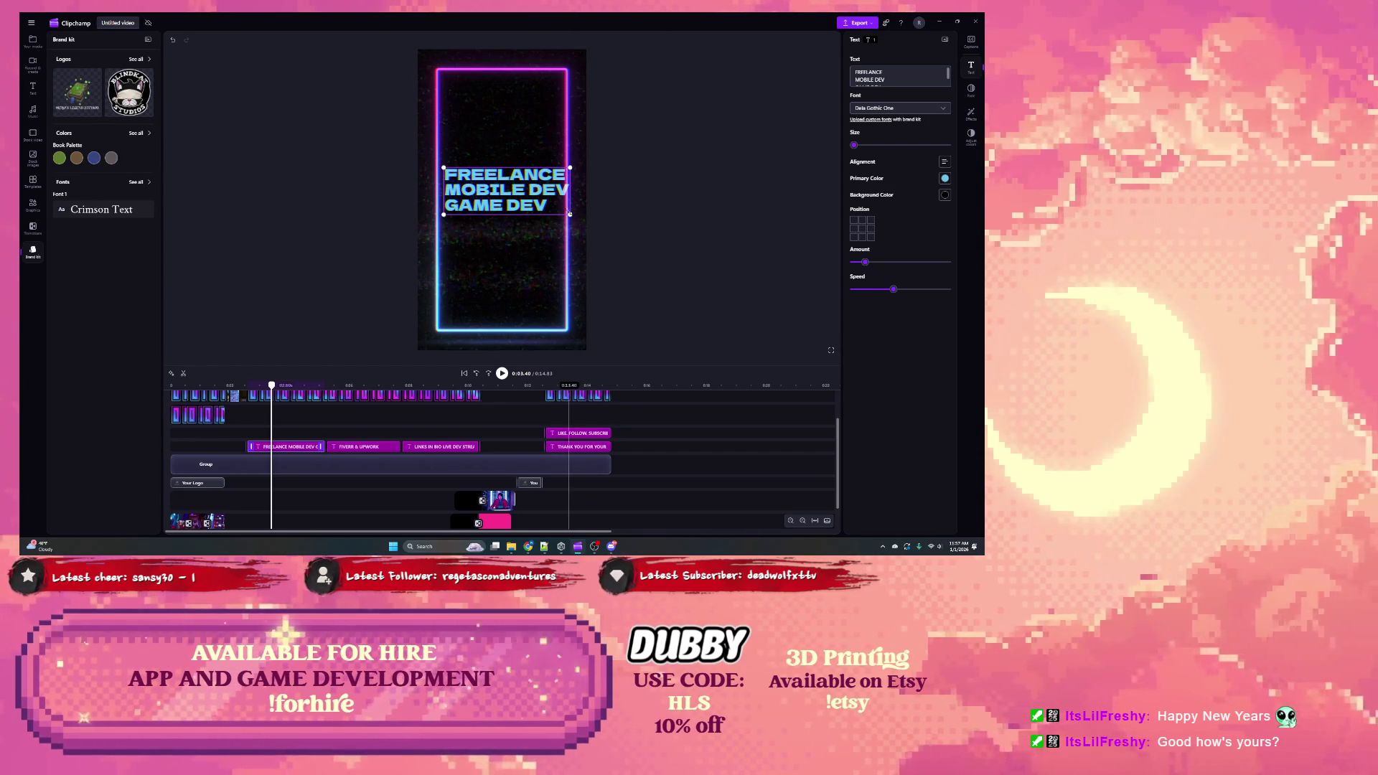
drag(570, 167, 562, 171)
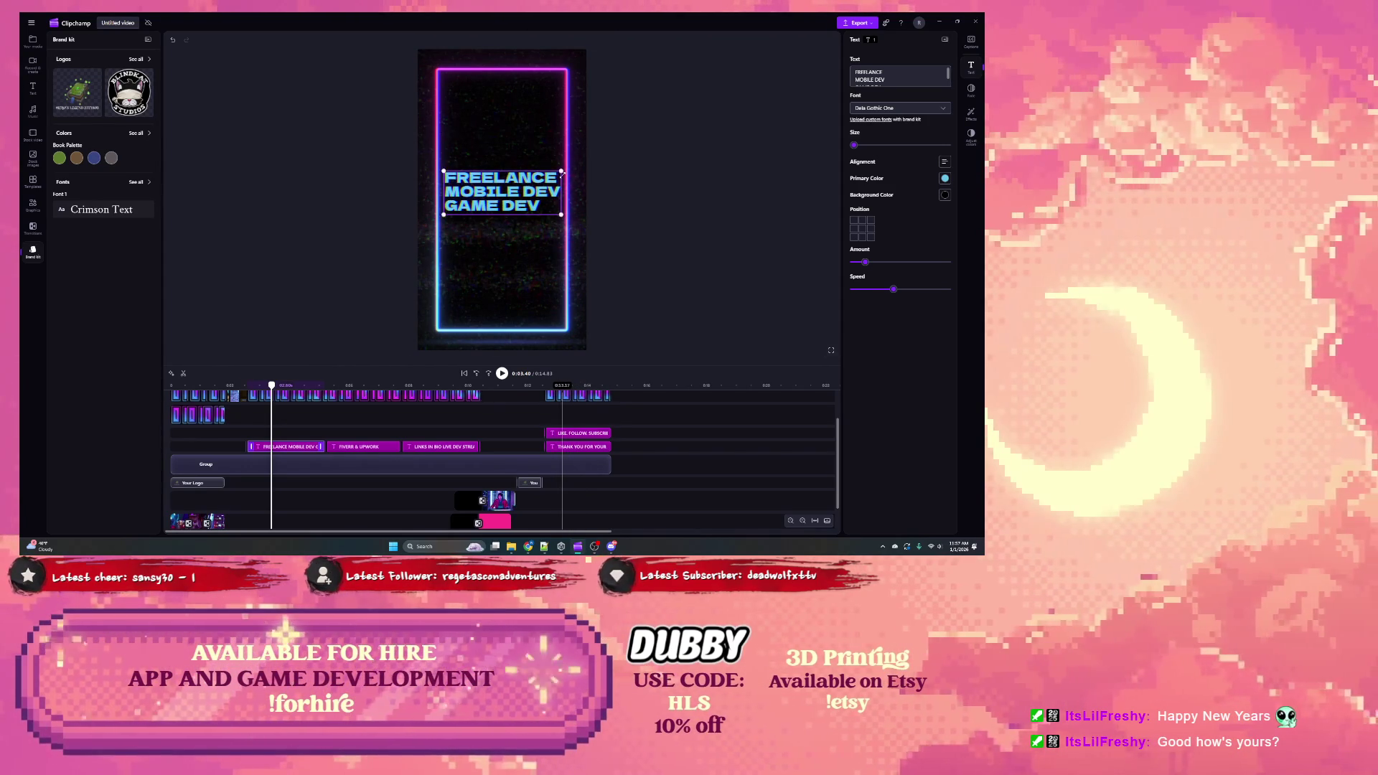
key(space)
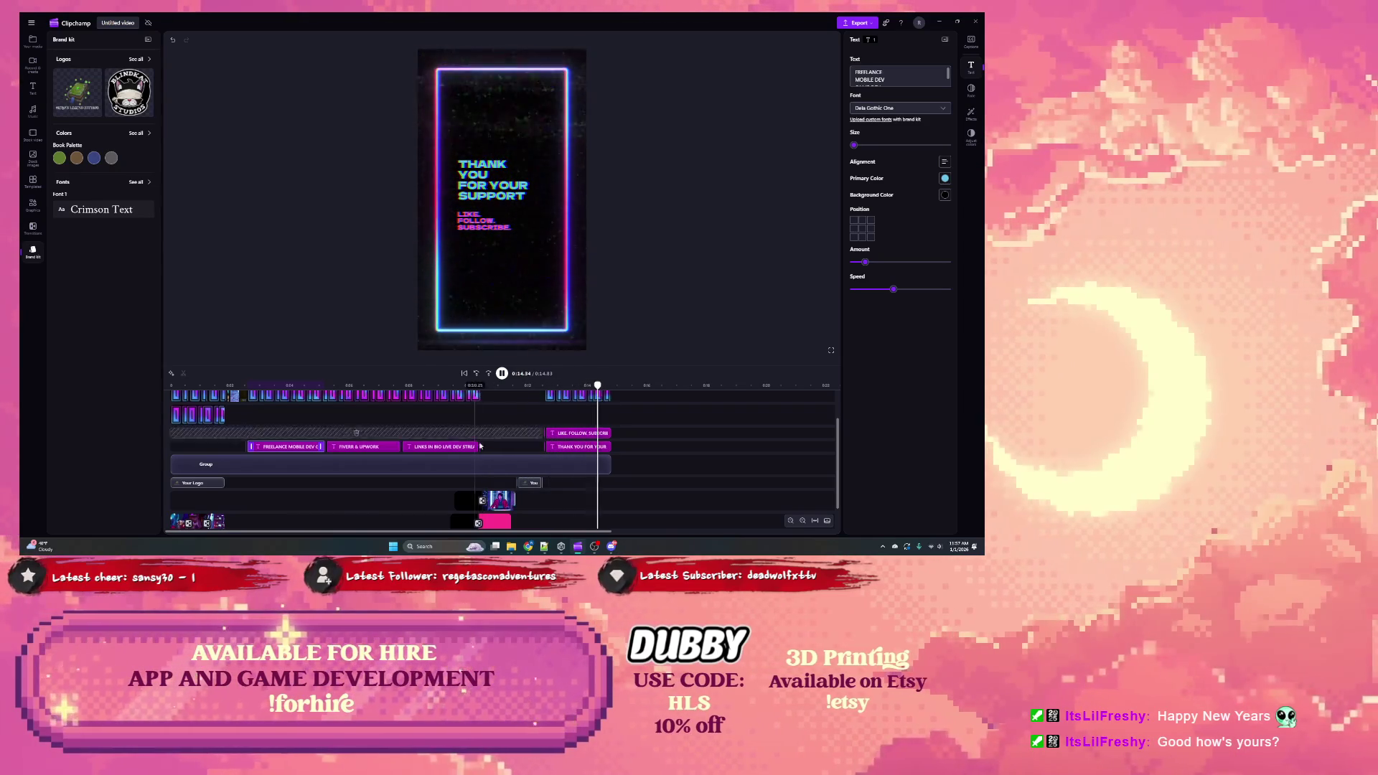
scroll(313, 449, up, 6)
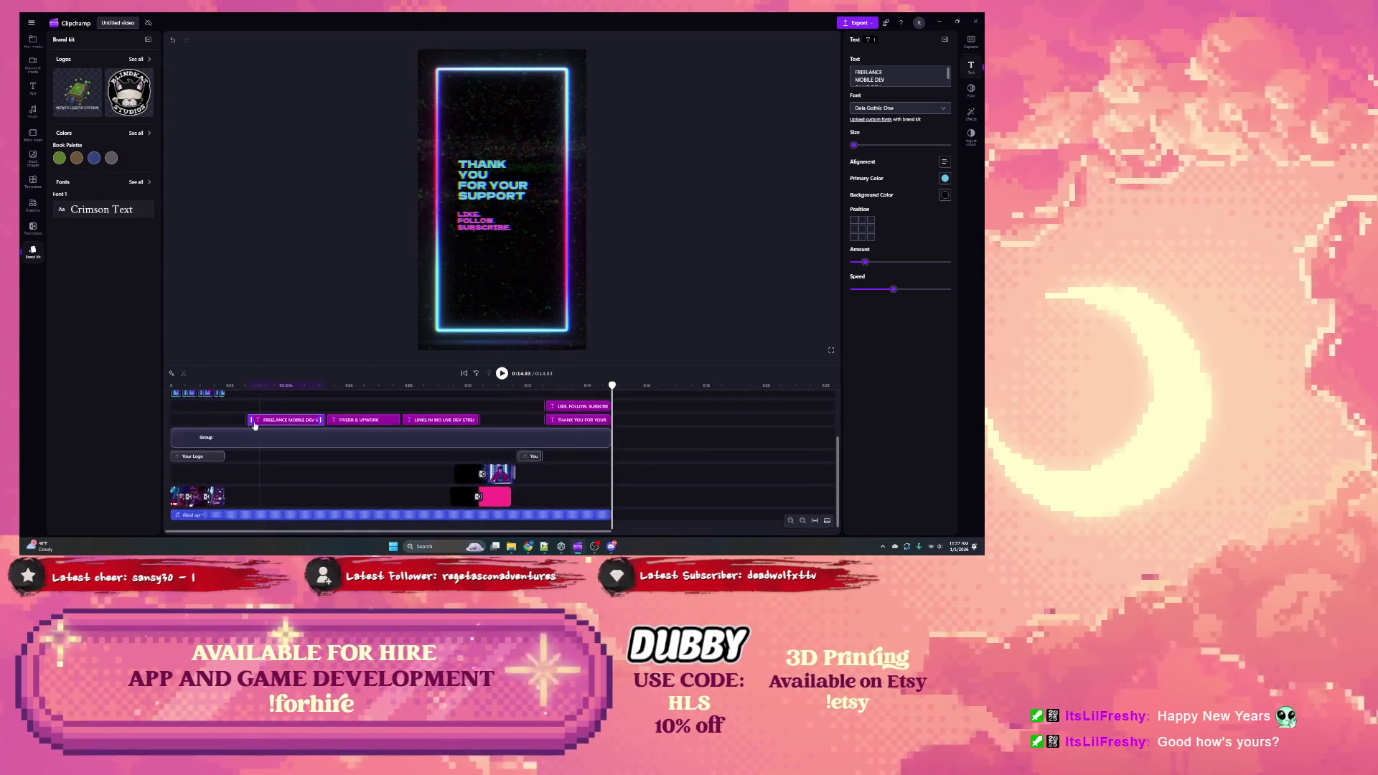
scroll(285, 388, up, 3)
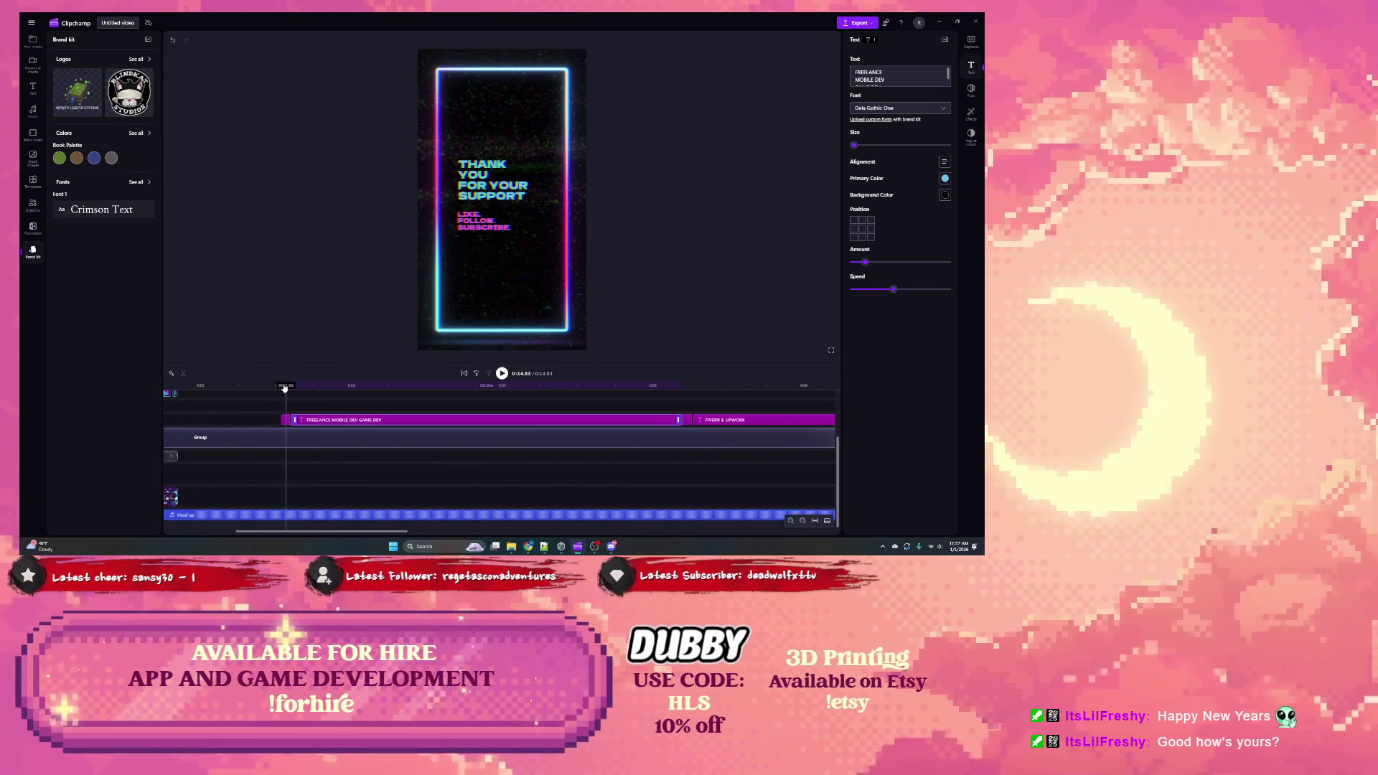
click(287, 422)
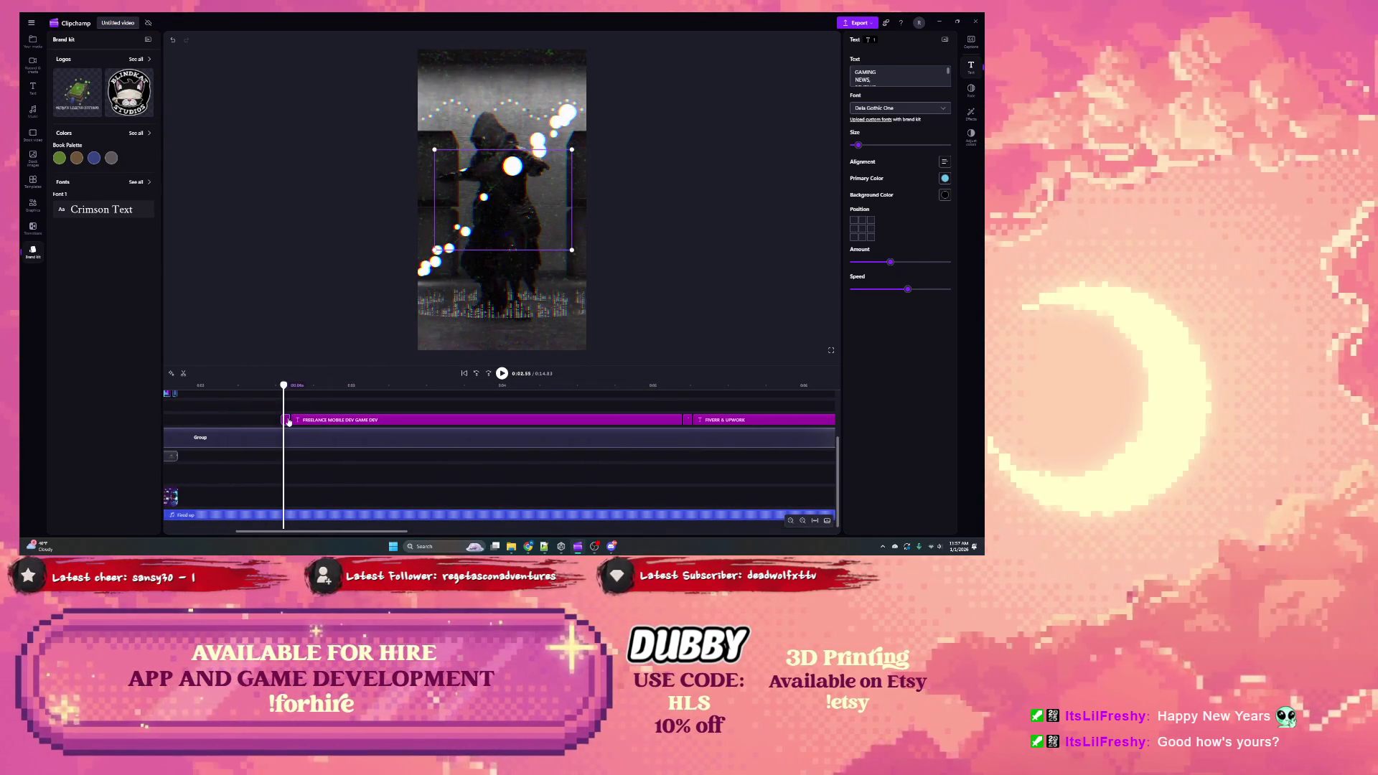
click(370, 420)
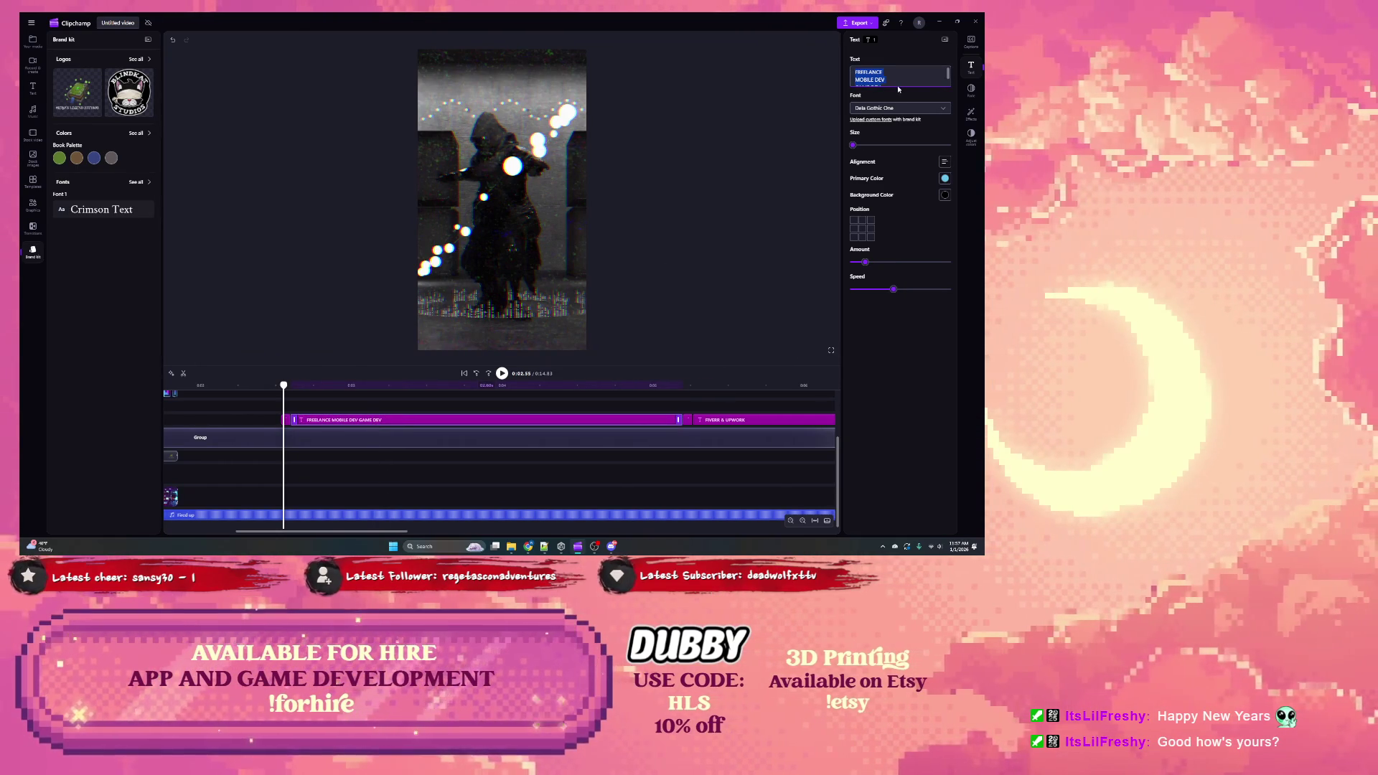
click(502, 201)
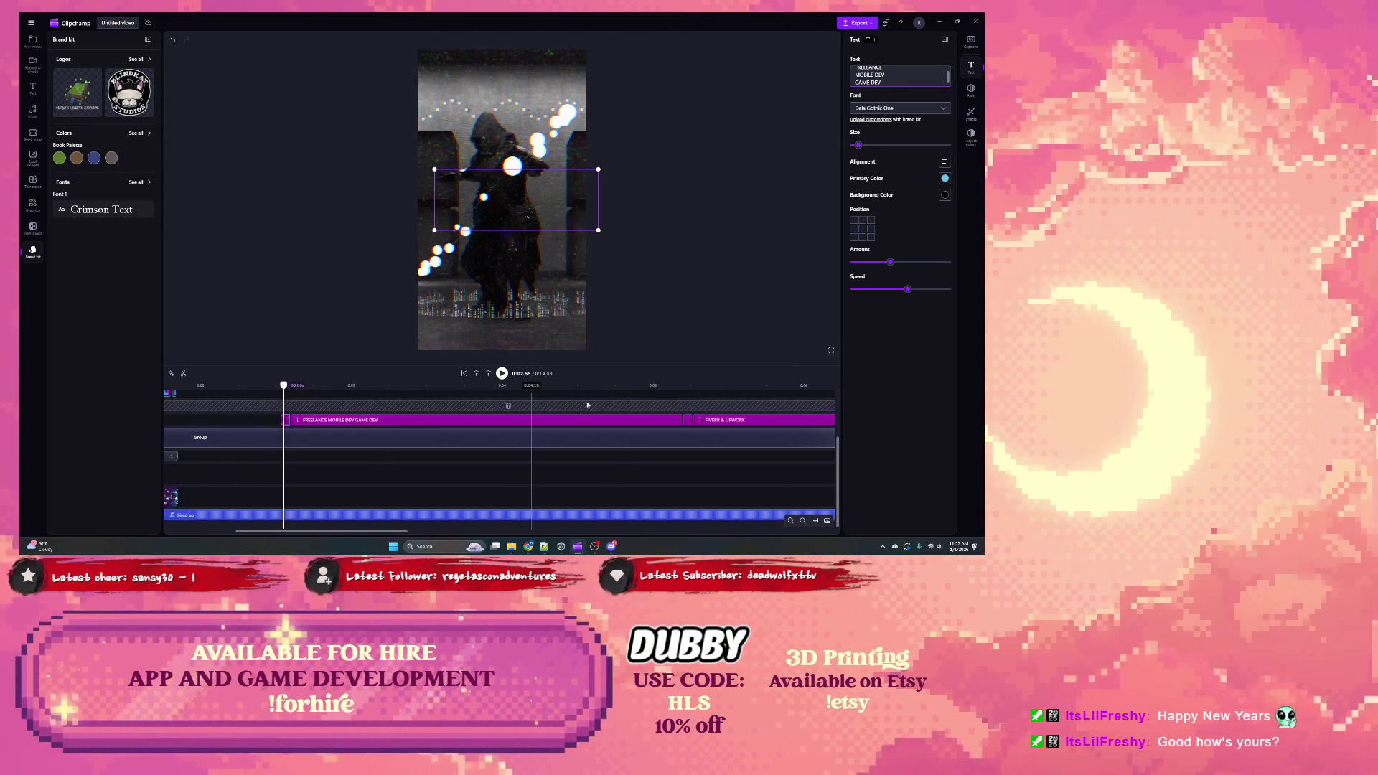
click(683, 387)
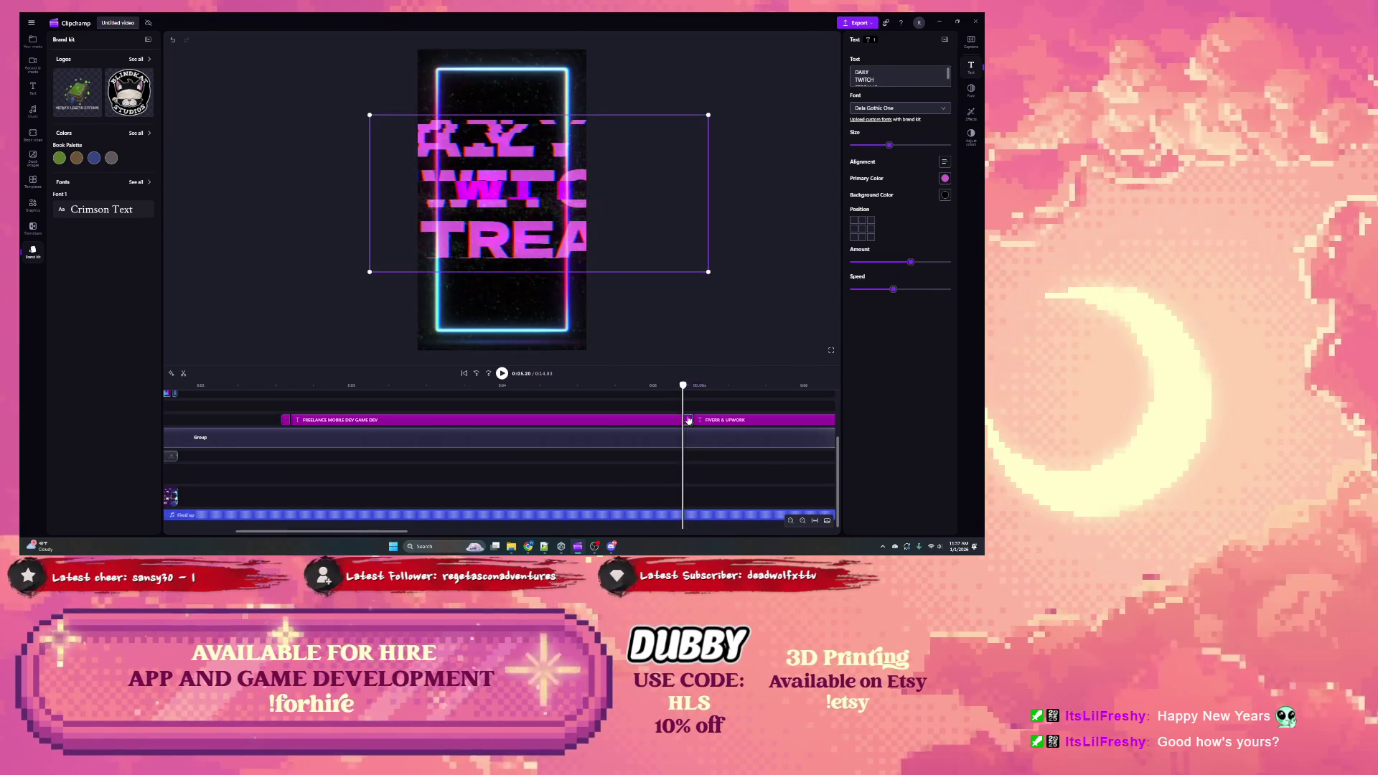
click(734, 387)
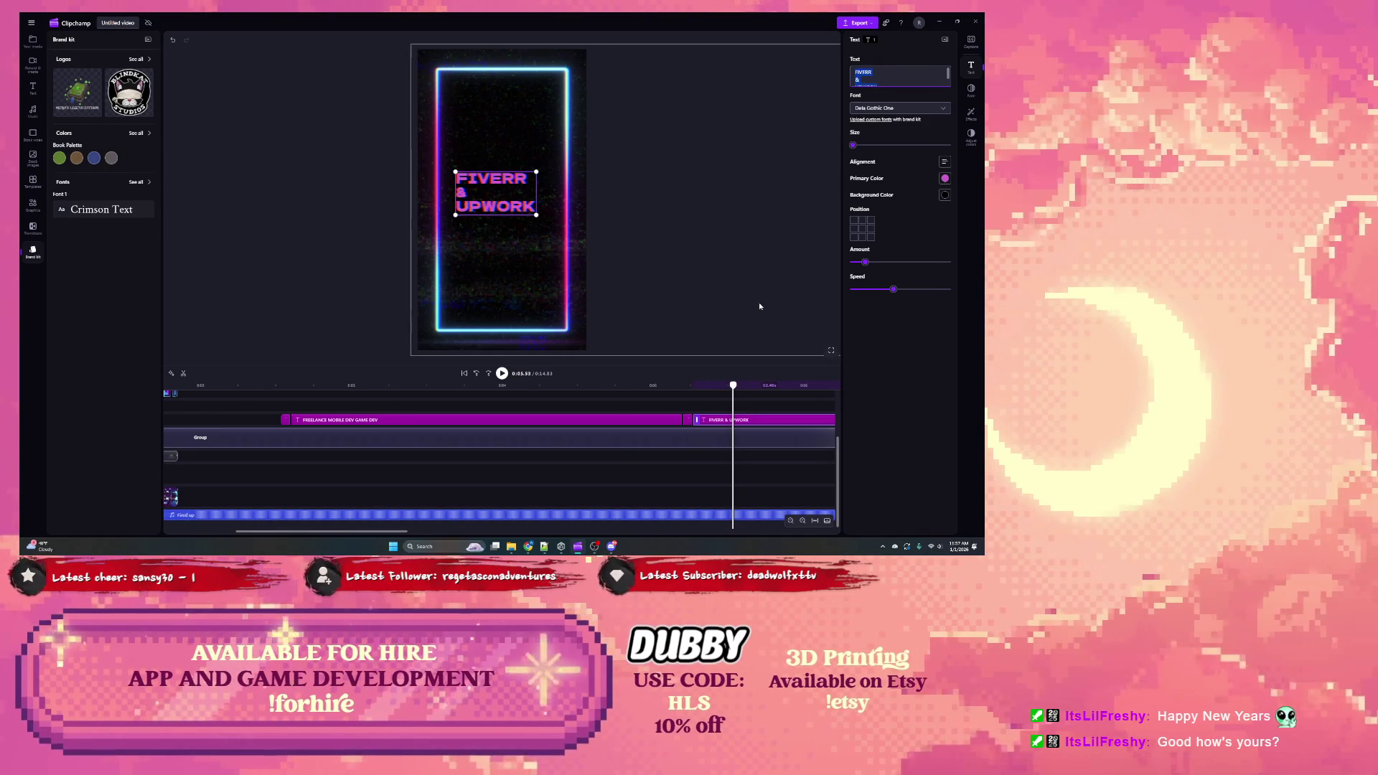
Step: Paste FIVERR & UPWORK over the title clip's text at 0:05.22
click(687, 389)
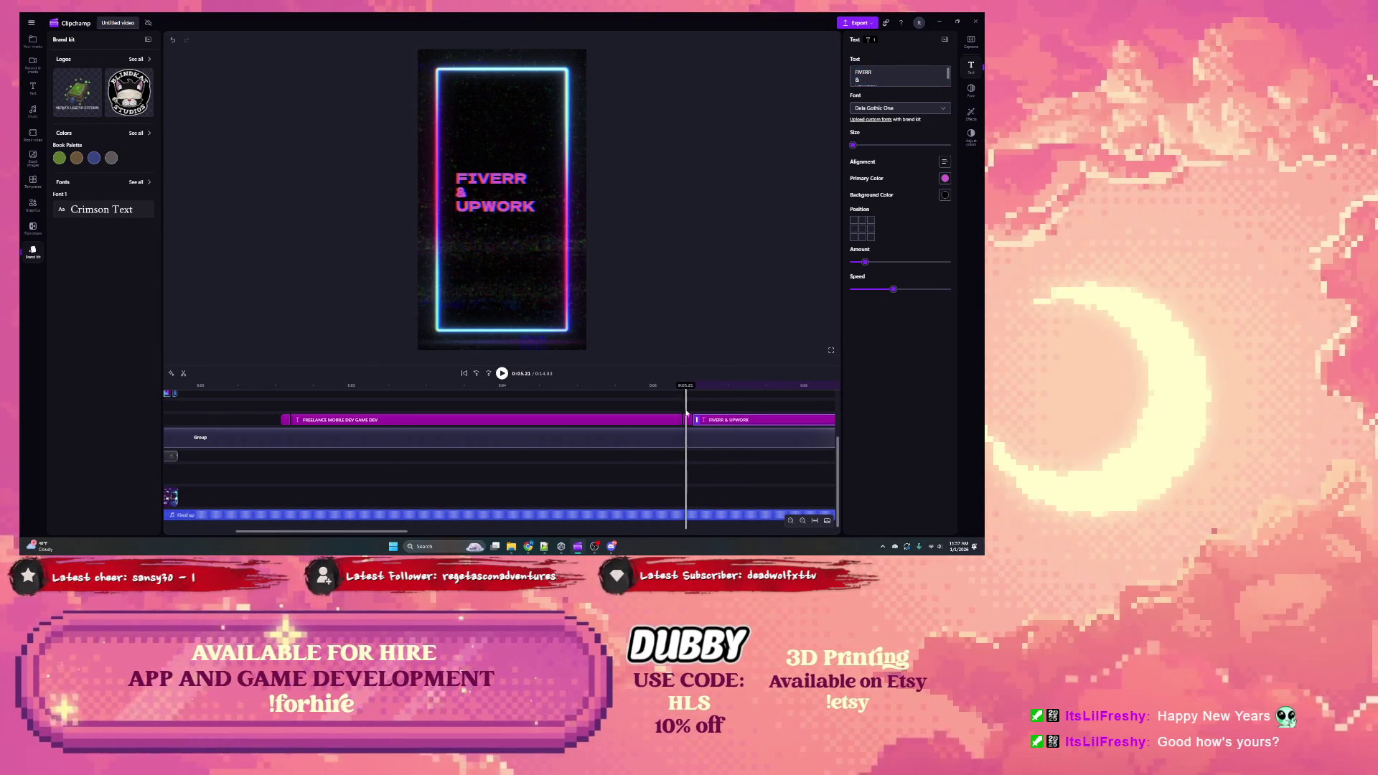
click(684, 420)
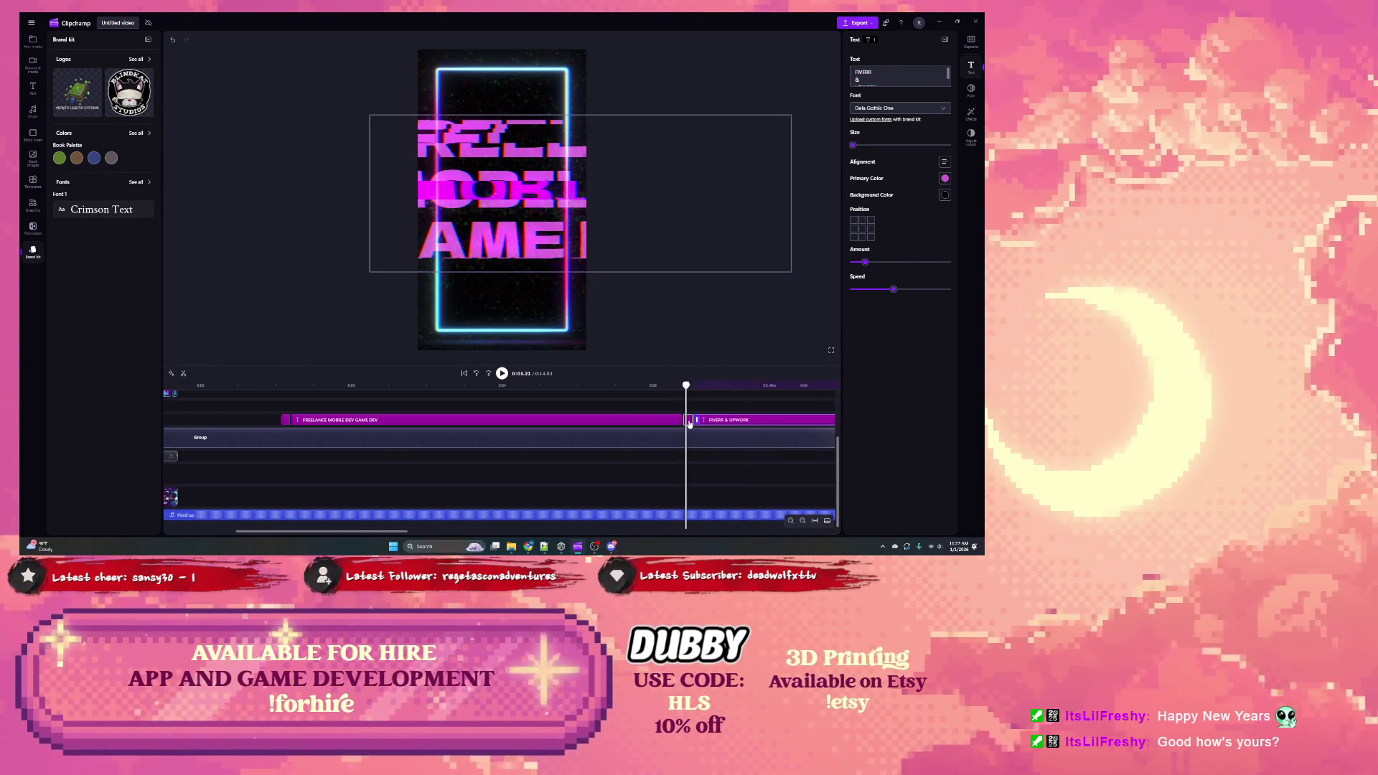
key(ctrl+v)
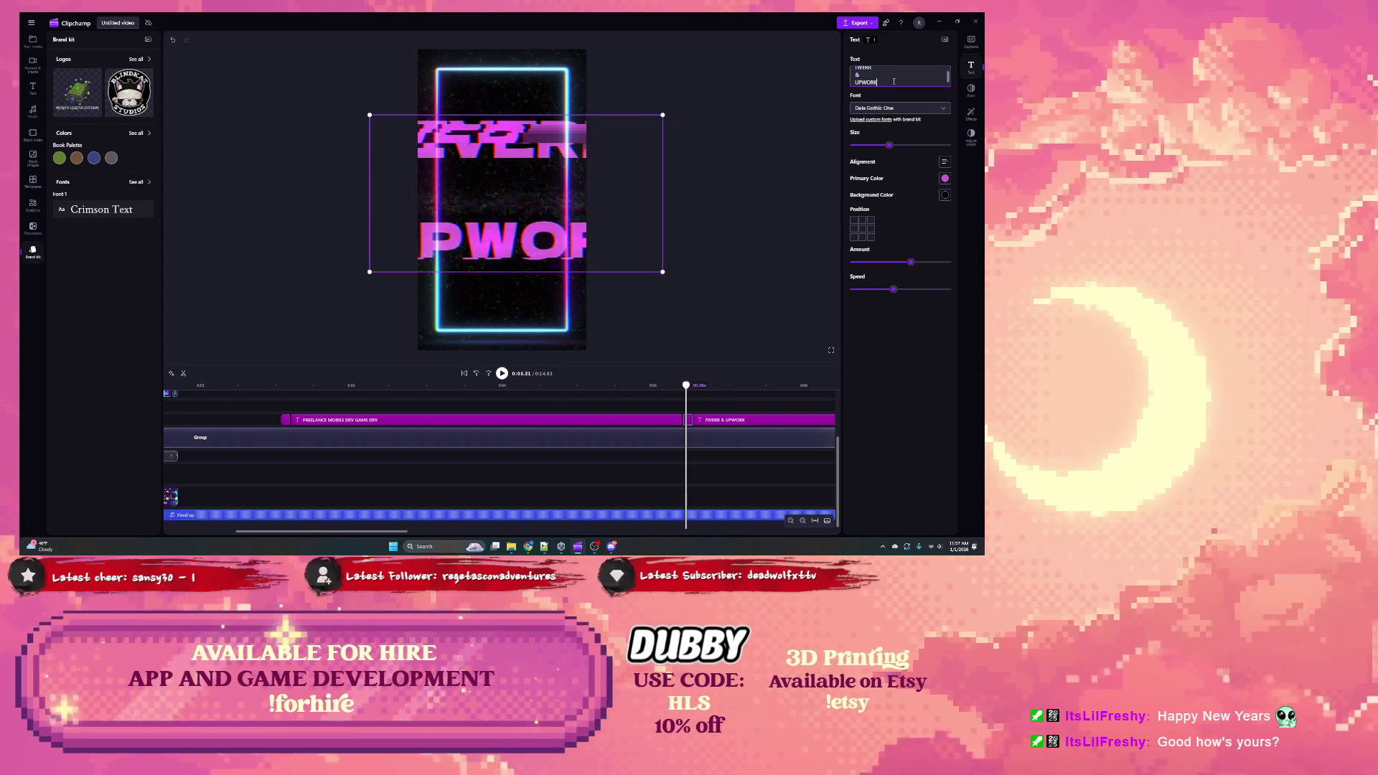
drag(402, 532, 528, 532)
Step: Replace the EXCLUSIVE PATREON text with LINKS IN BIO LIVE DEV STREAMS and check it
click(586, 393)
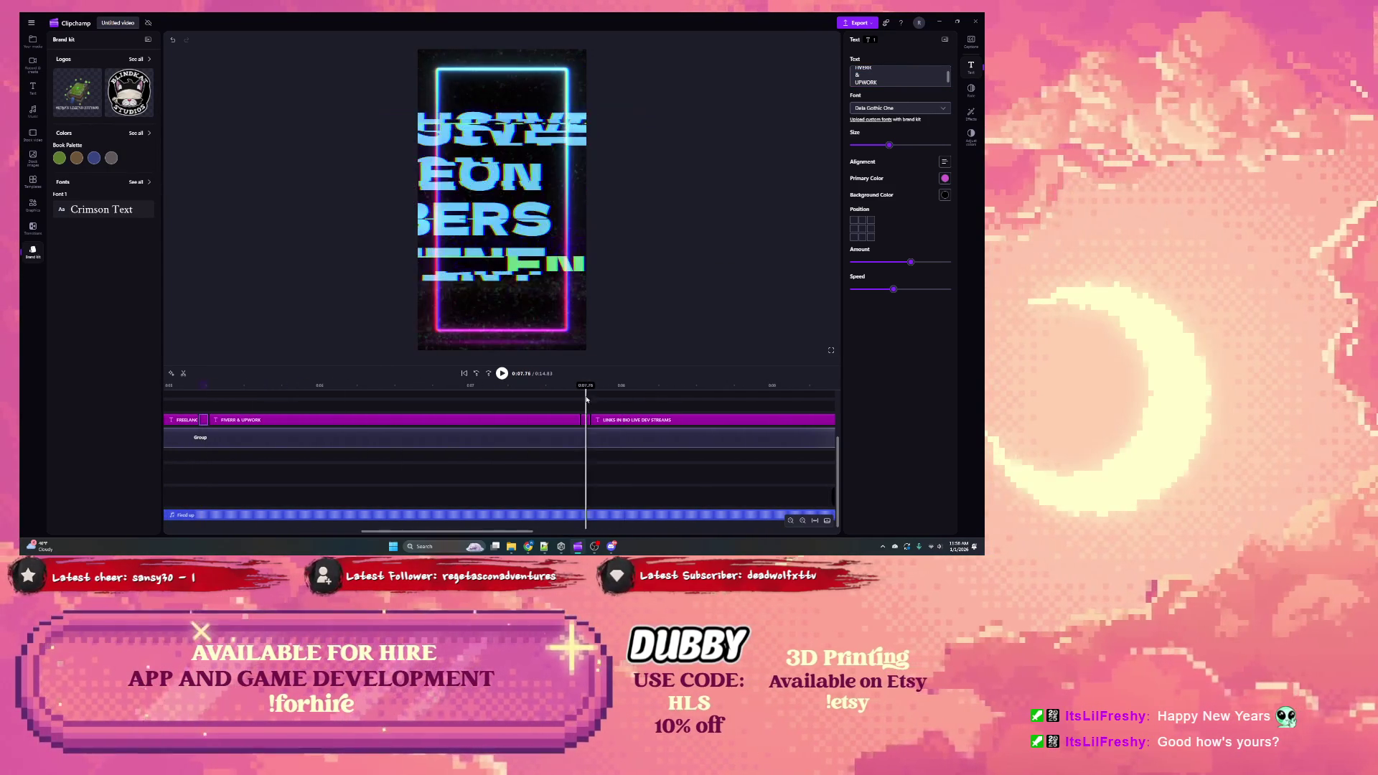
click(585, 423)
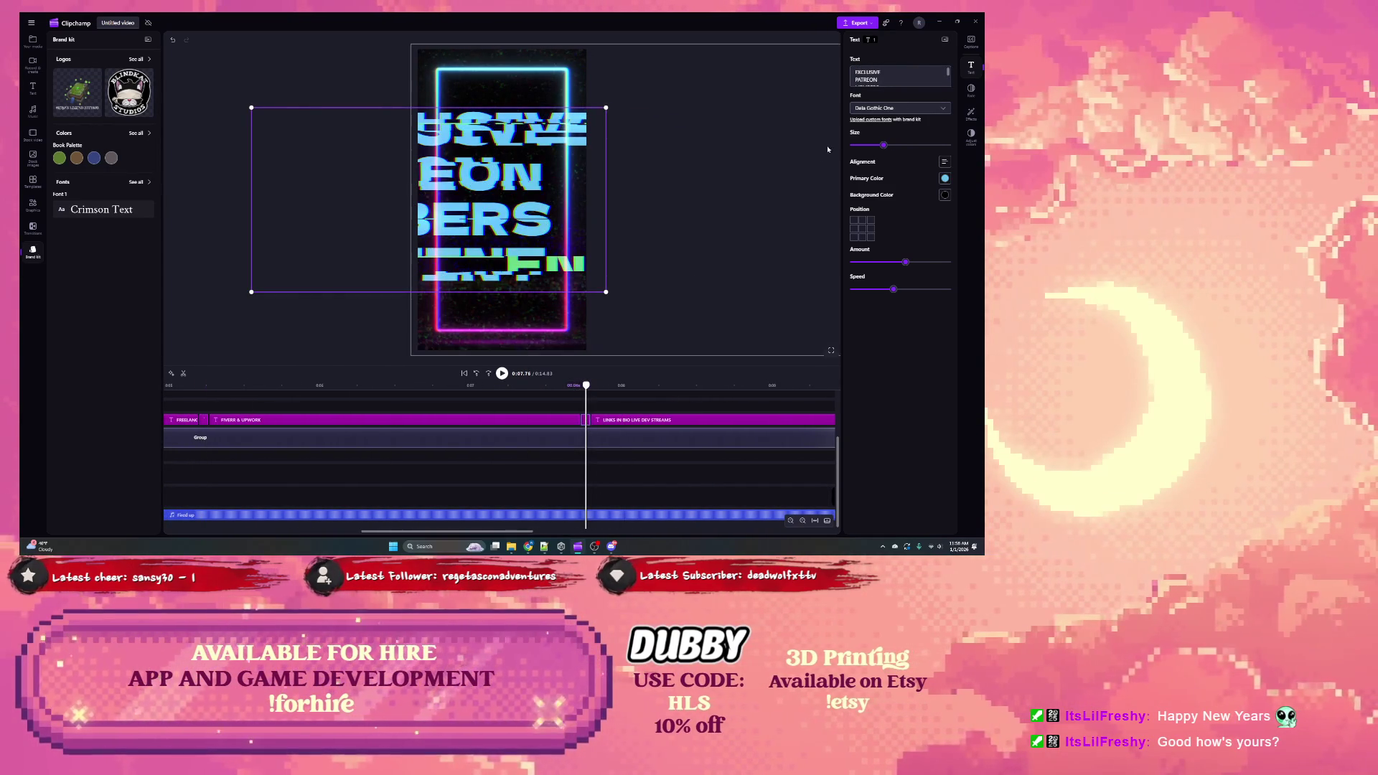
click(649, 423)
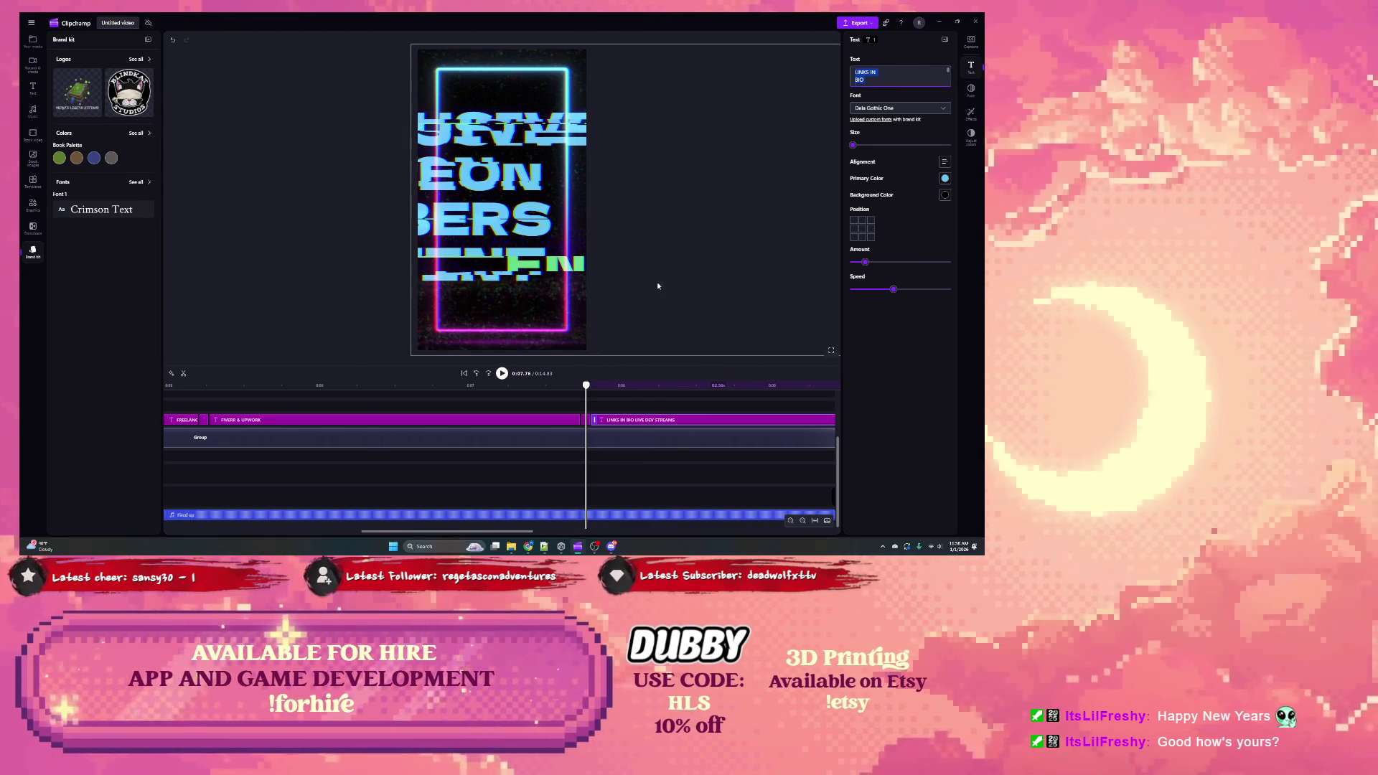
click(580, 388)
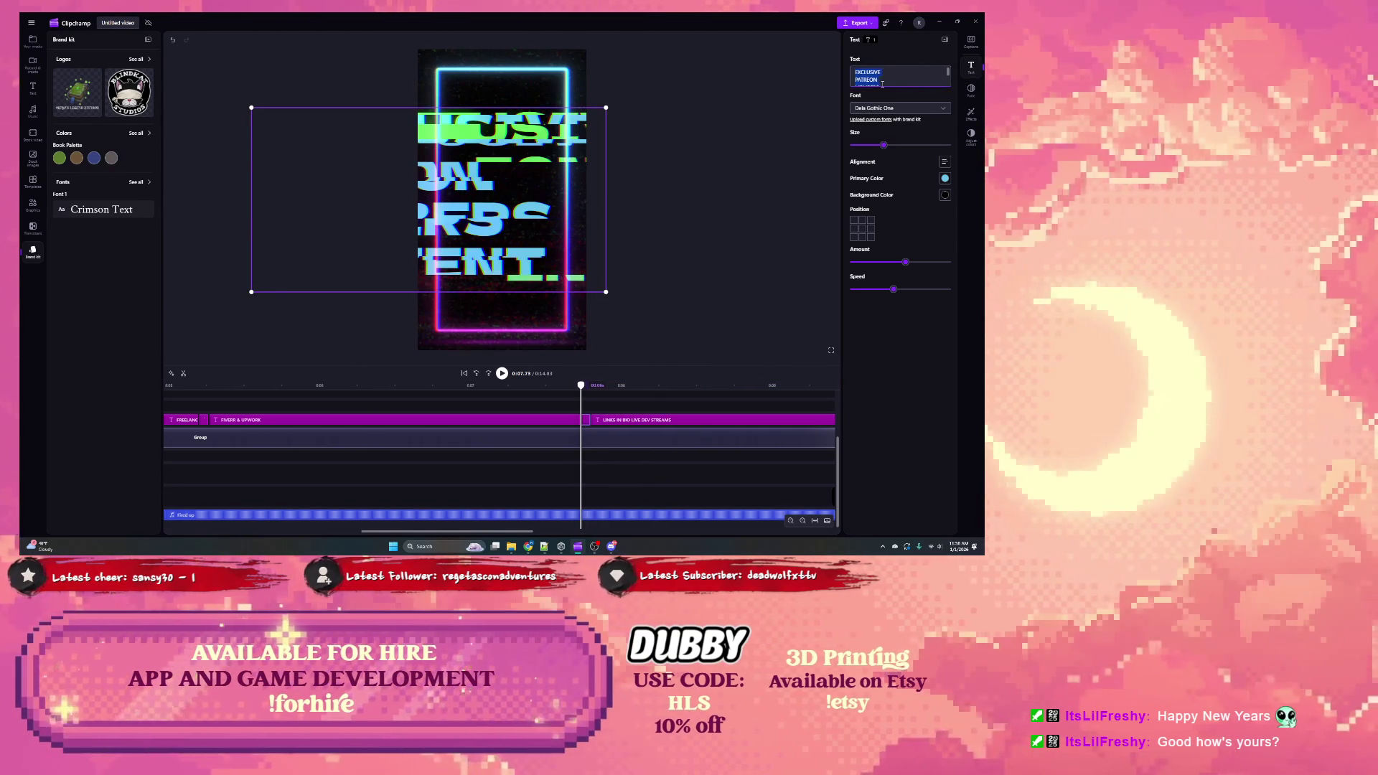
key(ctrl+v)
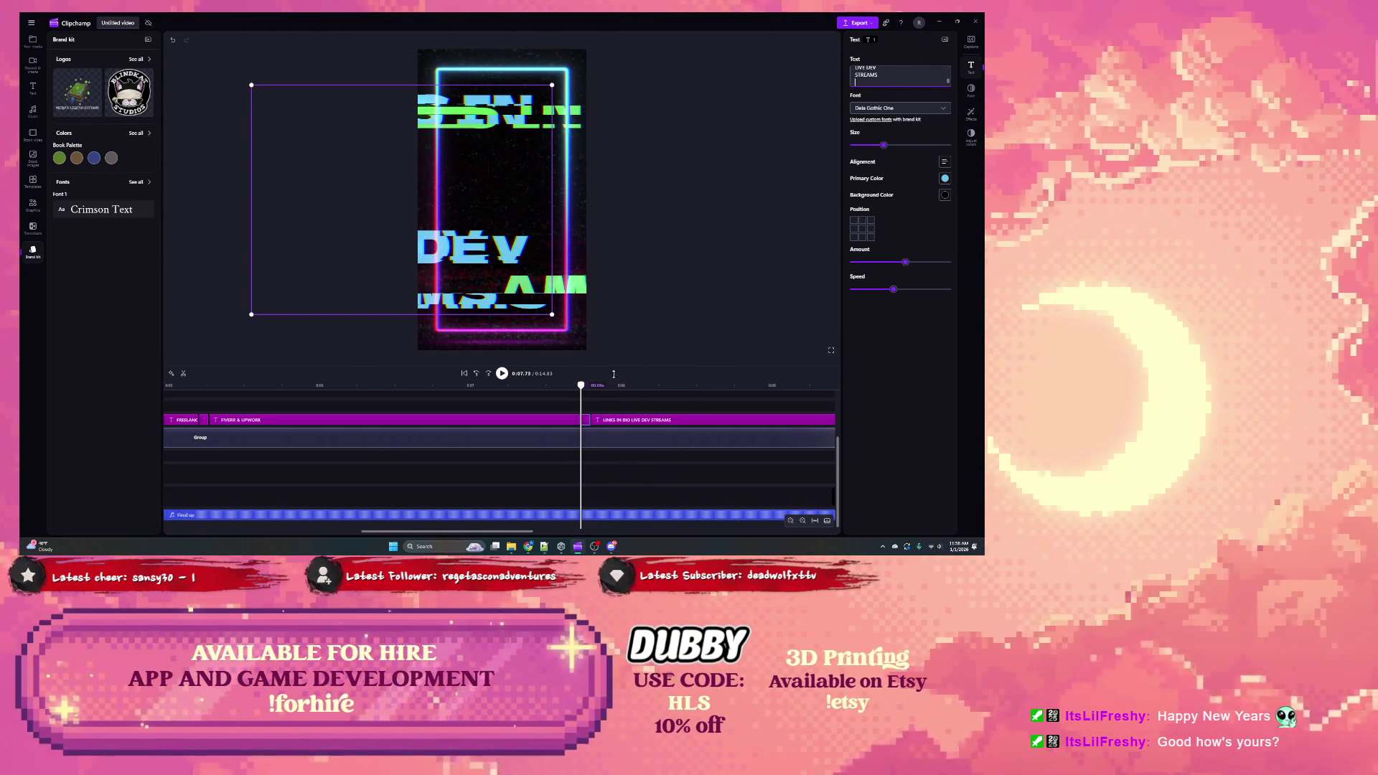
click(598, 387)
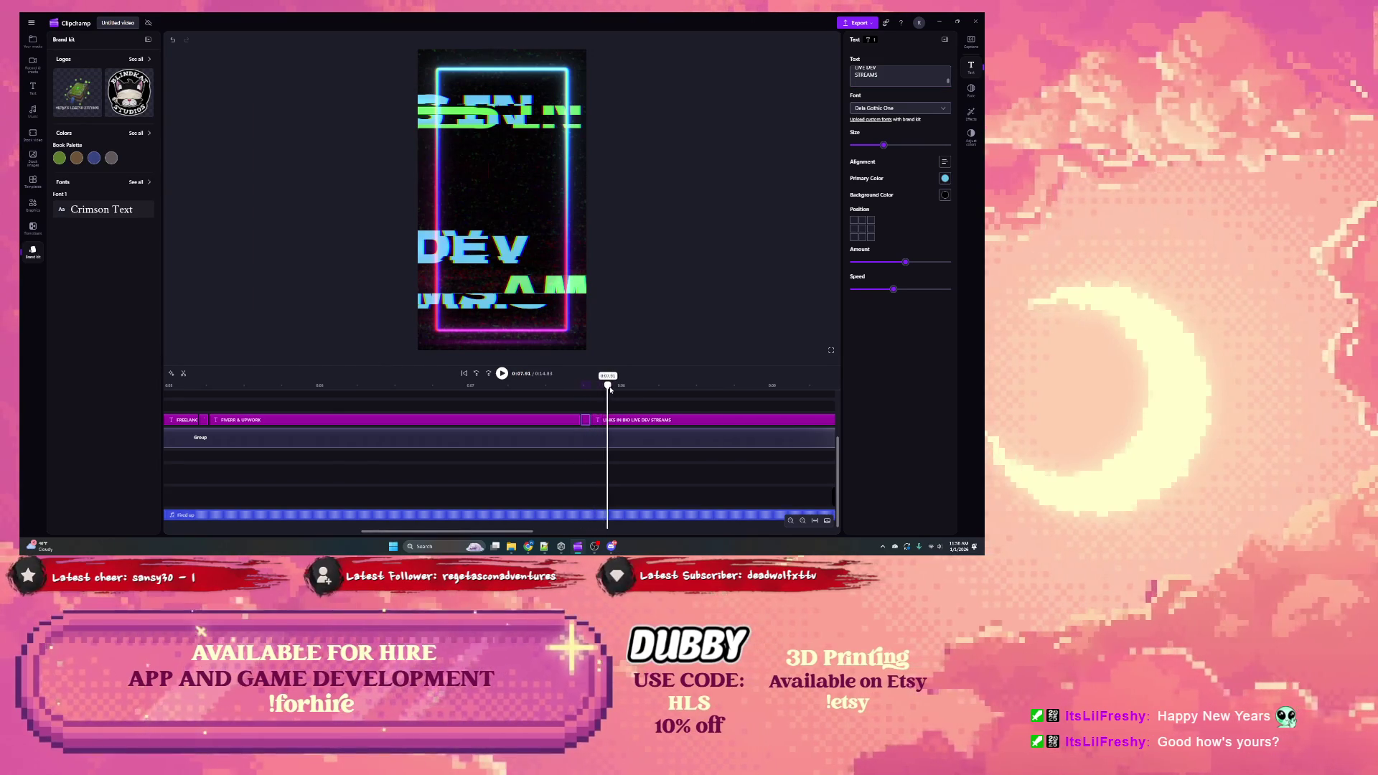
click(625, 388)
drag(528, 532, 630, 533)
Step: Check the outro text, dismiss the media backup notice, fit the timeline, and play the project
click(601, 390)
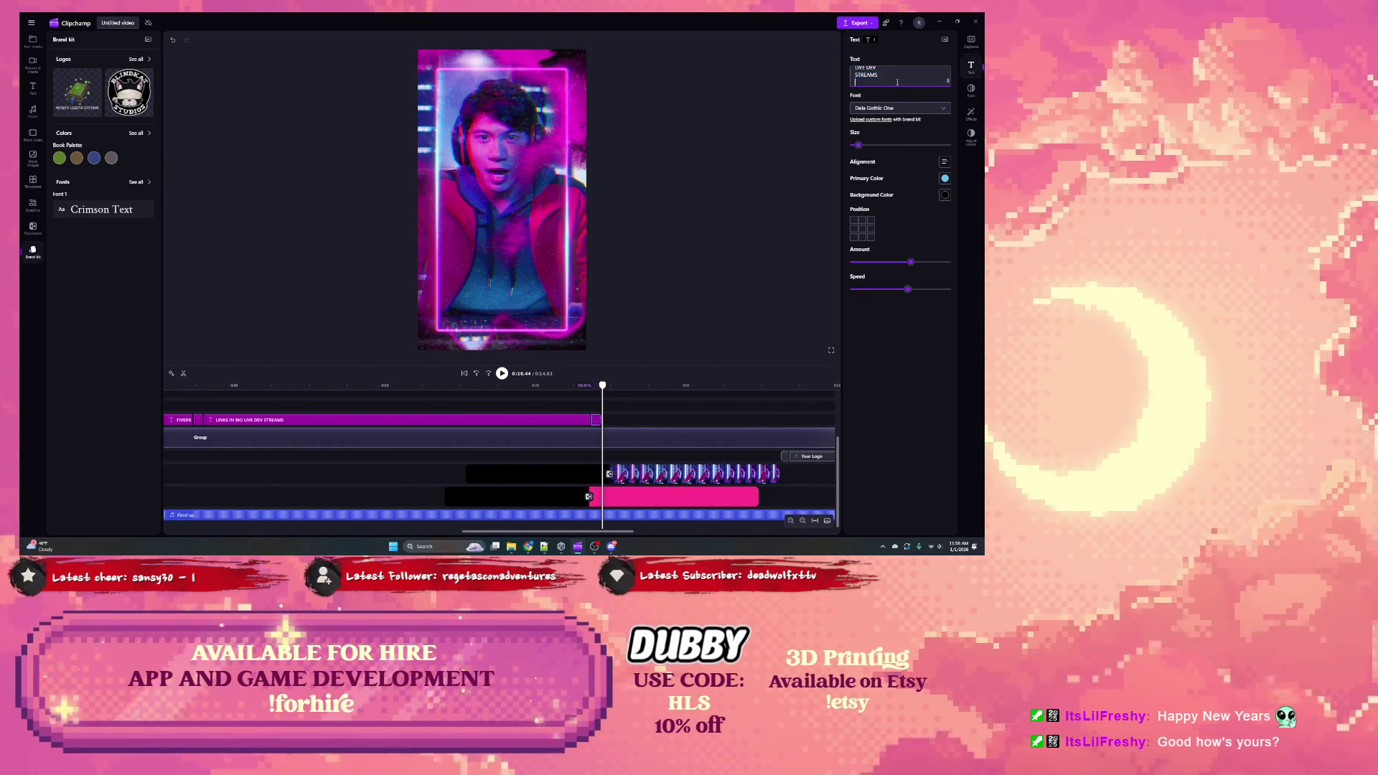
click(599, 386)
text(Vertical Outro)
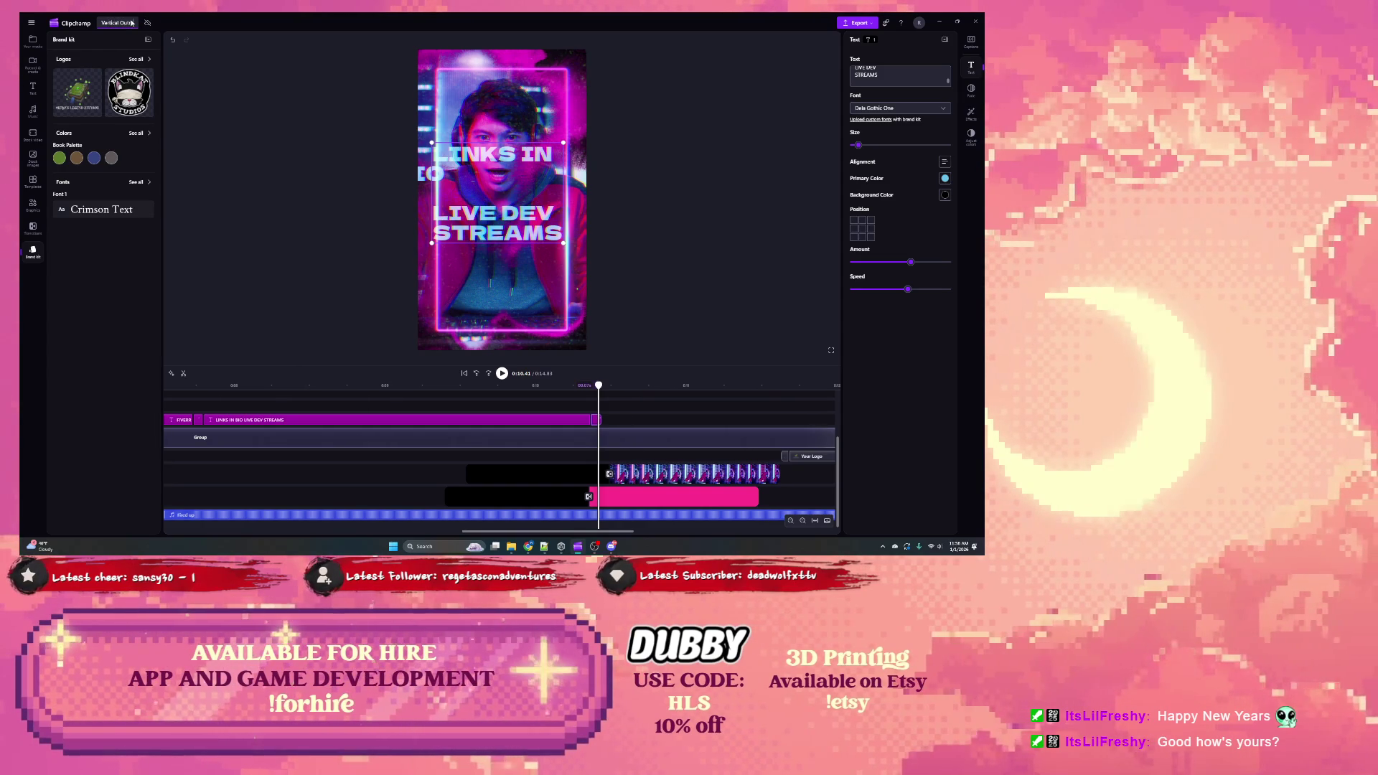
click(148, 22)
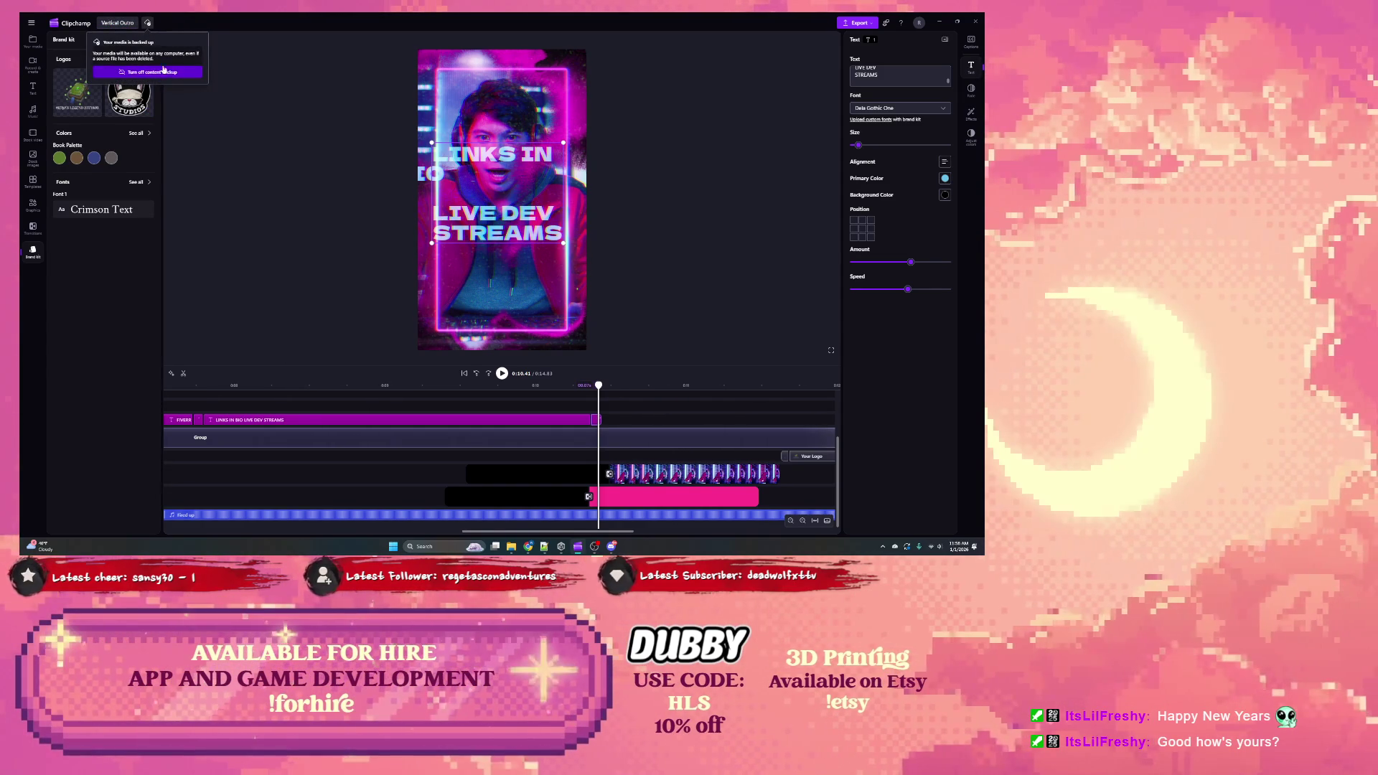
click(393, 133)
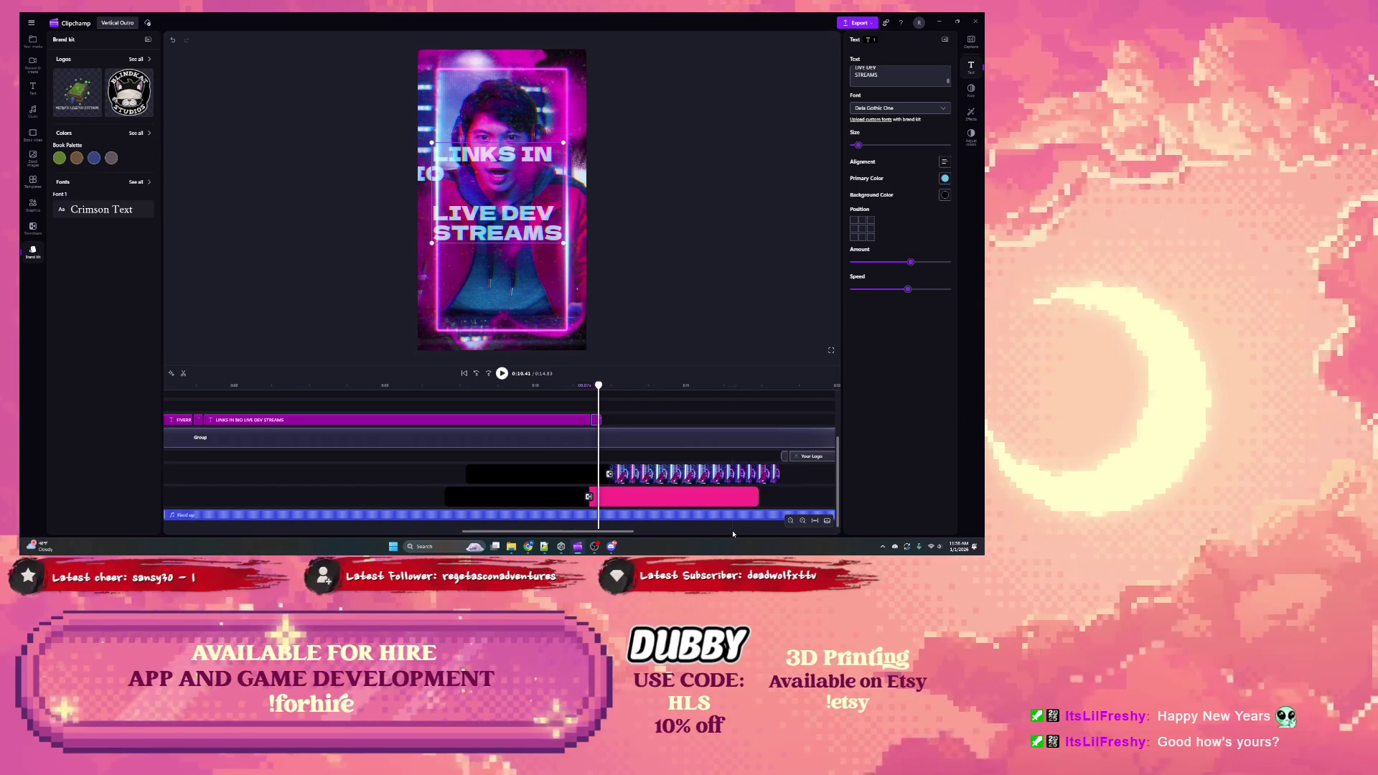
click(814, 521)
click(502, 374)
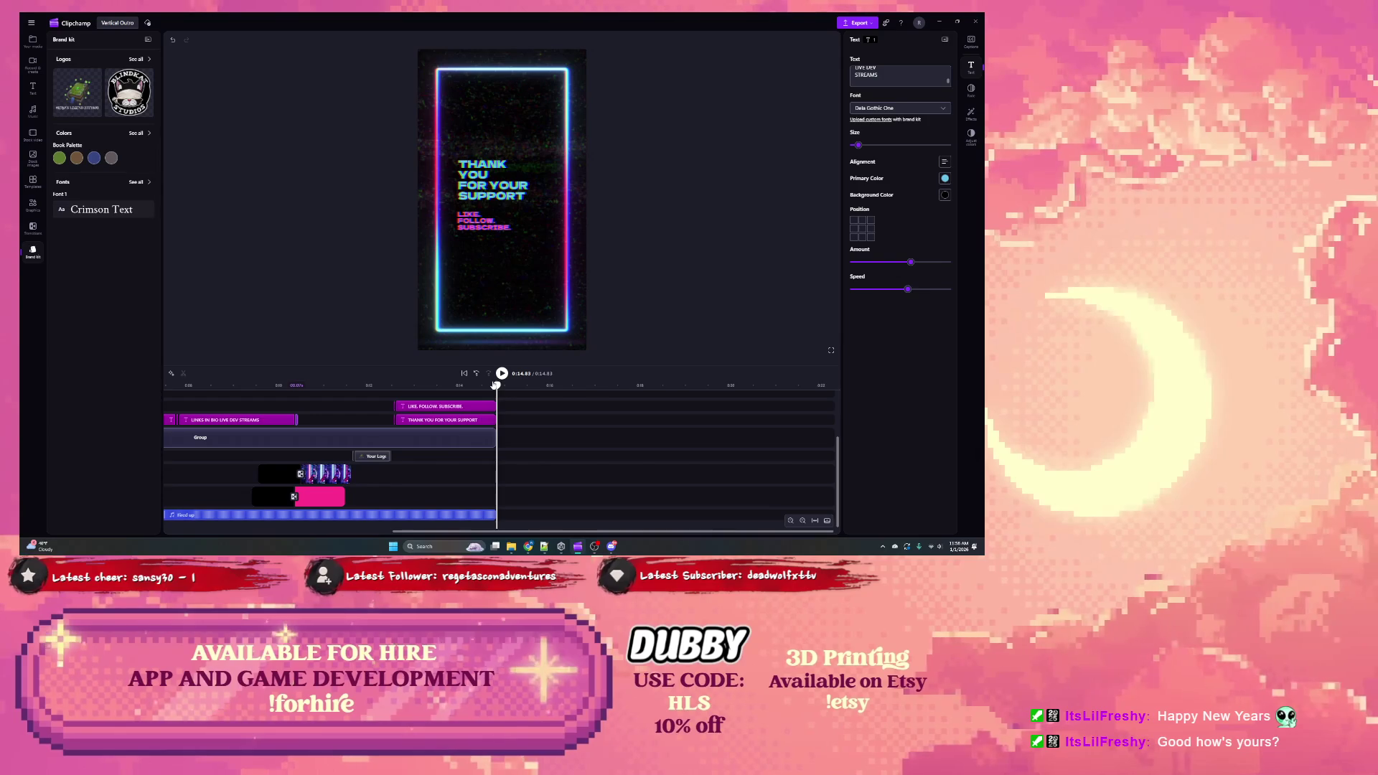
key(space)
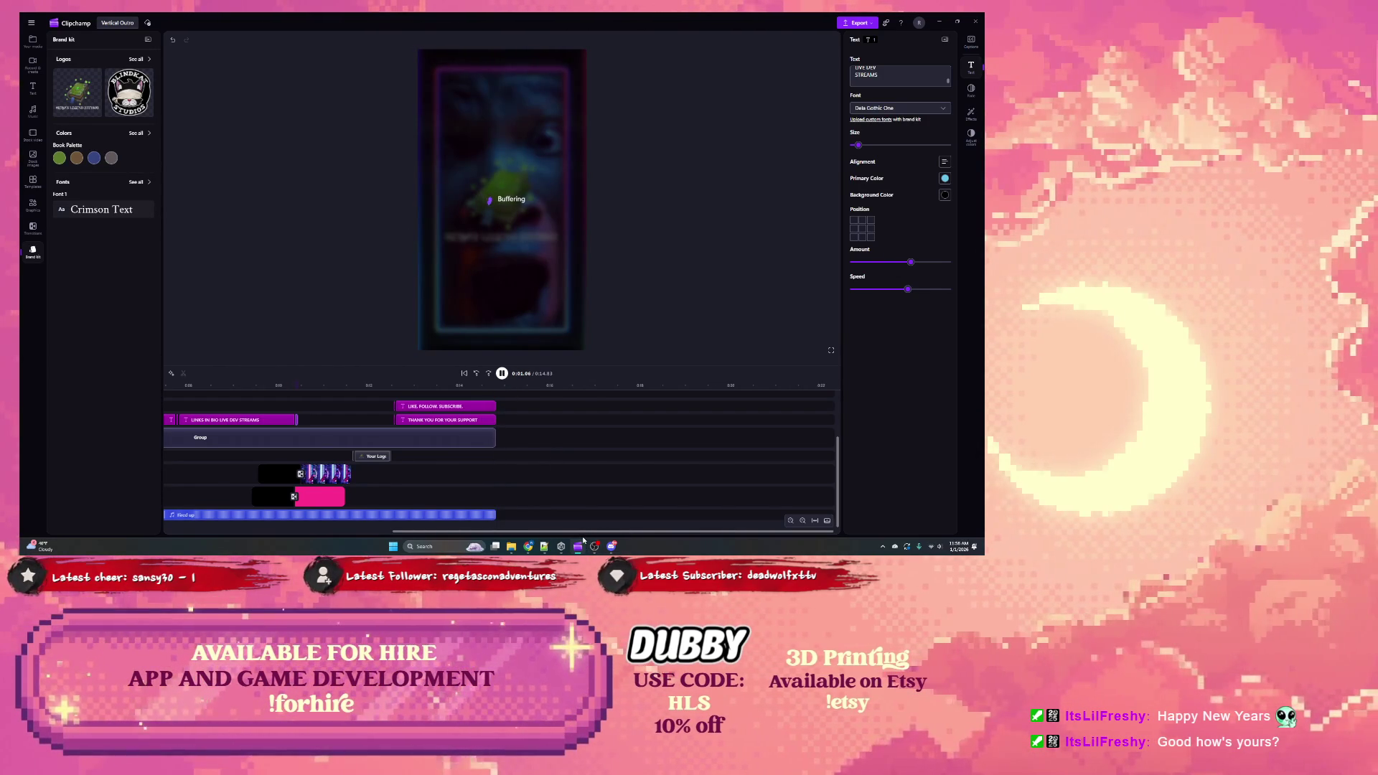
mouse_move(604, 552)
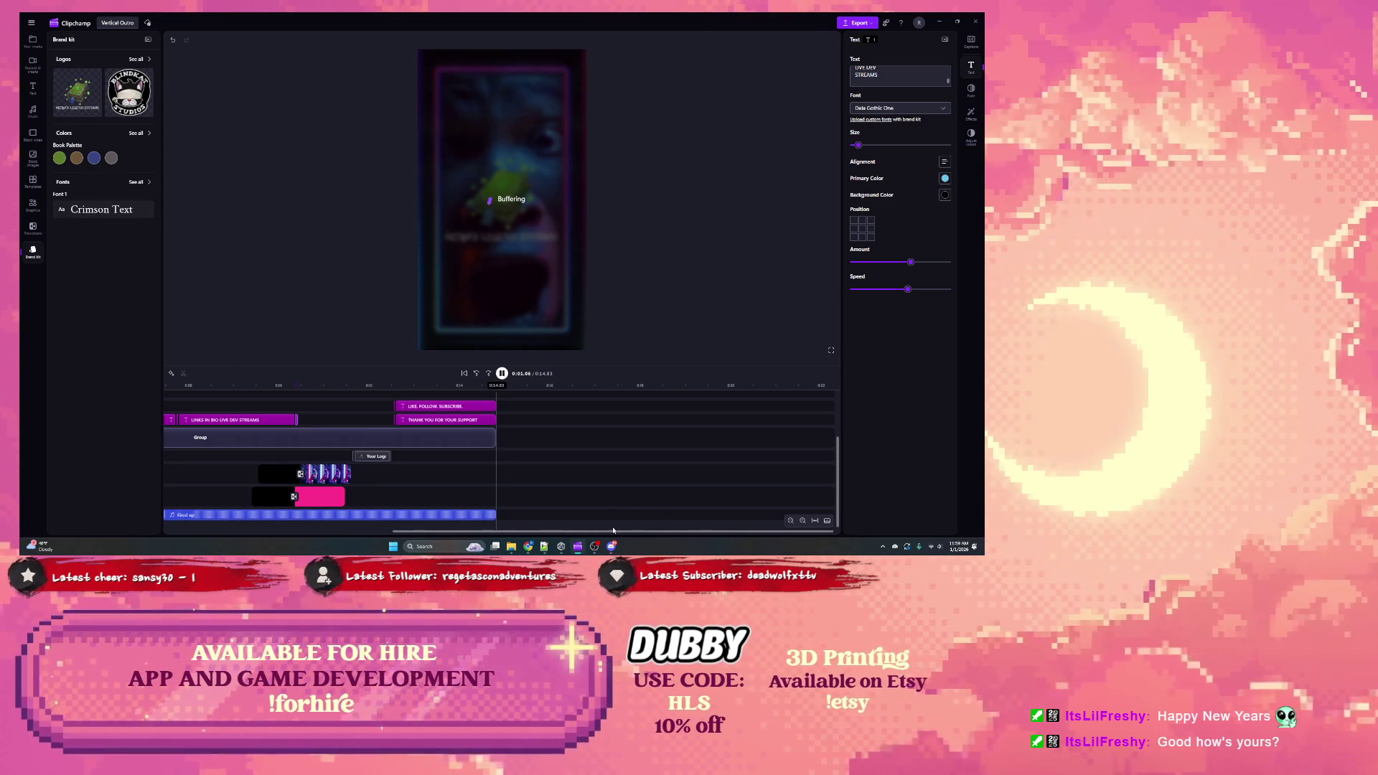
scroll(546, 535, left, 1)
drag(545, 536, 325, 536)
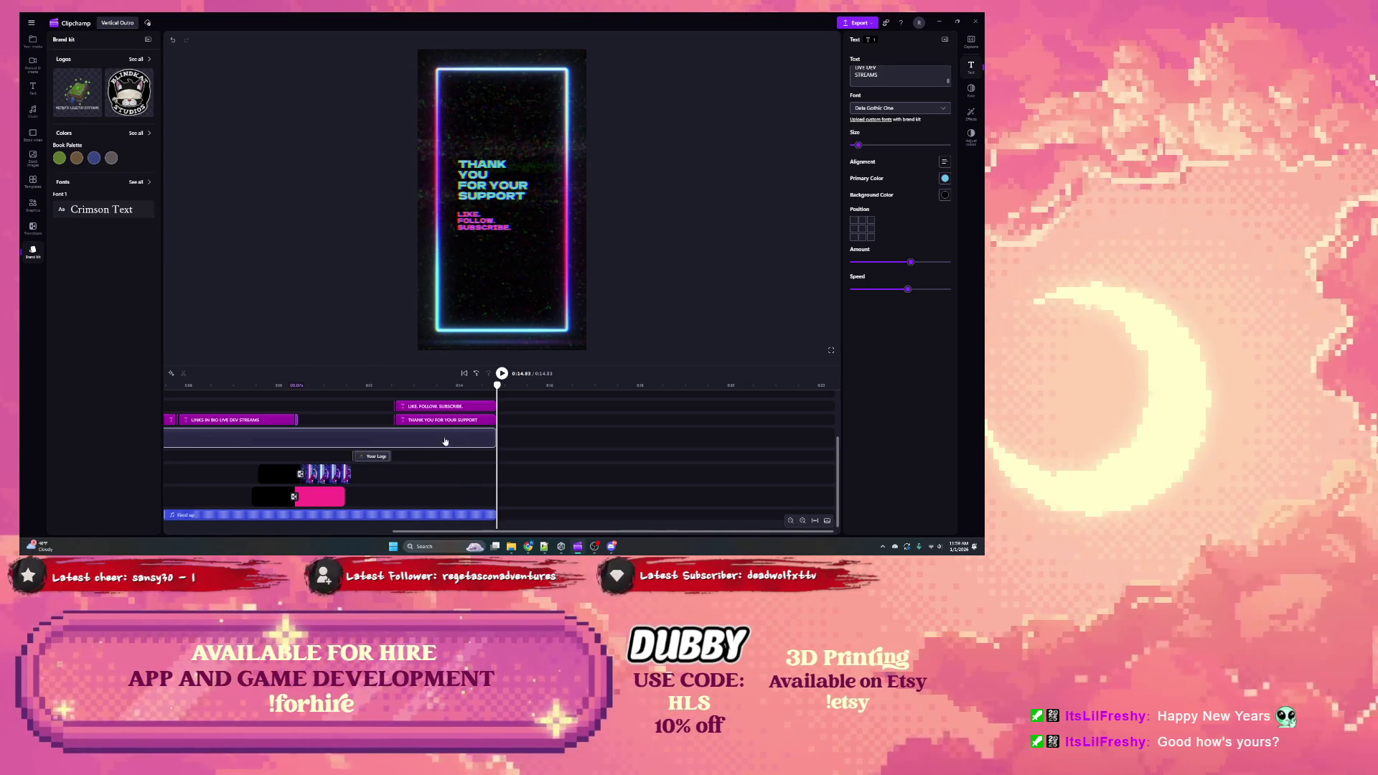
drag(430, 535, 203, 535)
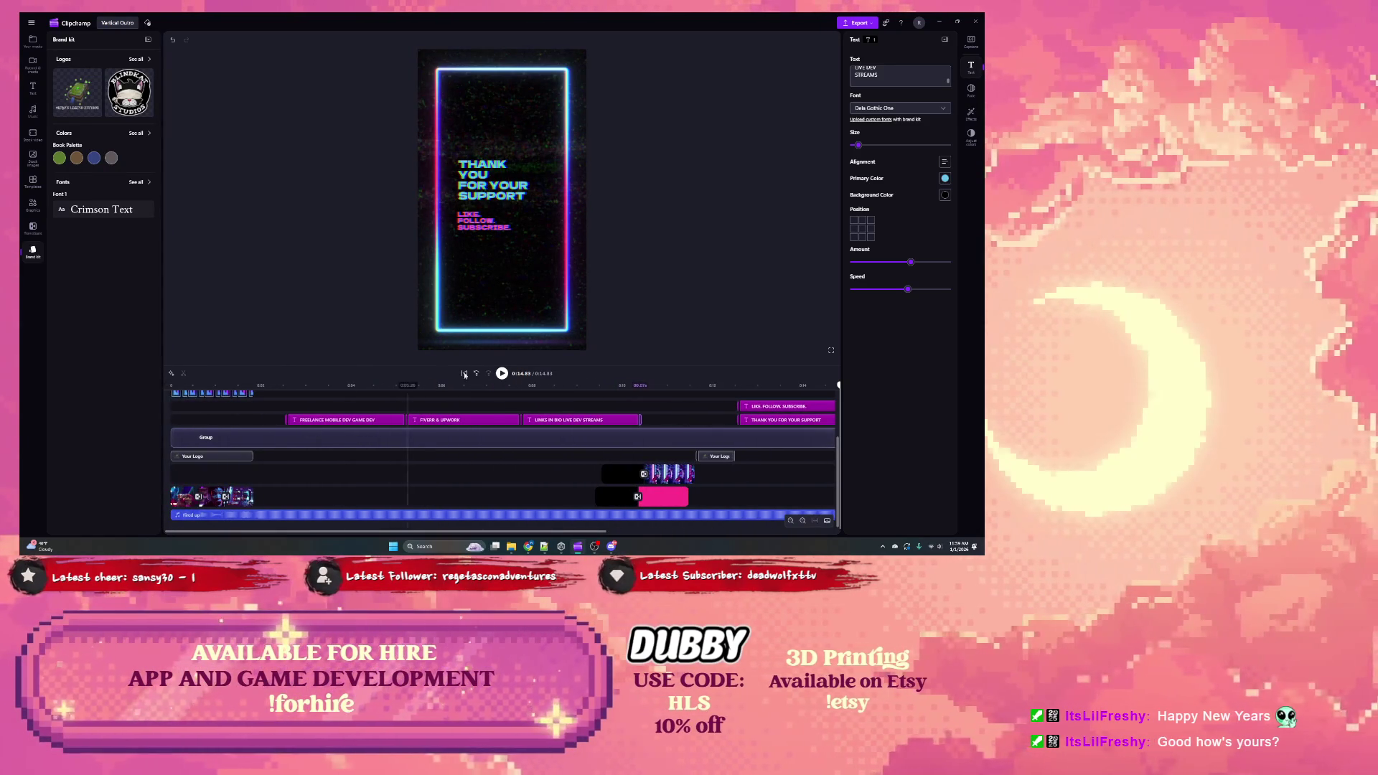
click(502, 374)
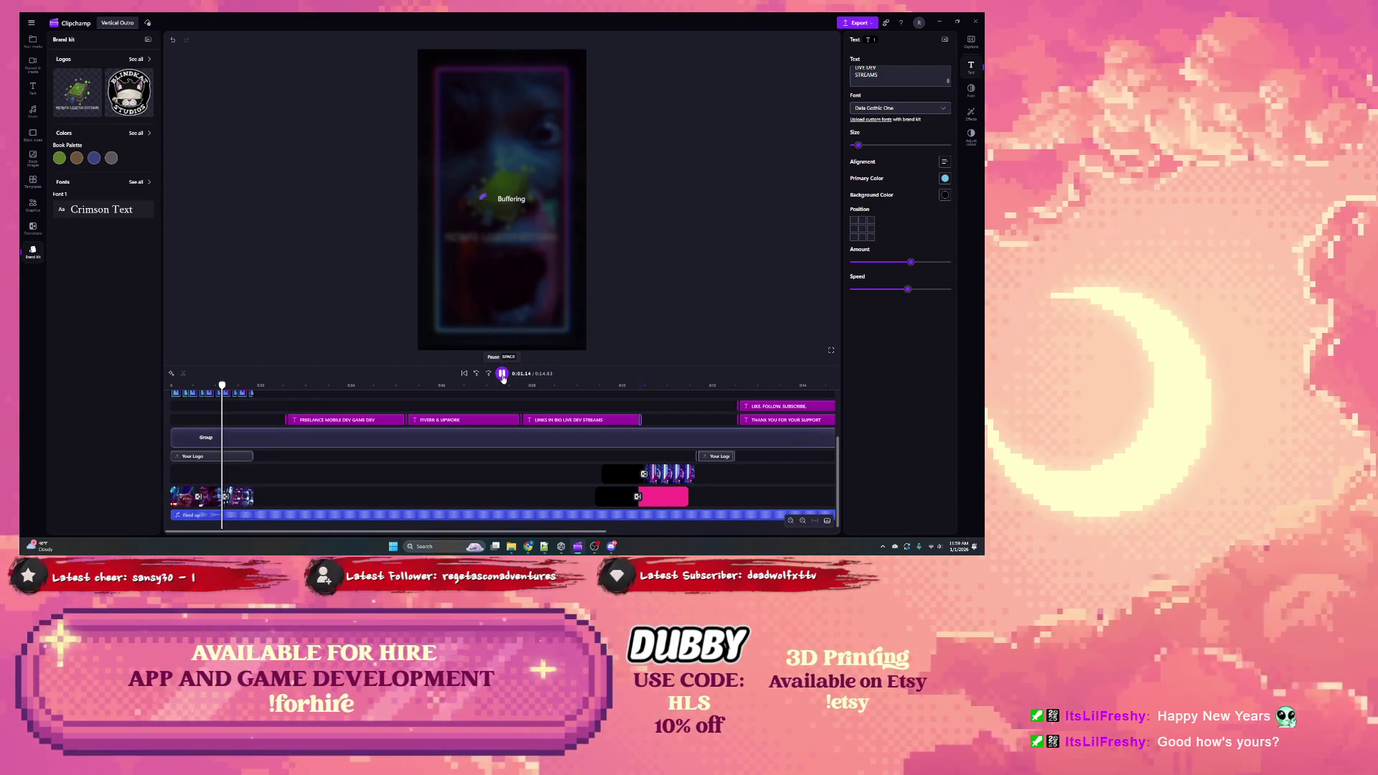
click(504, 377)
drag(221, 386, 205, 385)
key(space)
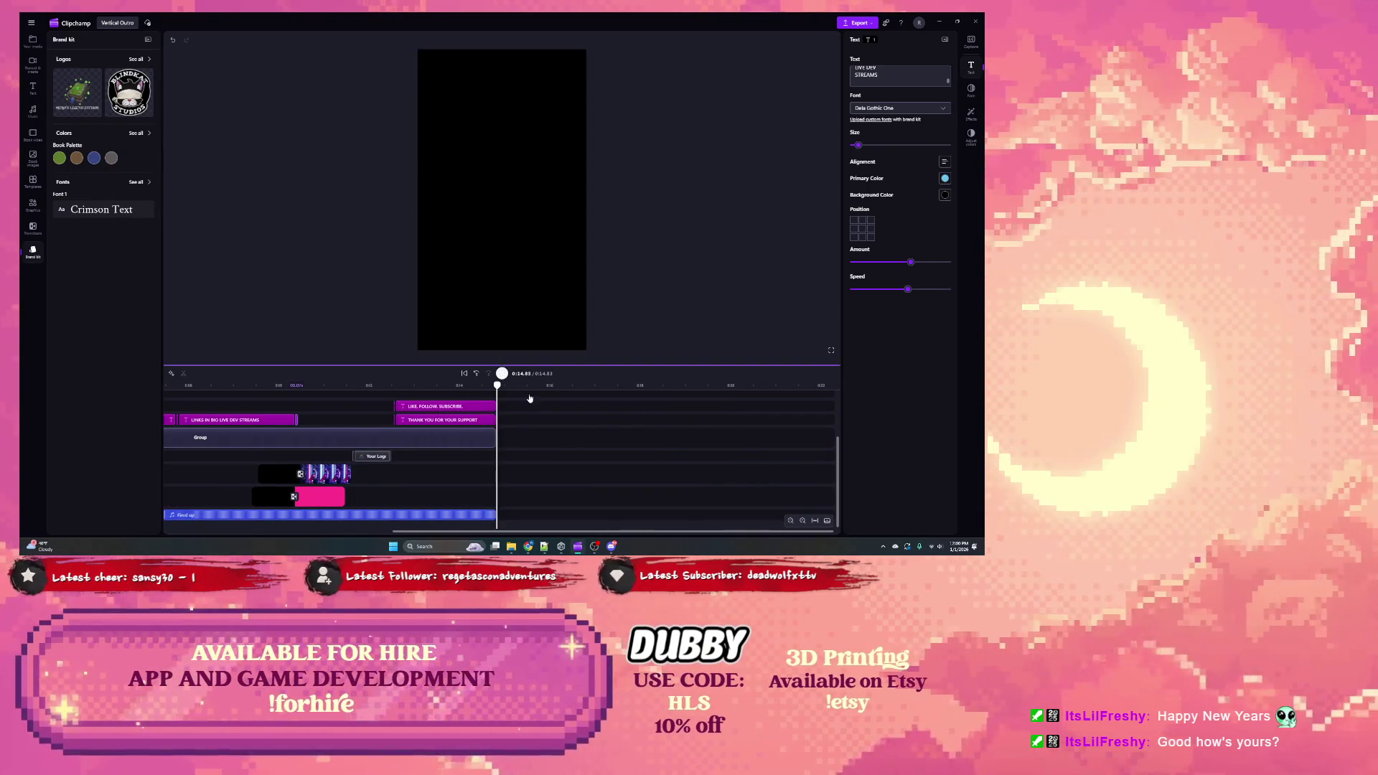
click(859, 26)
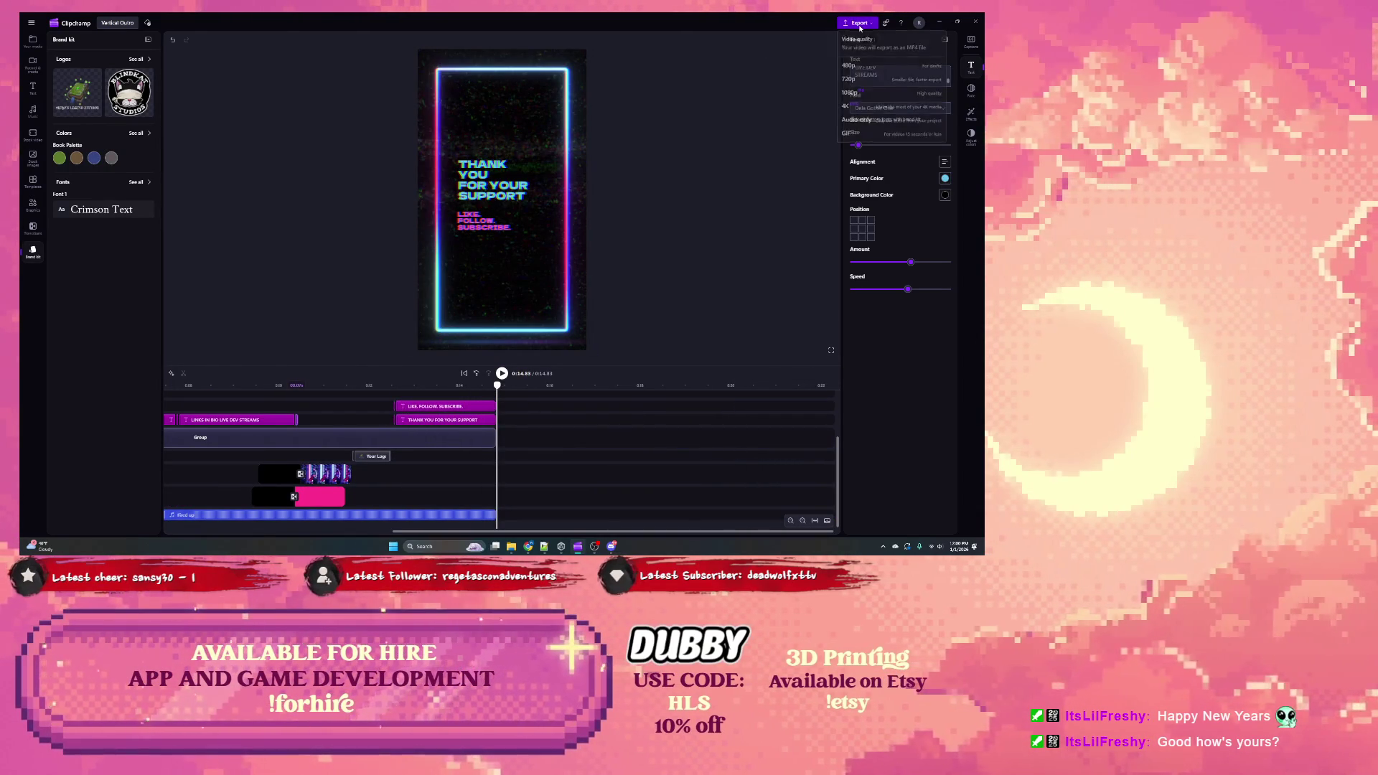
Step: Pick a video quality to start exporting the Vertical Outro video
click(861, 94)
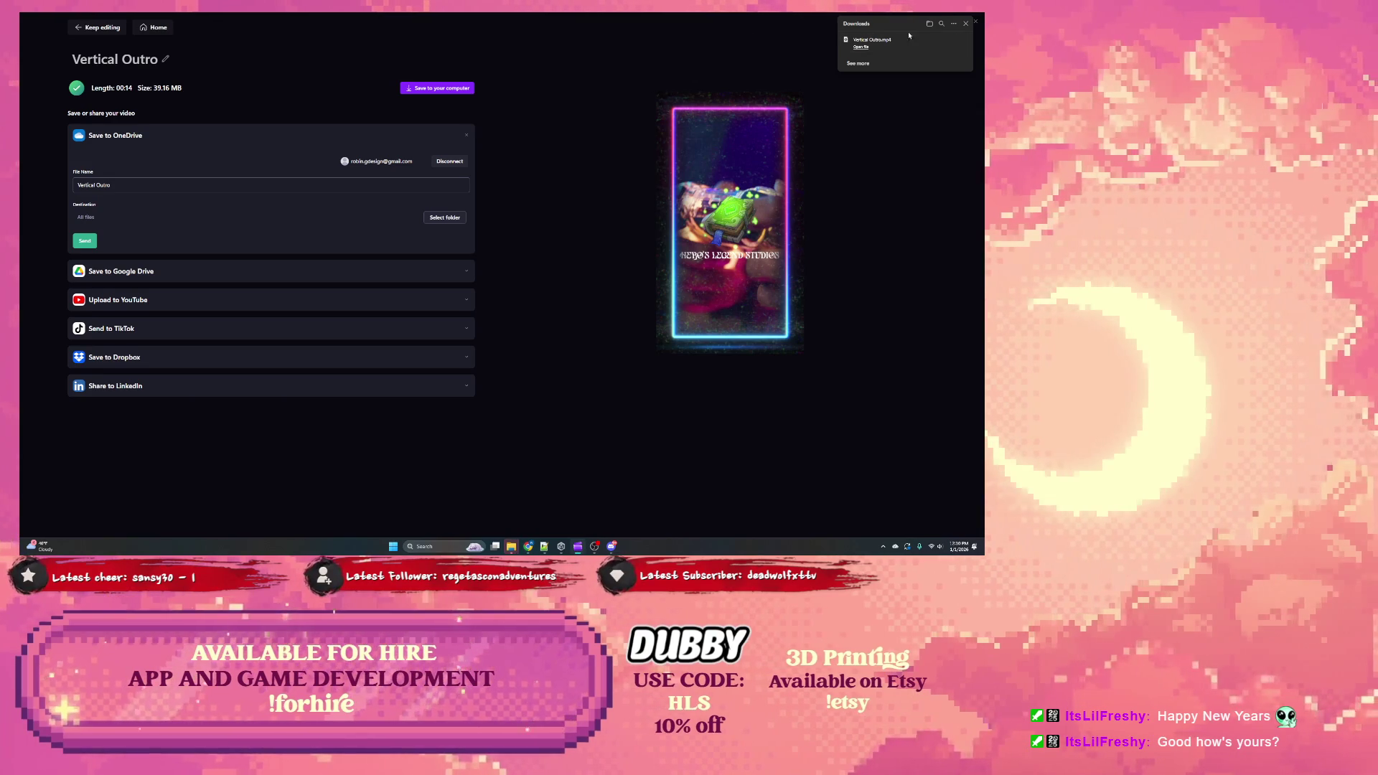
Step: Close the Downloads list and return to the home page's Your videos list
mouse_move(950, 45)
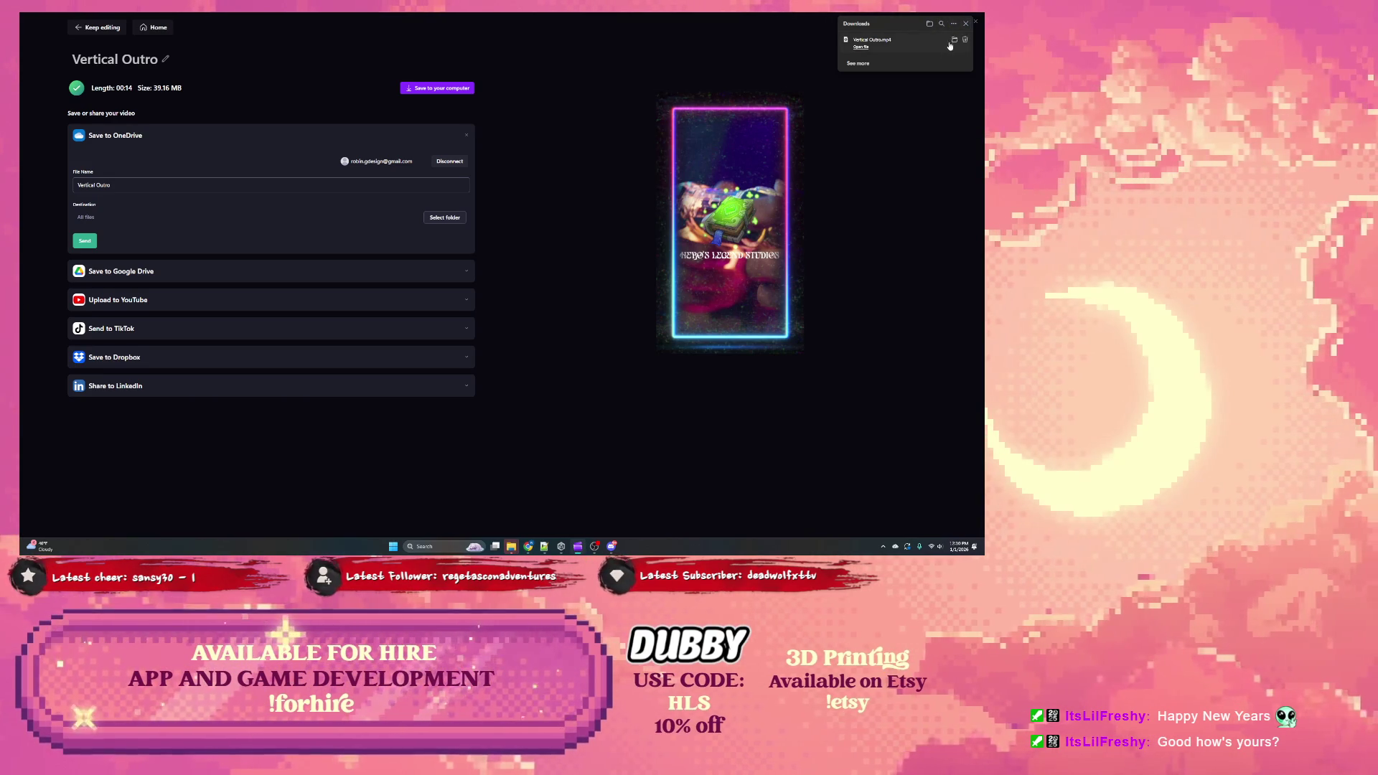
click(966, 24)
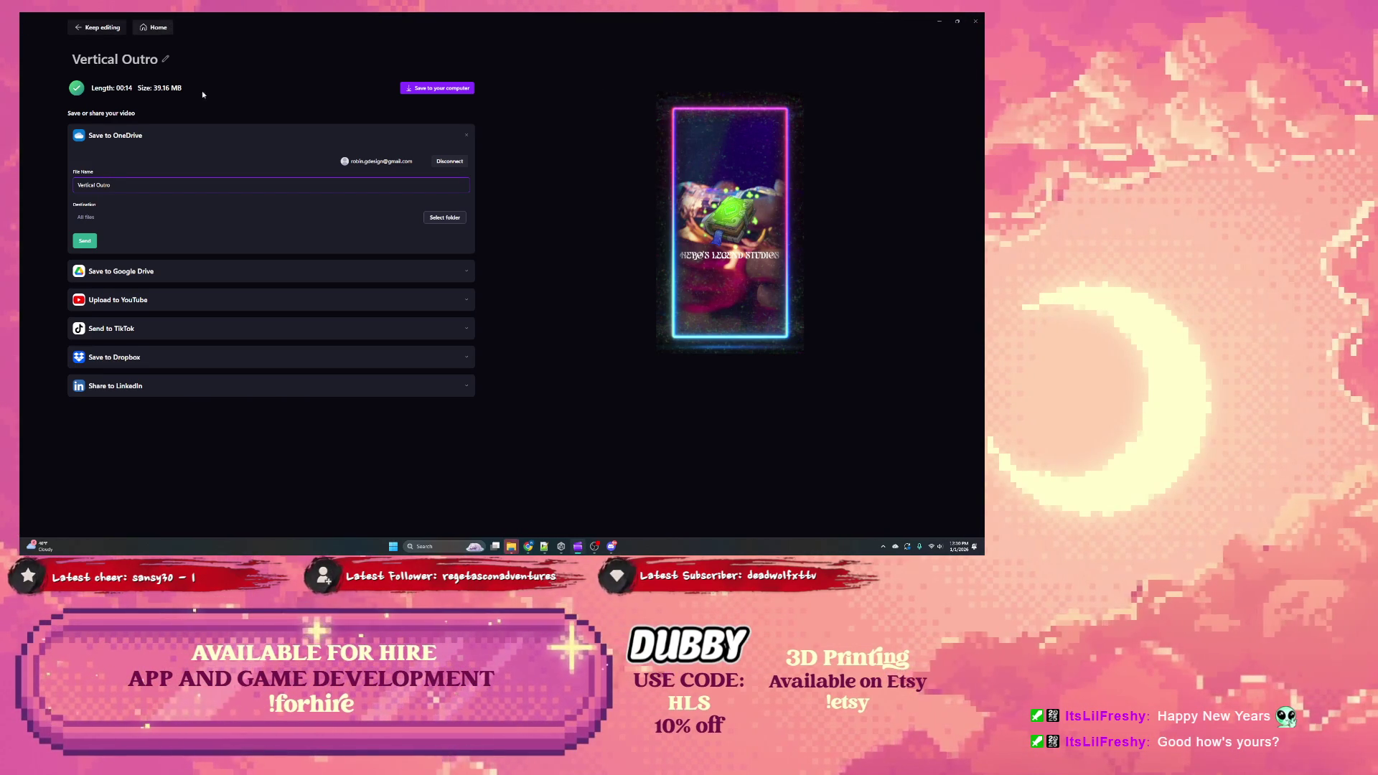
click(153, 27)
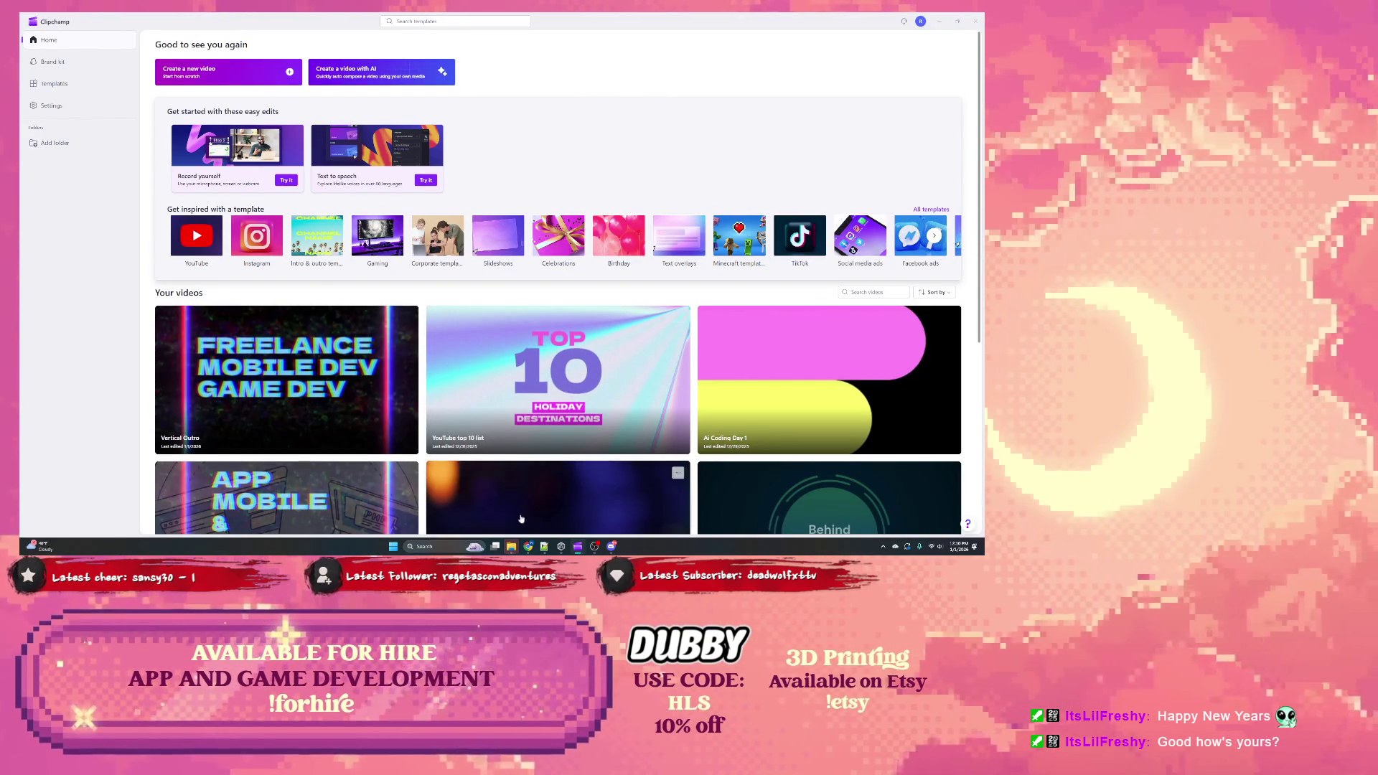
drag(575, 90, 1292, 90)
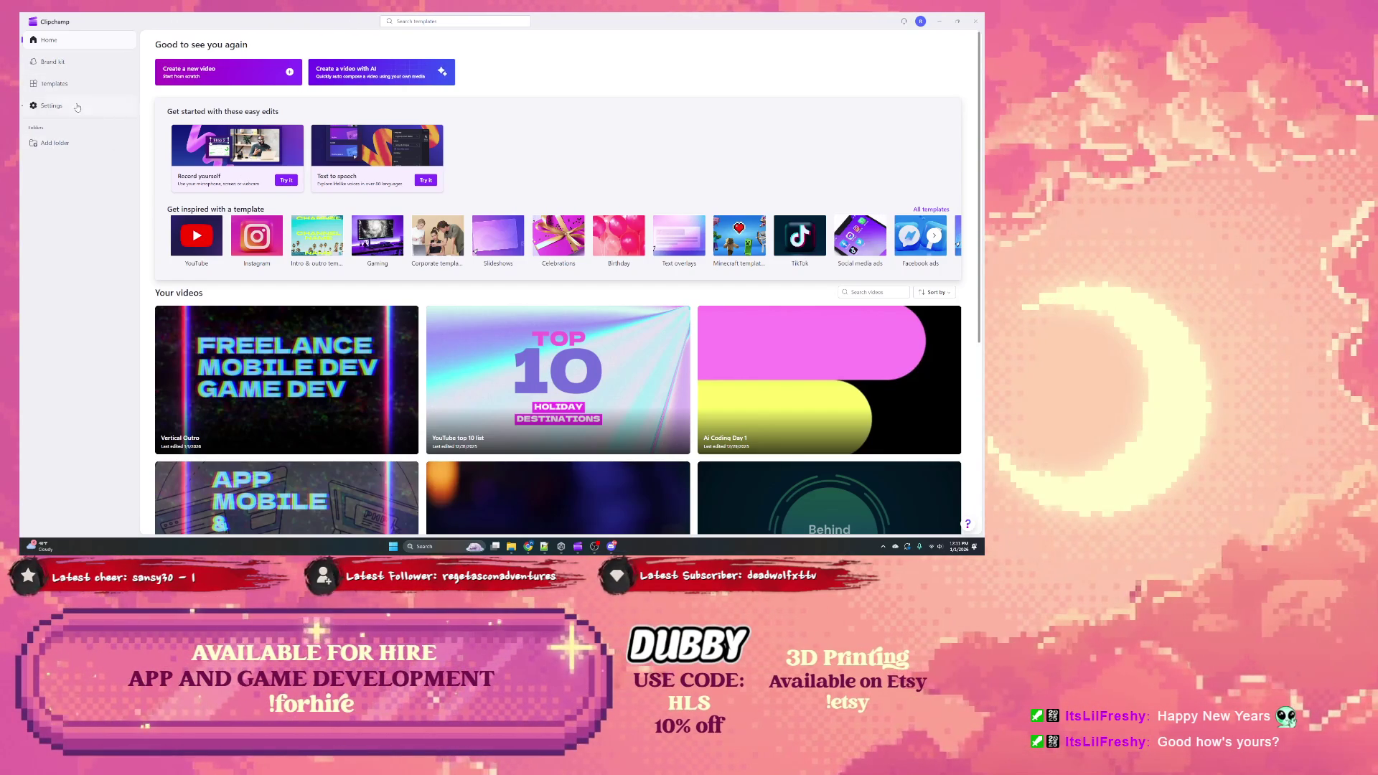
scroll(321, 236, down, 2)
scroll(321, 236, down, 1)
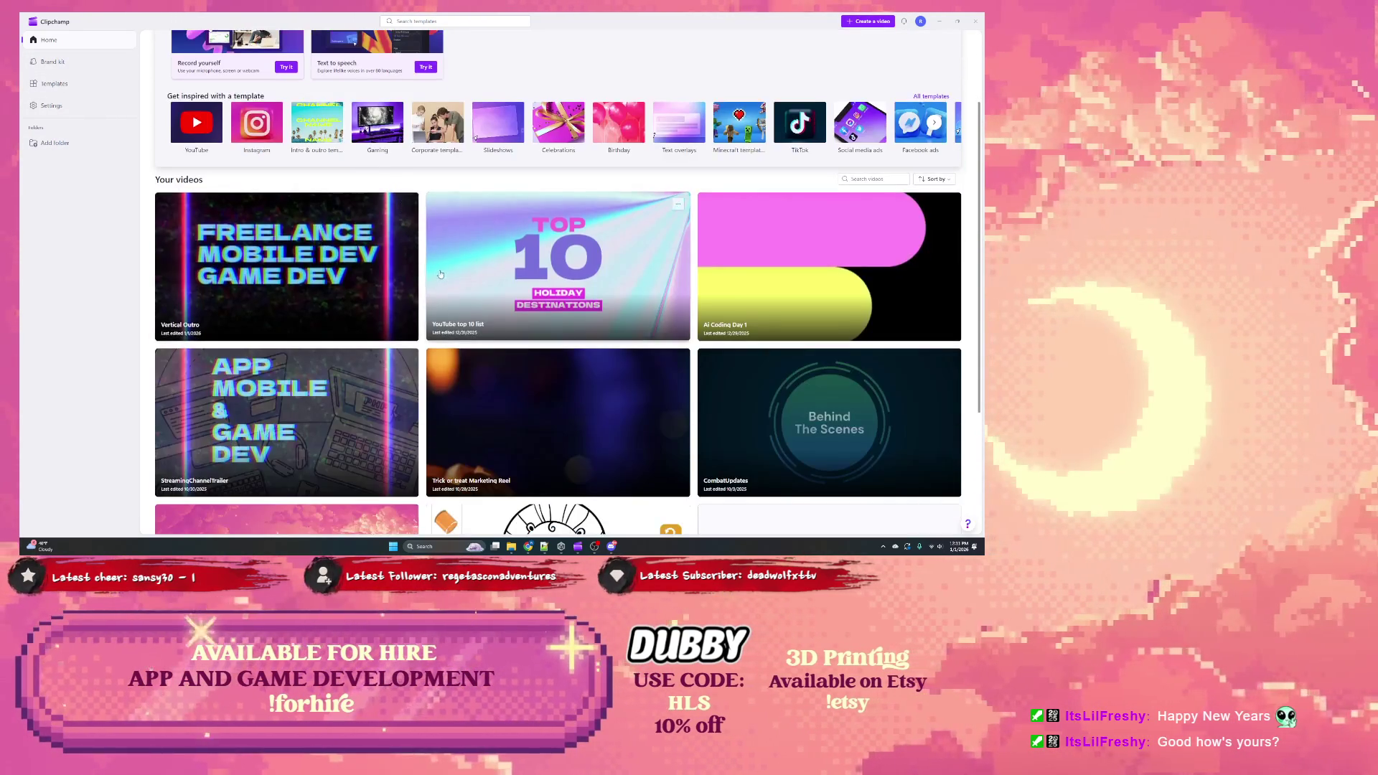
click(790, 274)
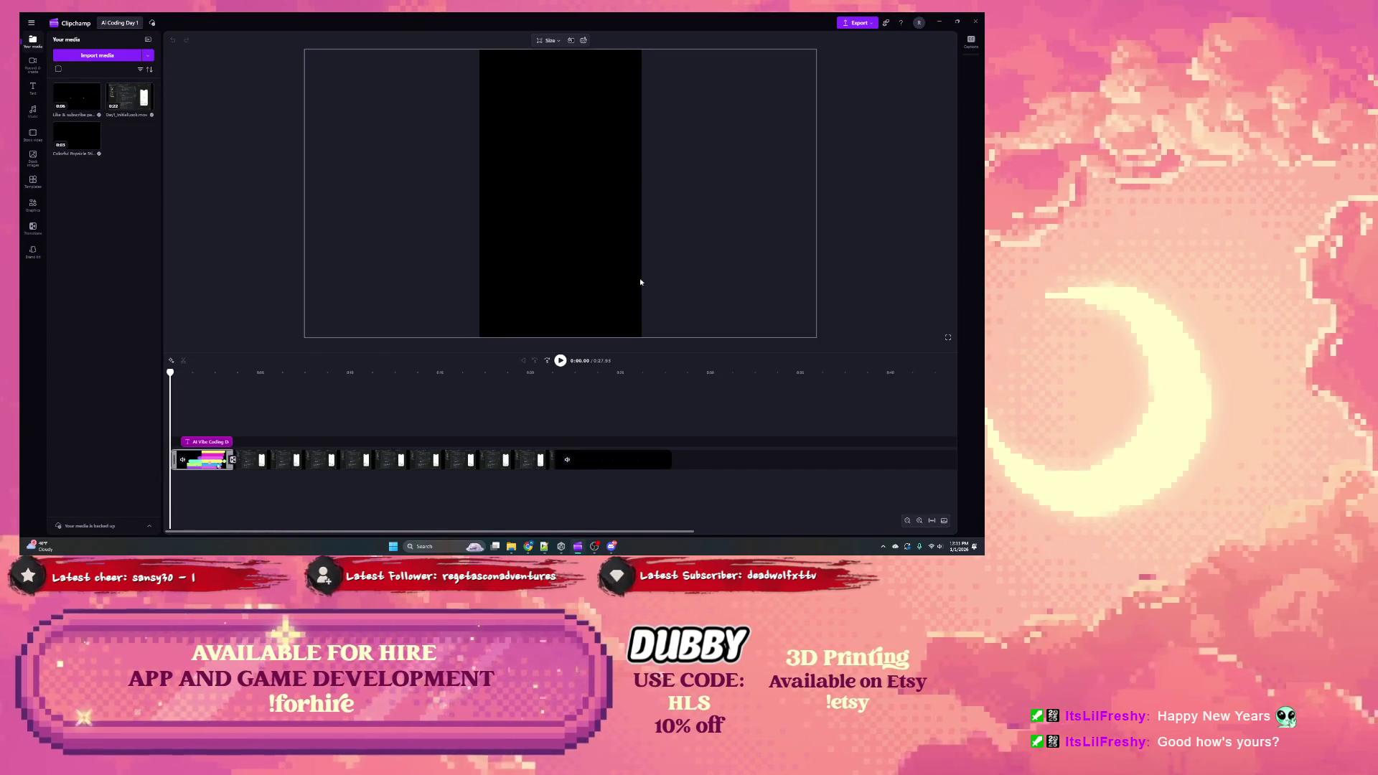
click(221, 442)
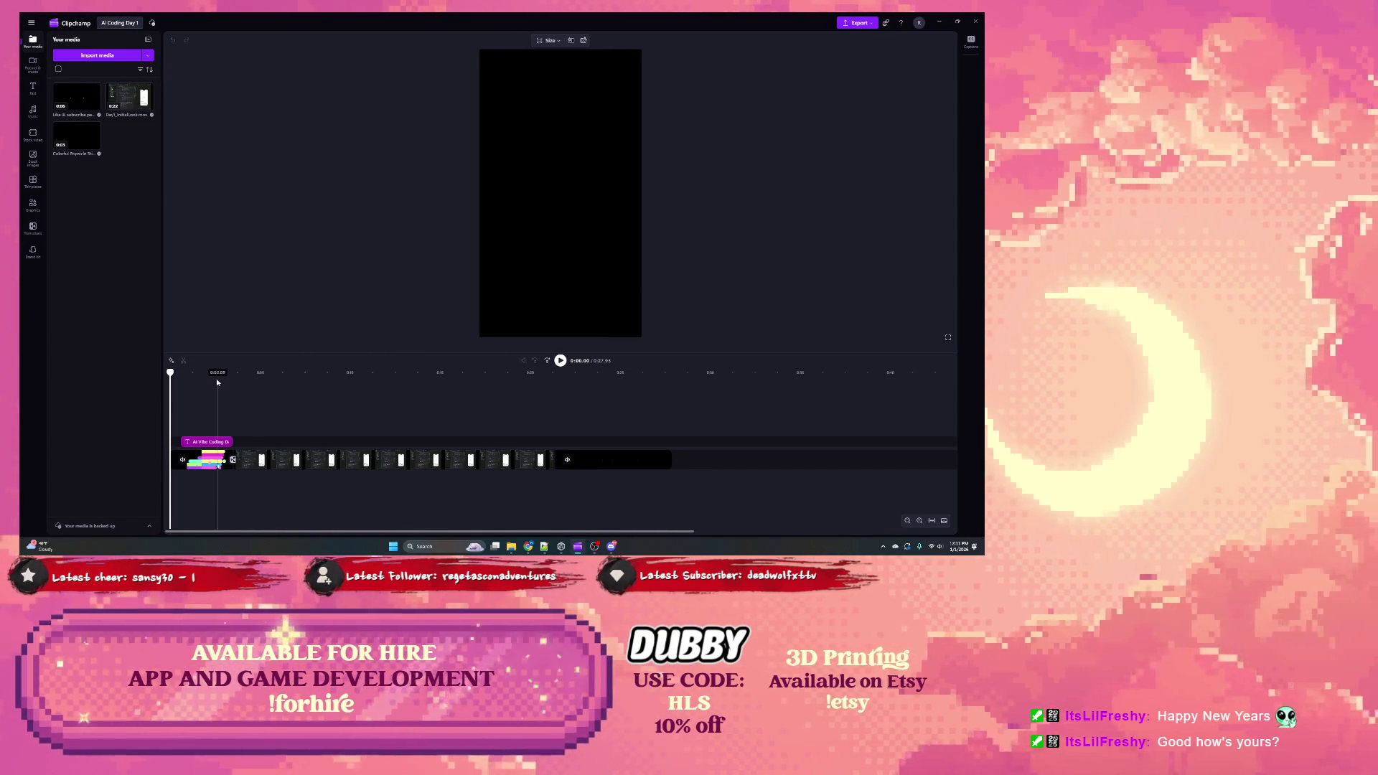
mouse_move(171, 372)
mouse_down()
mouse_move(209, 375)
mouse_move(176, 374)
mouse_move(196, 374)
mouse_up()
click(207, 454)
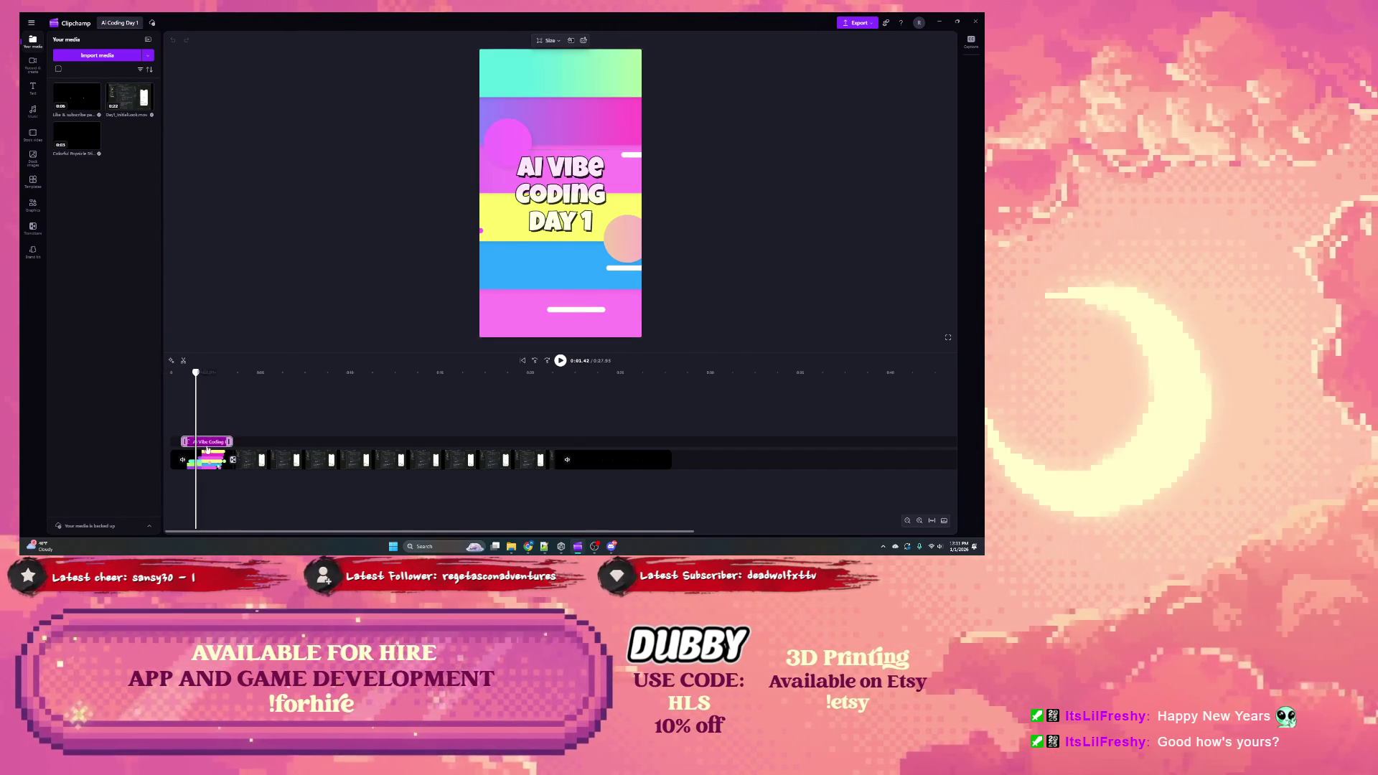
click(546, 197)
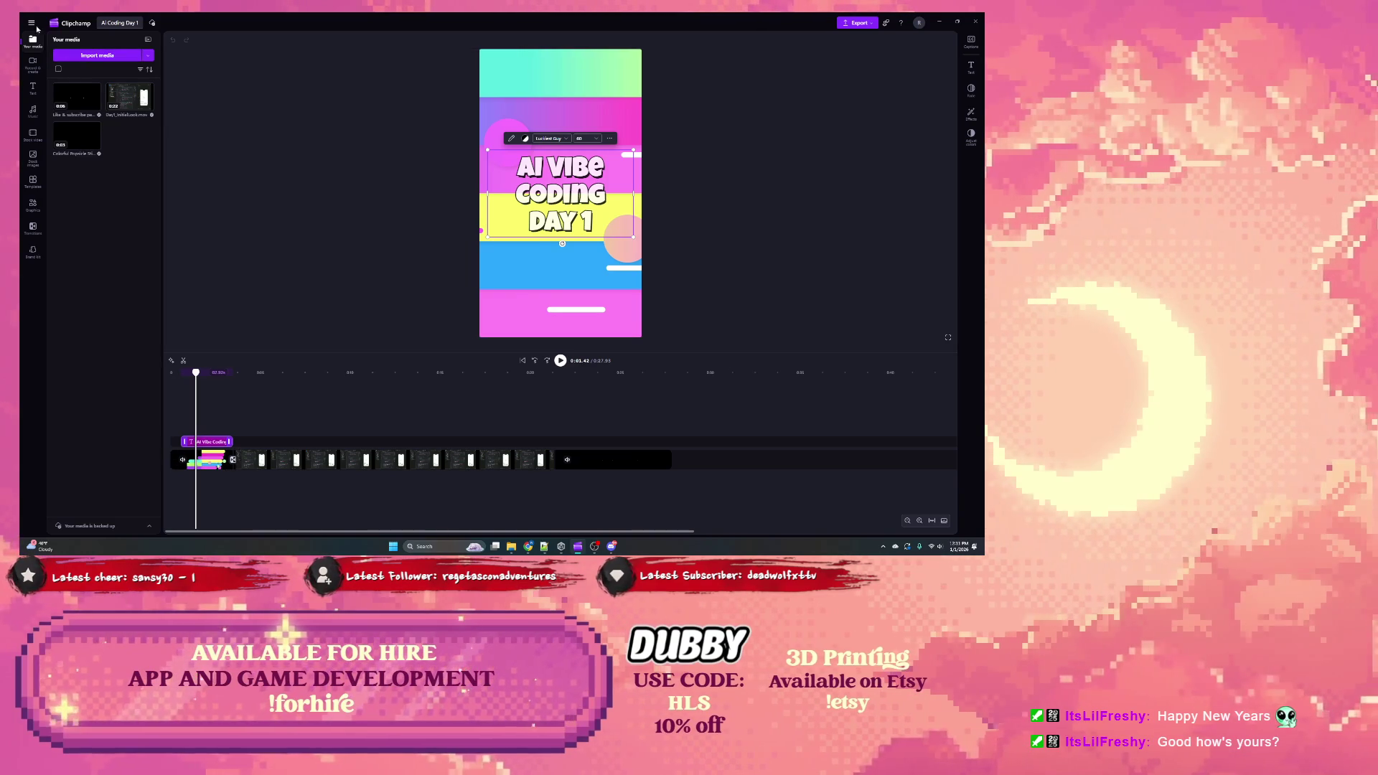
click(32, 23)
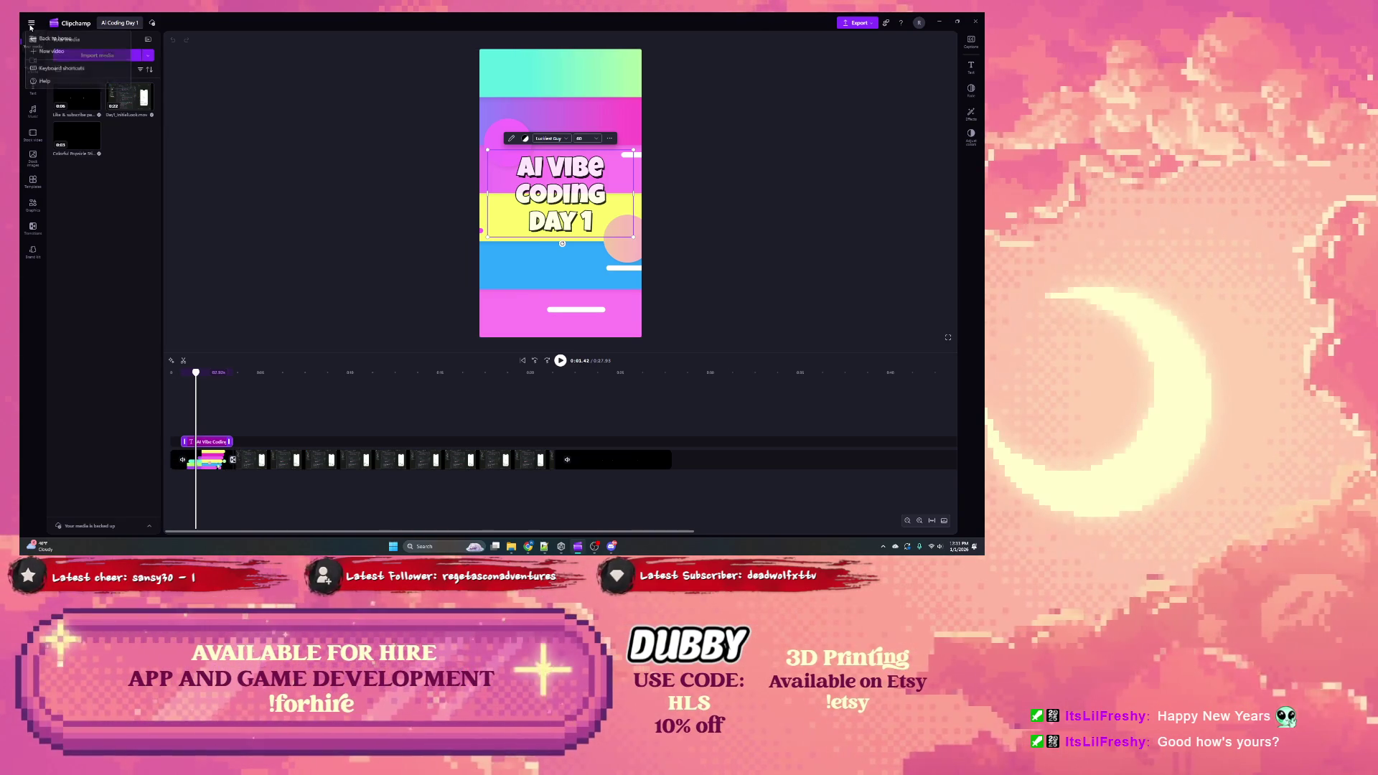
click(64, 40)
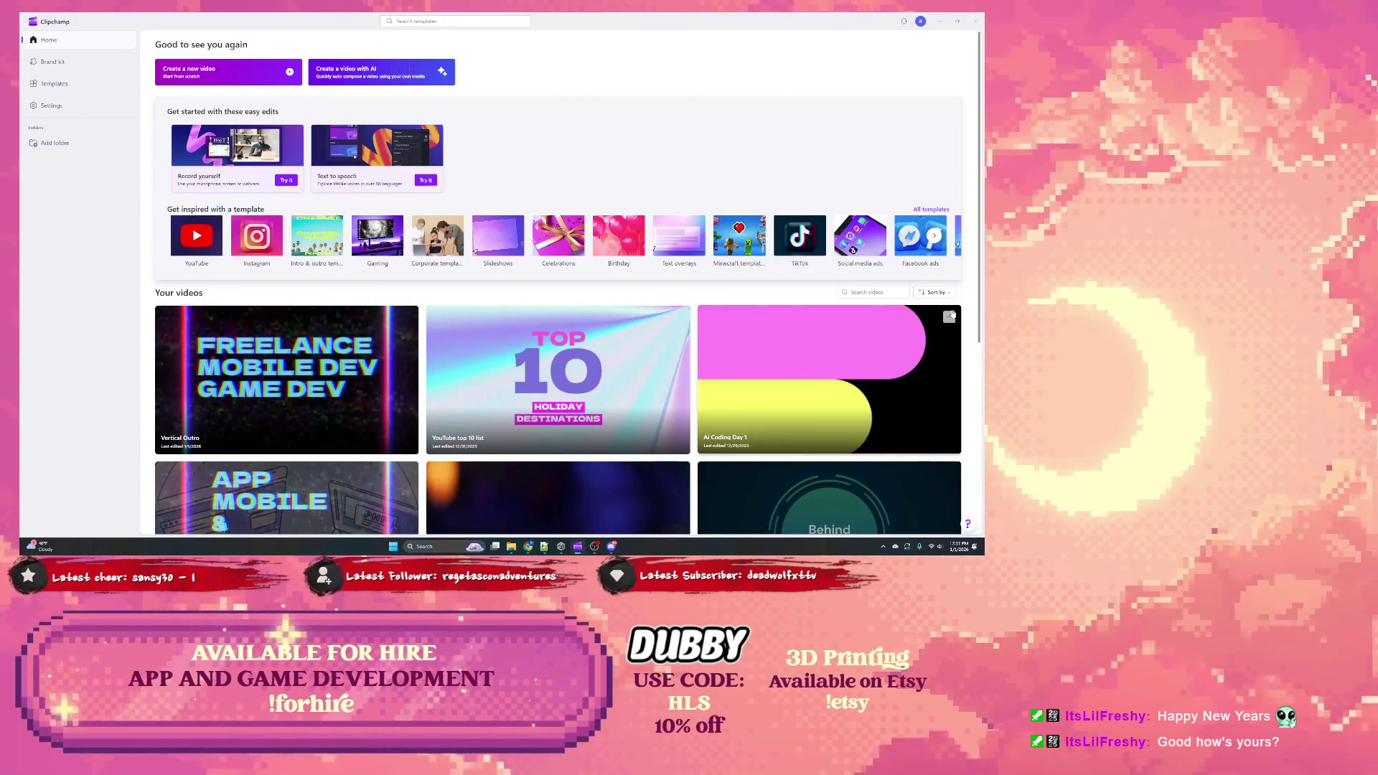
Step: Make a copy of the Ai Coding Day 1 project and open the copy in the editor
click(949, 317)
click(933, 332)
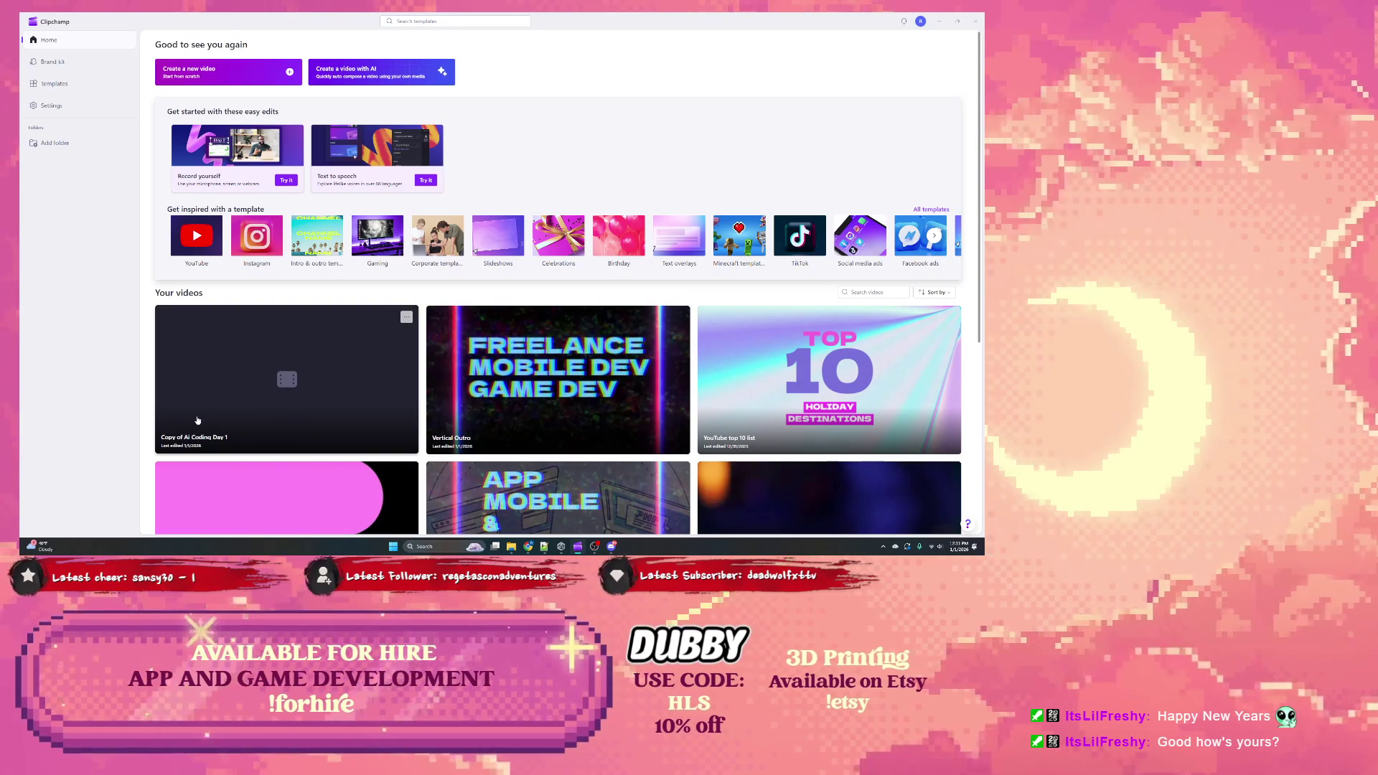
mouse_move(406, 321)
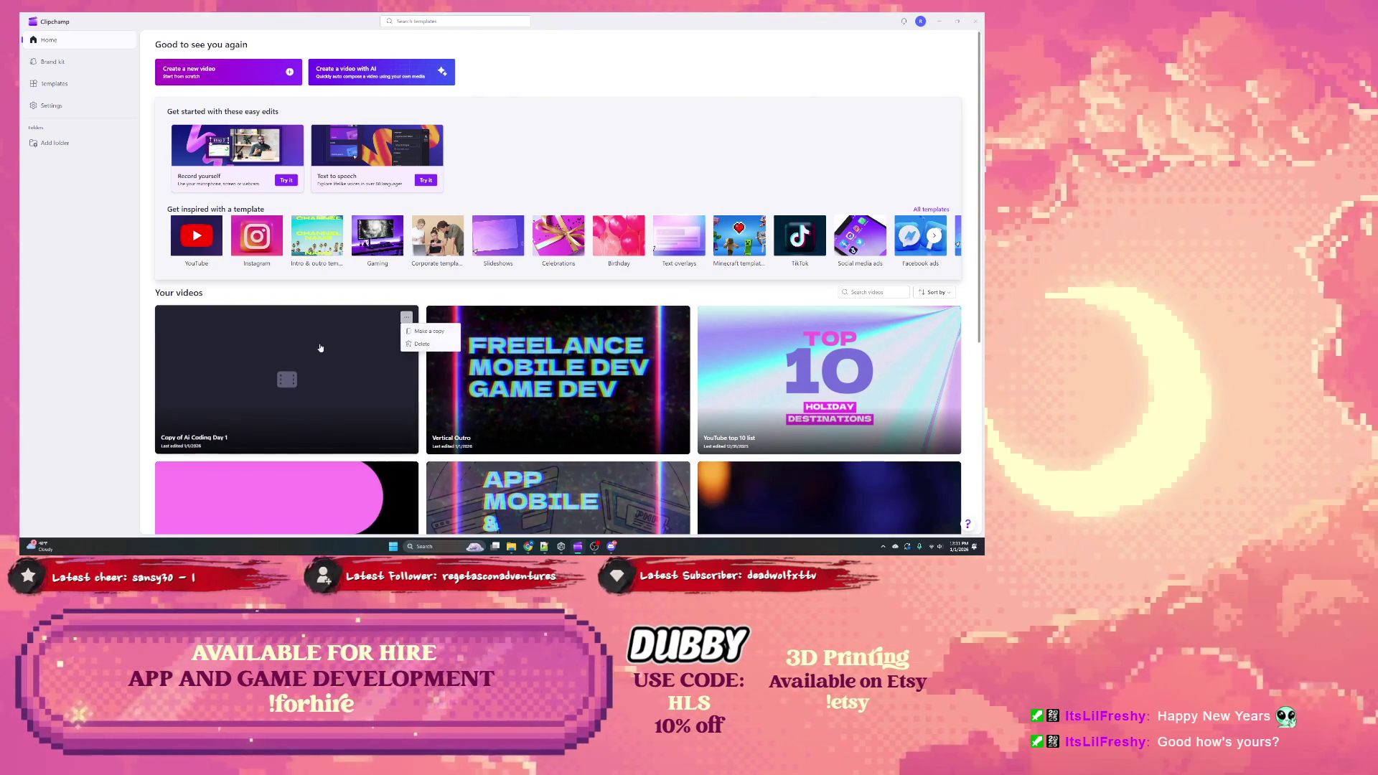
click(284, 378)
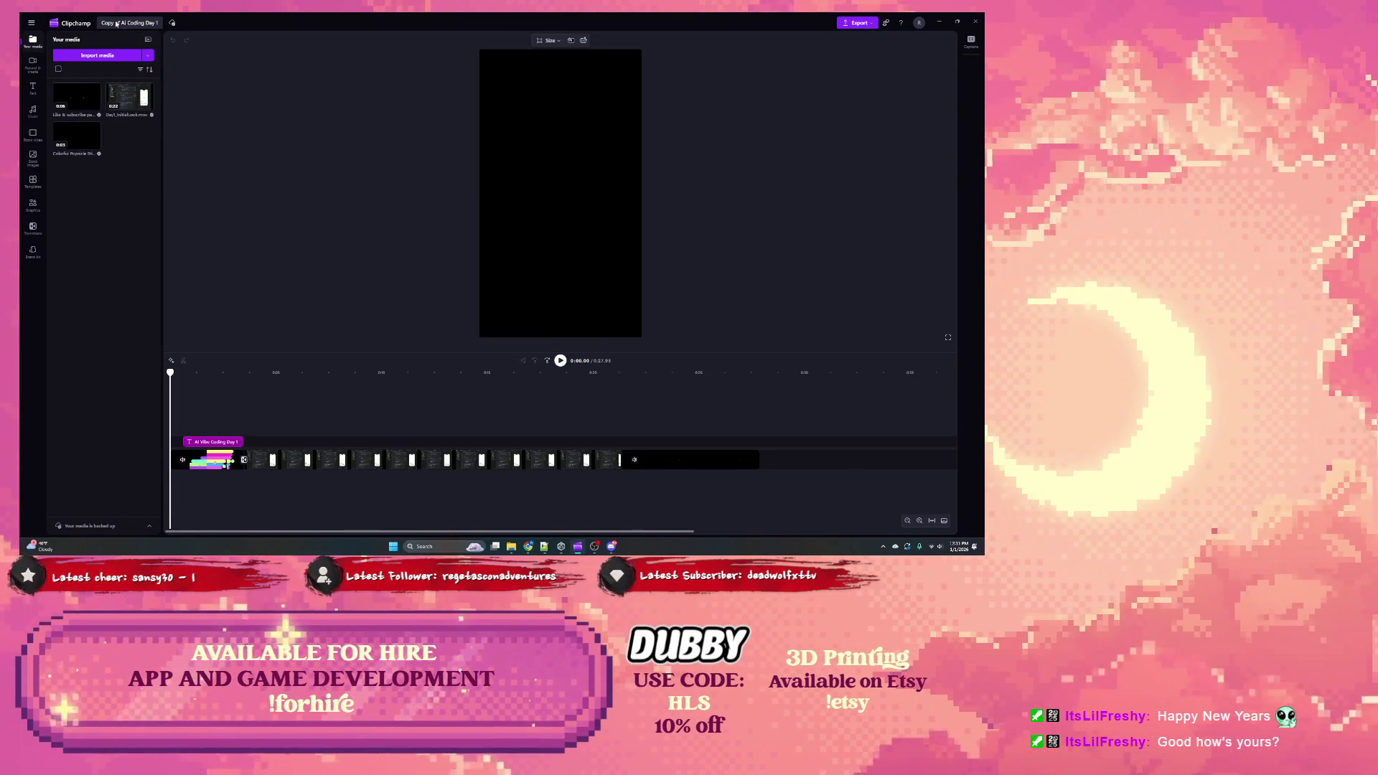
Step: Remove the 'Copy of ' prefix from the project title
double_click(122, 24)
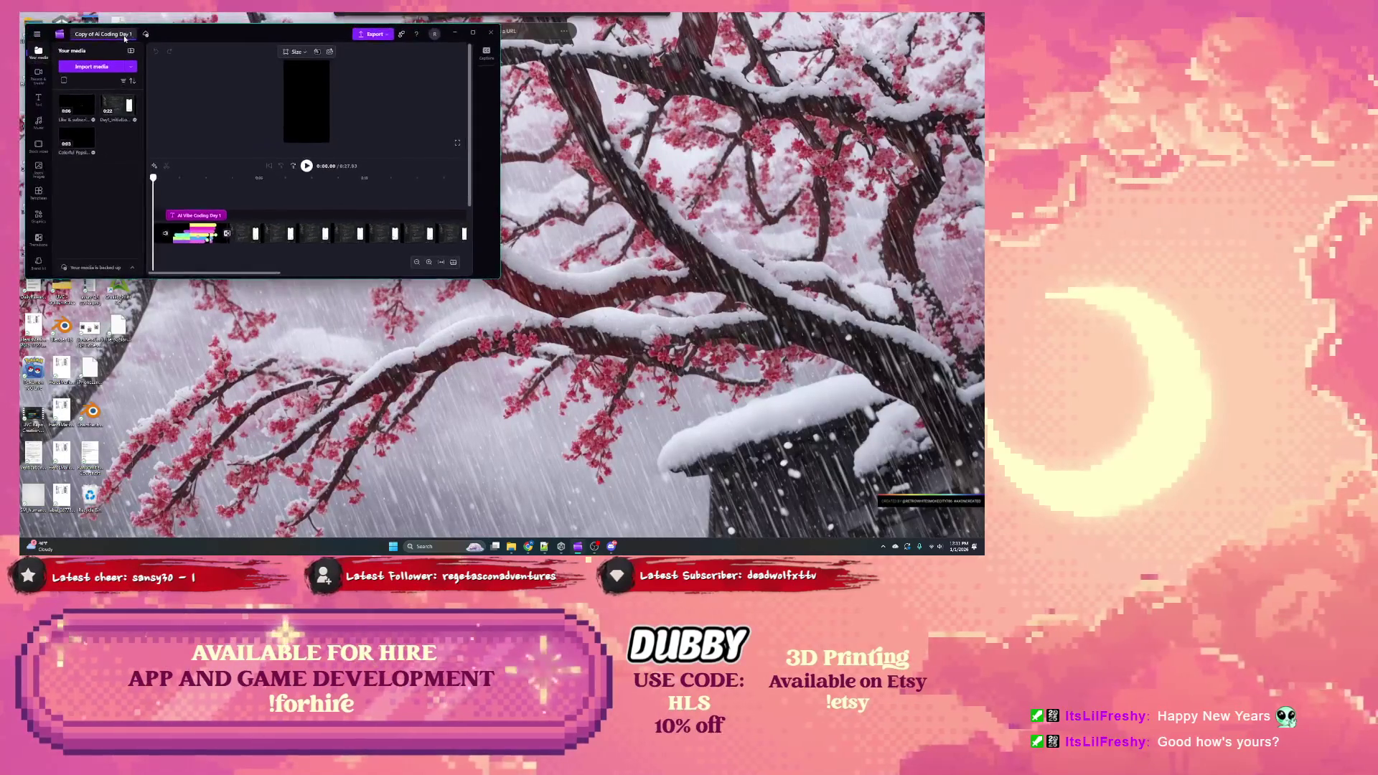
double_click(144, 38)
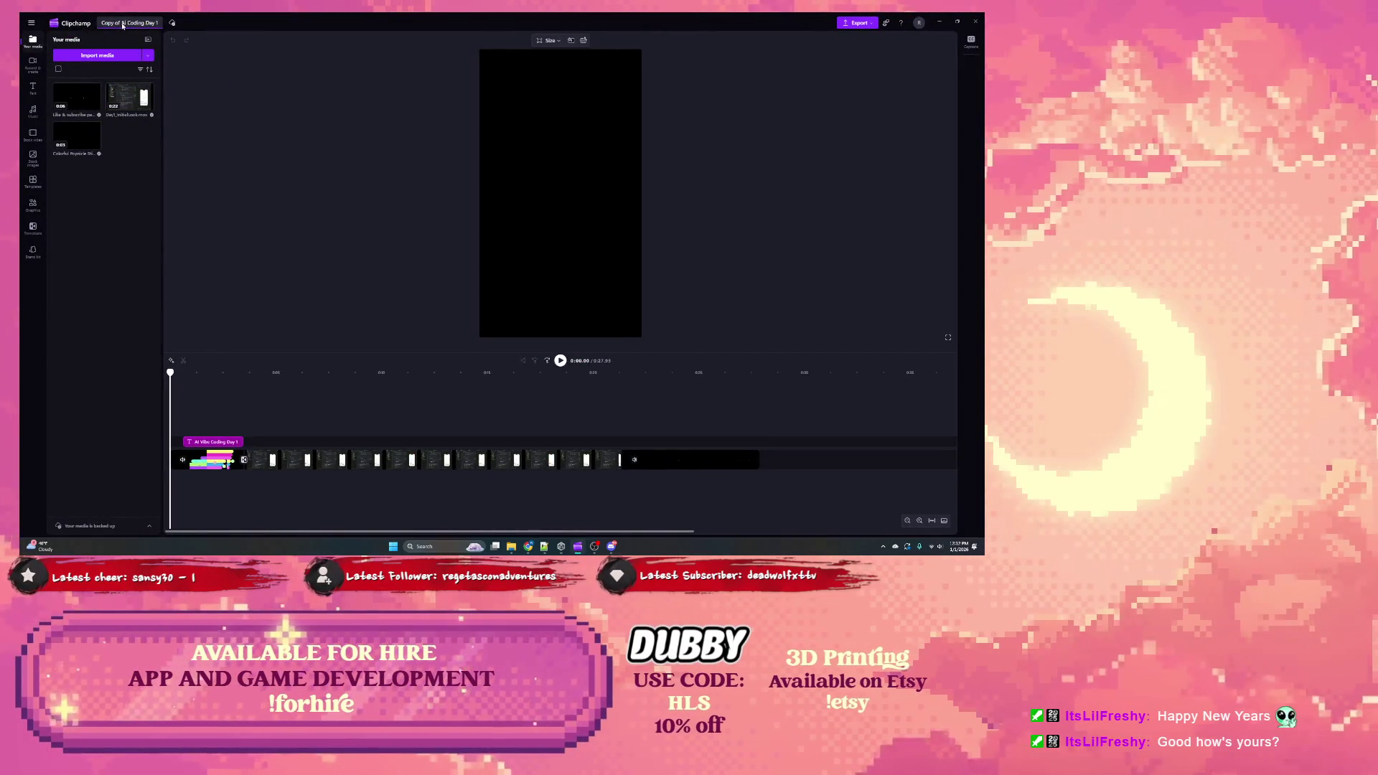
double_click(122, 26)
double_click(159, 25)
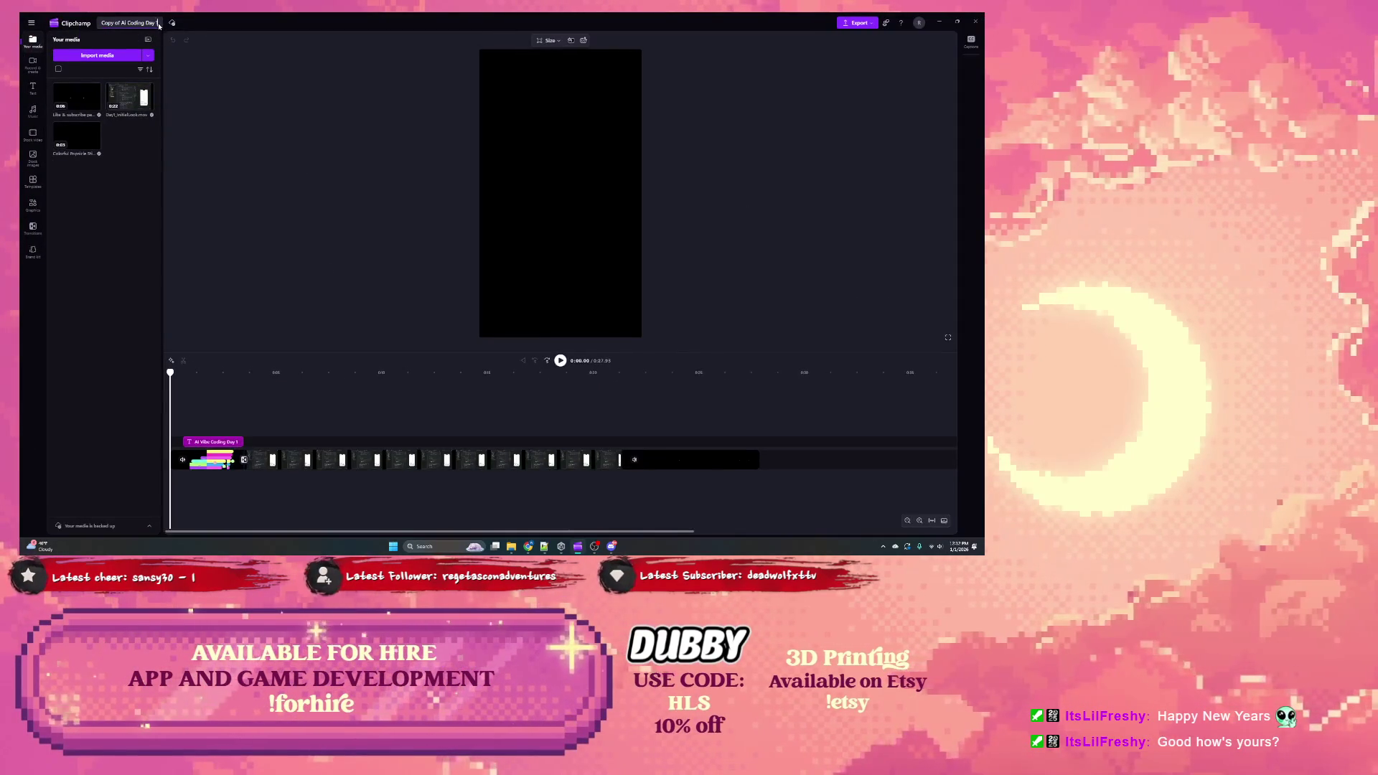
click(130, 26)
text(2)
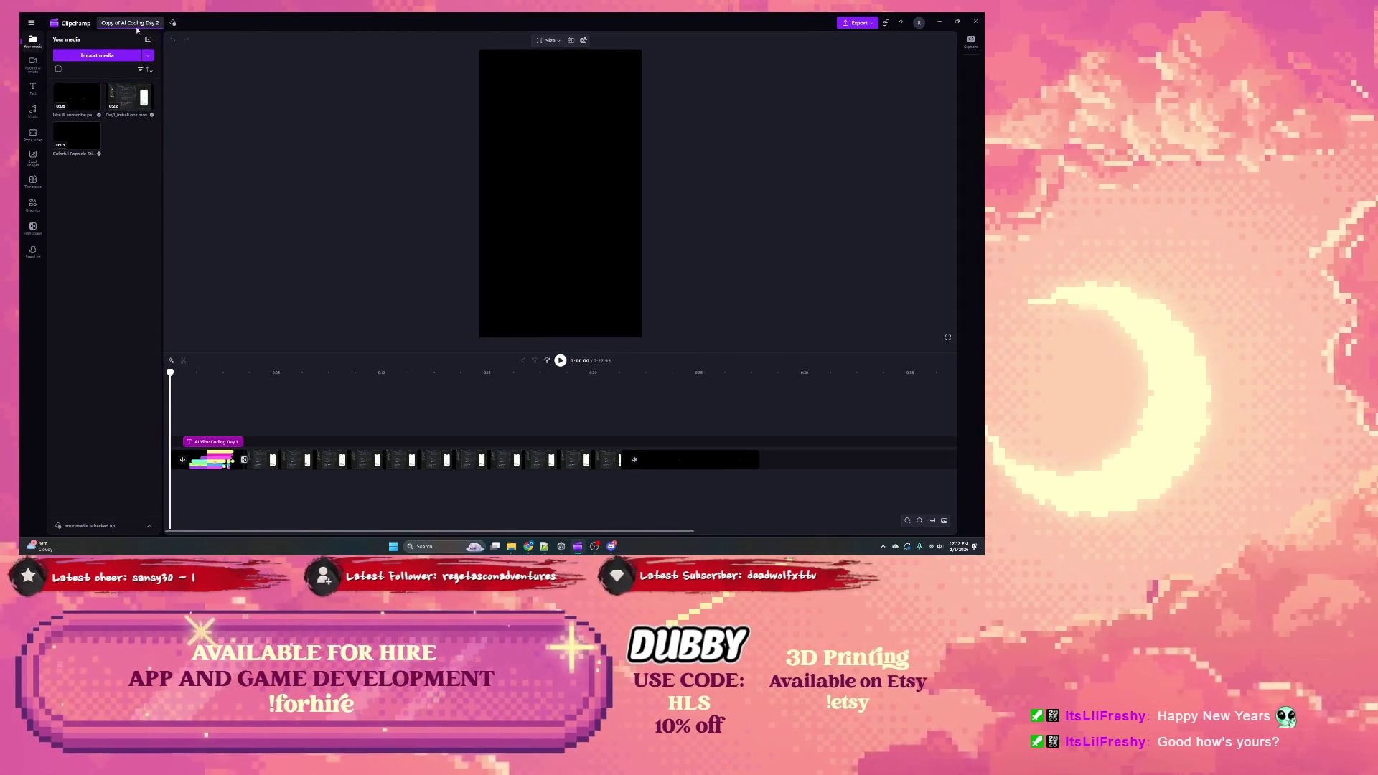
click(123, 25)
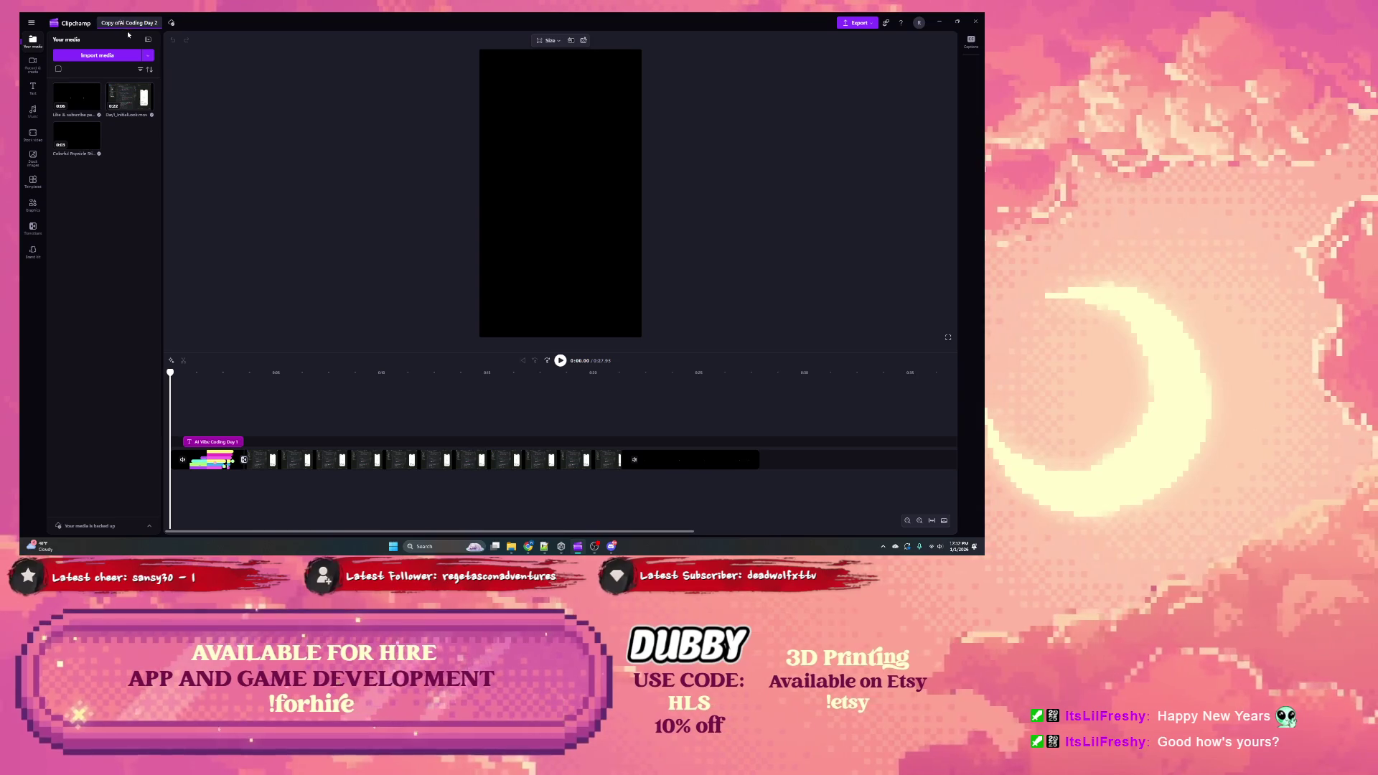
key(BackSpace)
key(BackSpace)
key(BackSpace)
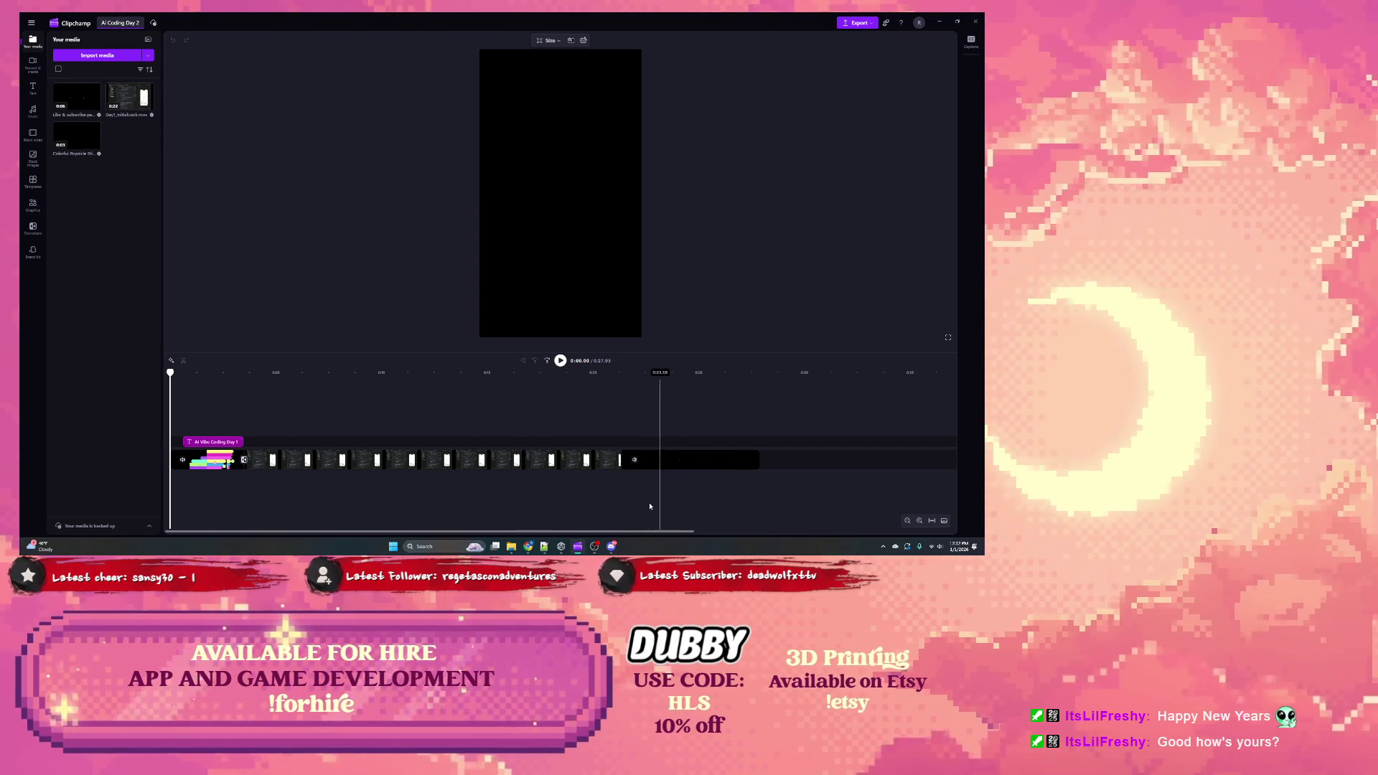
Step: Delete the middle video clip from the timeline
click(292, 470)
key(Delete)
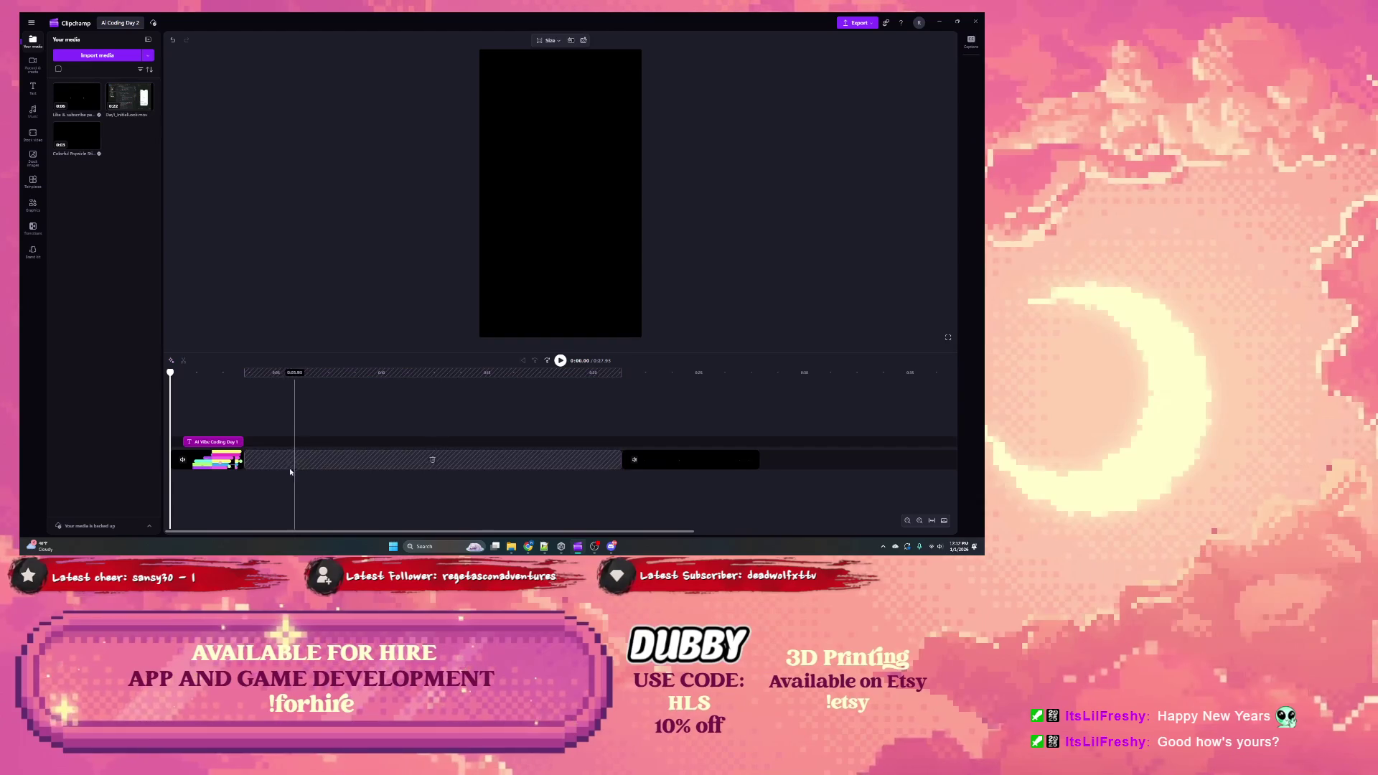
click(217, 464)
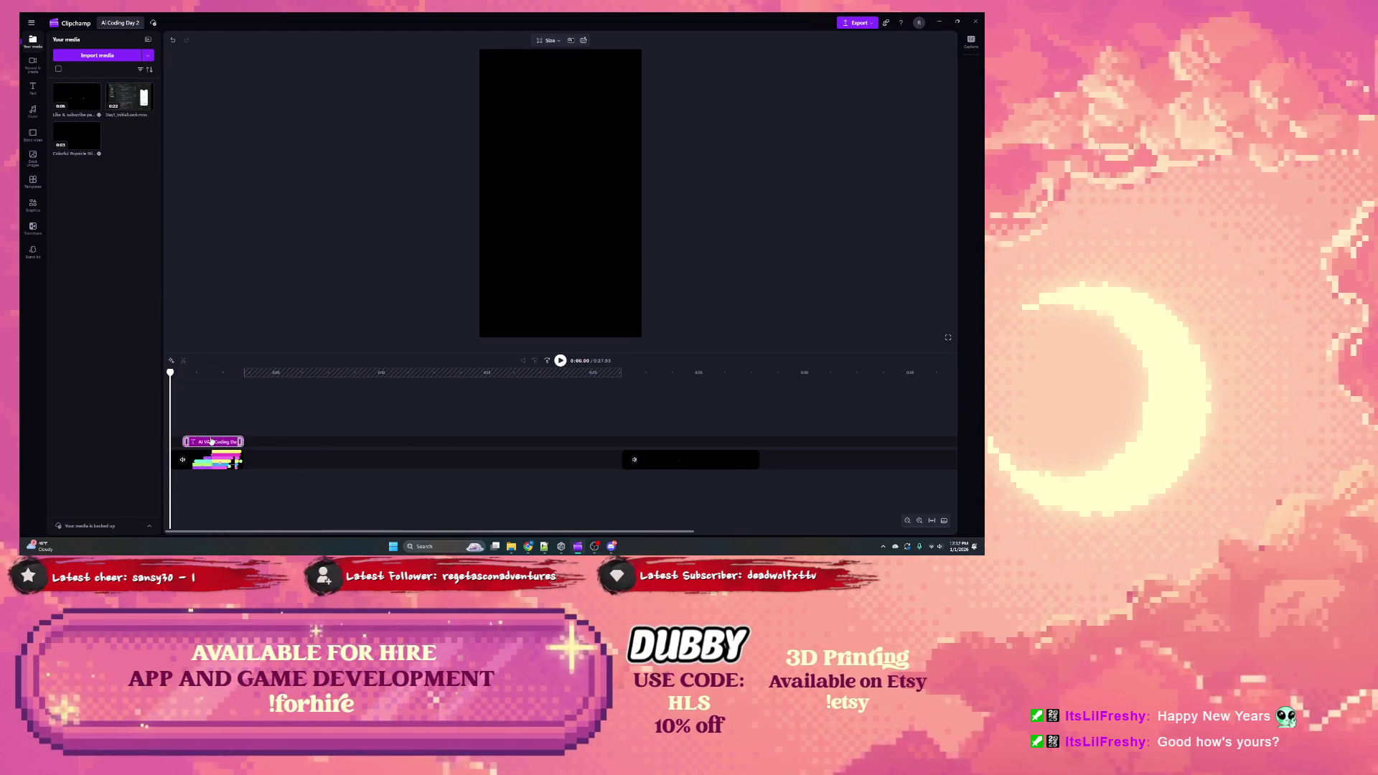
Step: Change the title card text to 'AI VIBE CODING DAY 2' and return the playhead to 0:00
click(212, 442)
click(197, 374)
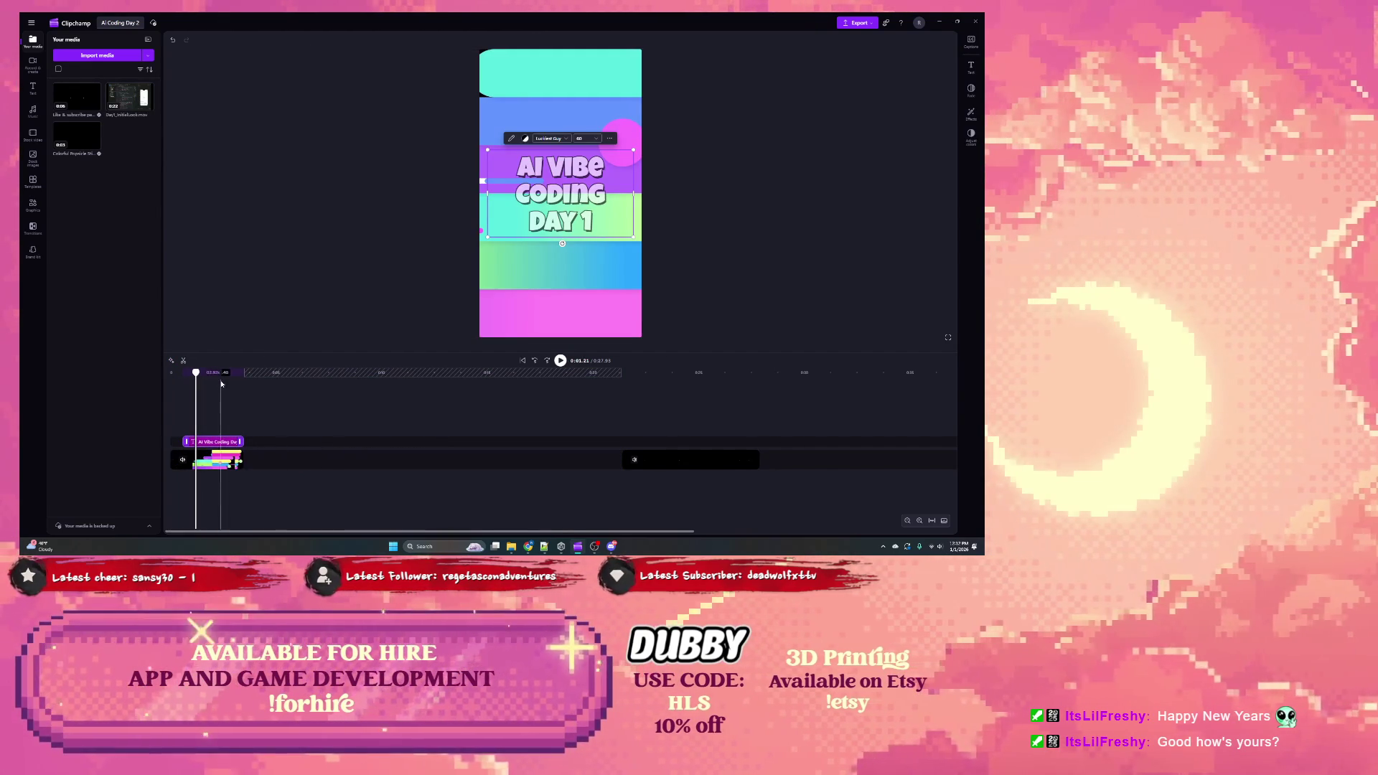
click(590, 221)
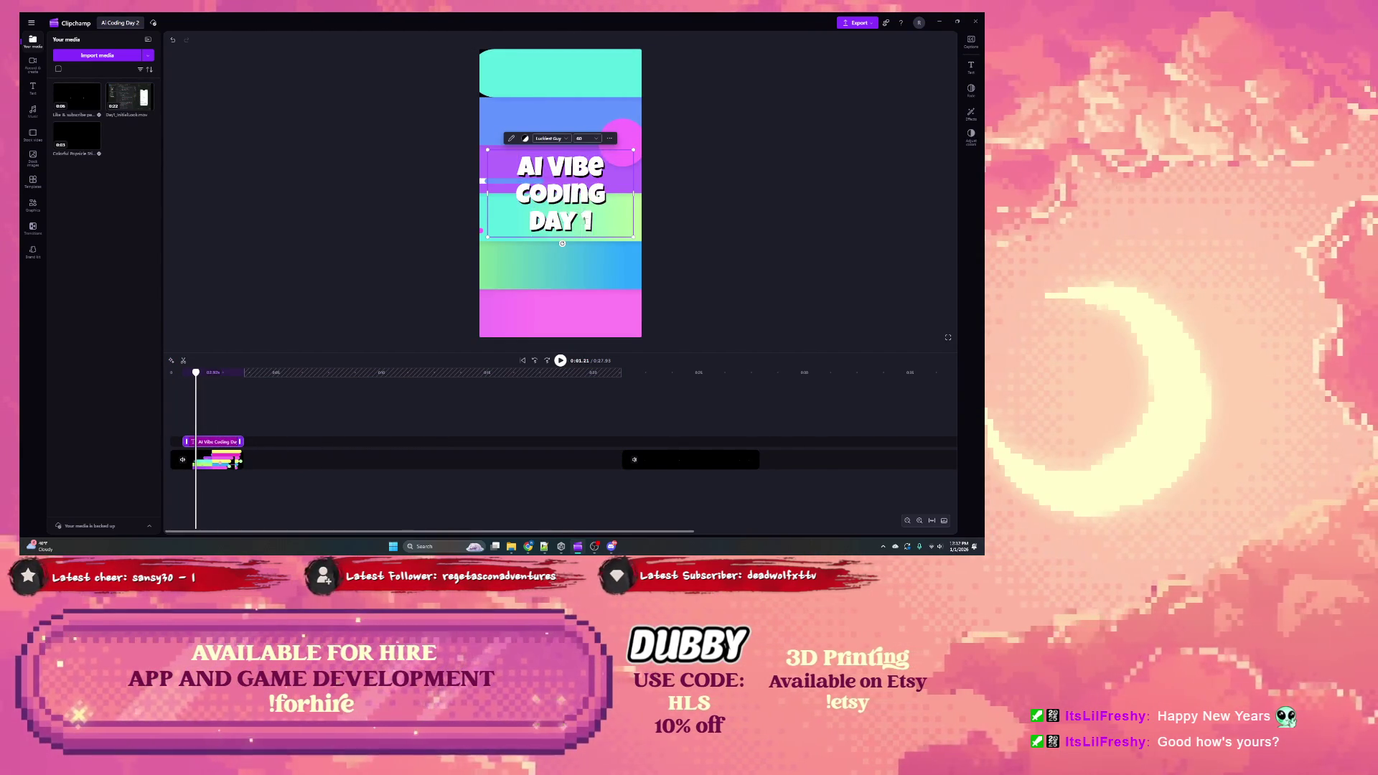
key(BackSpace)
text(2)
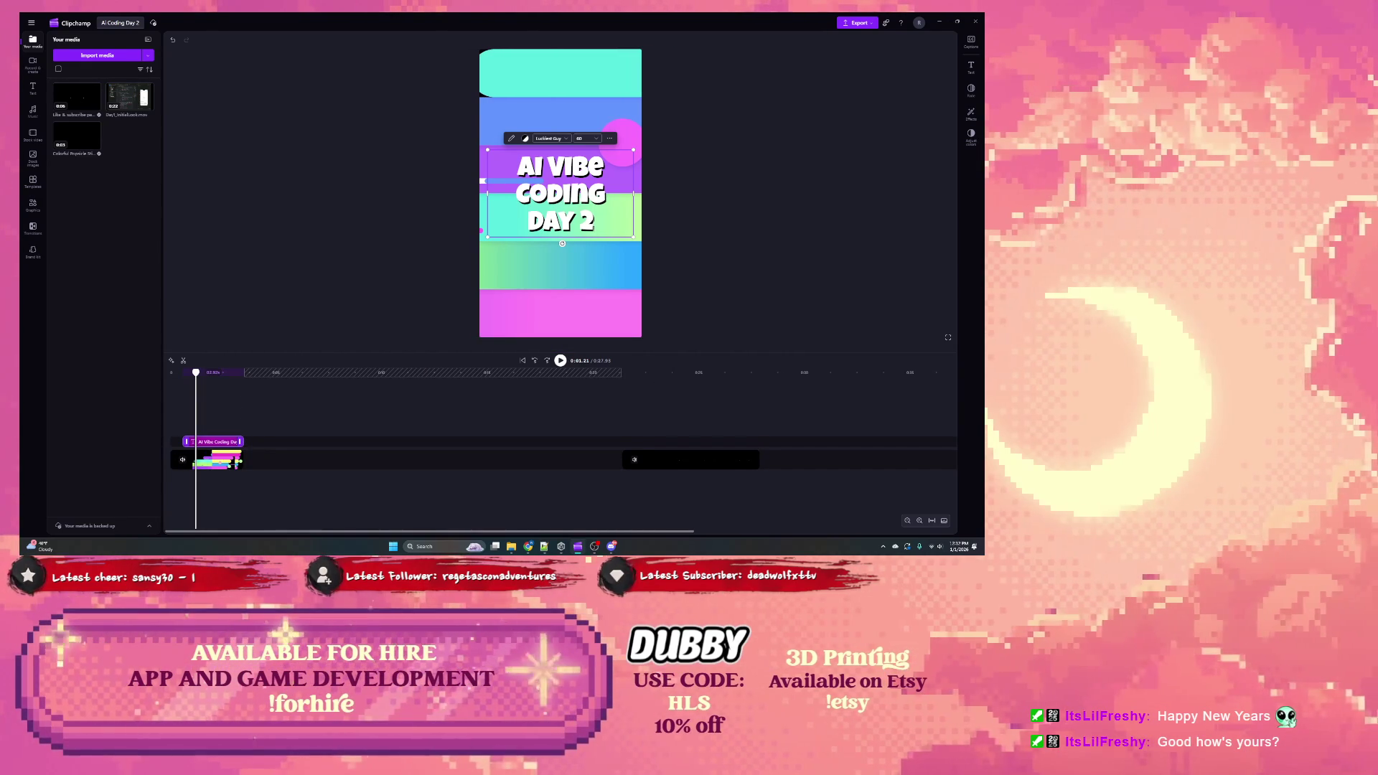
drag(195, 372, 159, 375)
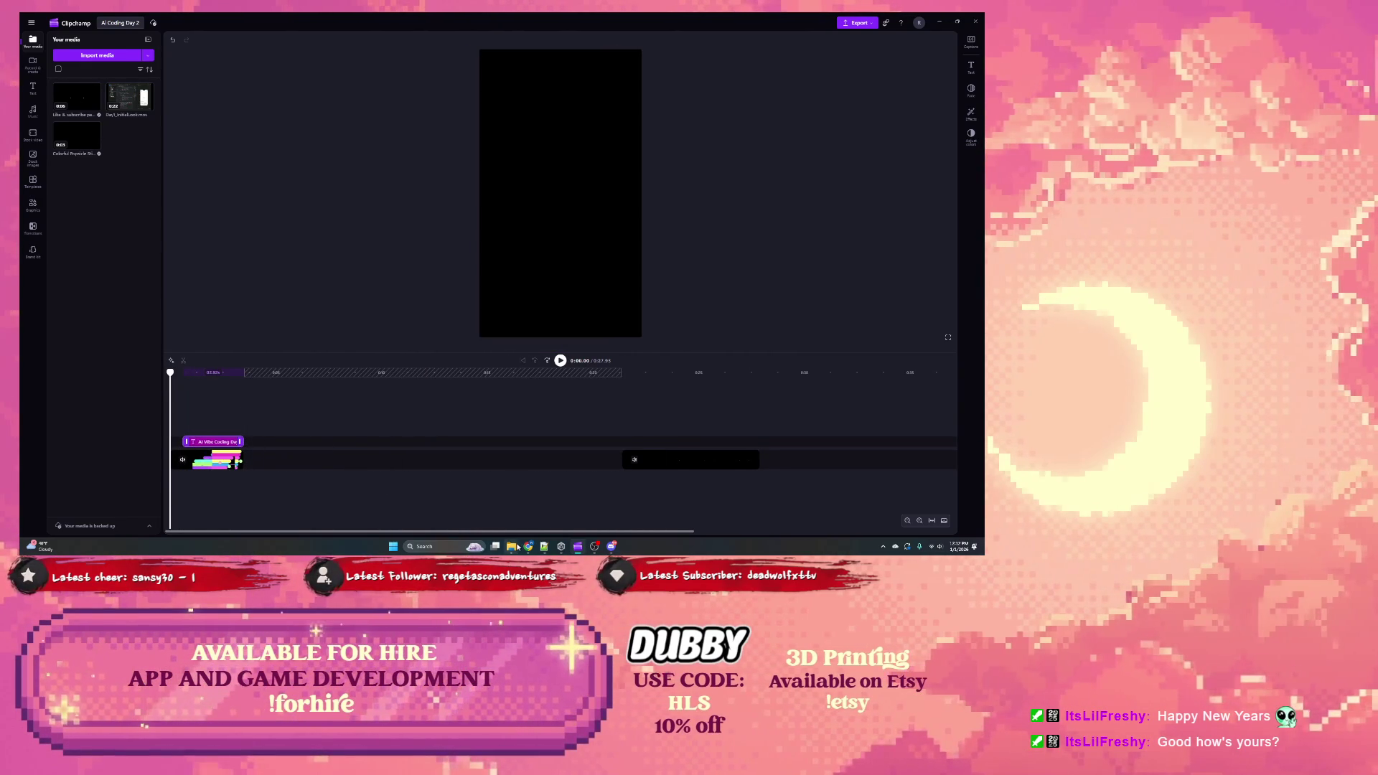
Step: Drop Vertical Outro.mp4 into Your media, then browse Brand kit, Transitions, Graphics and Templates
mouse_move(518, 550)
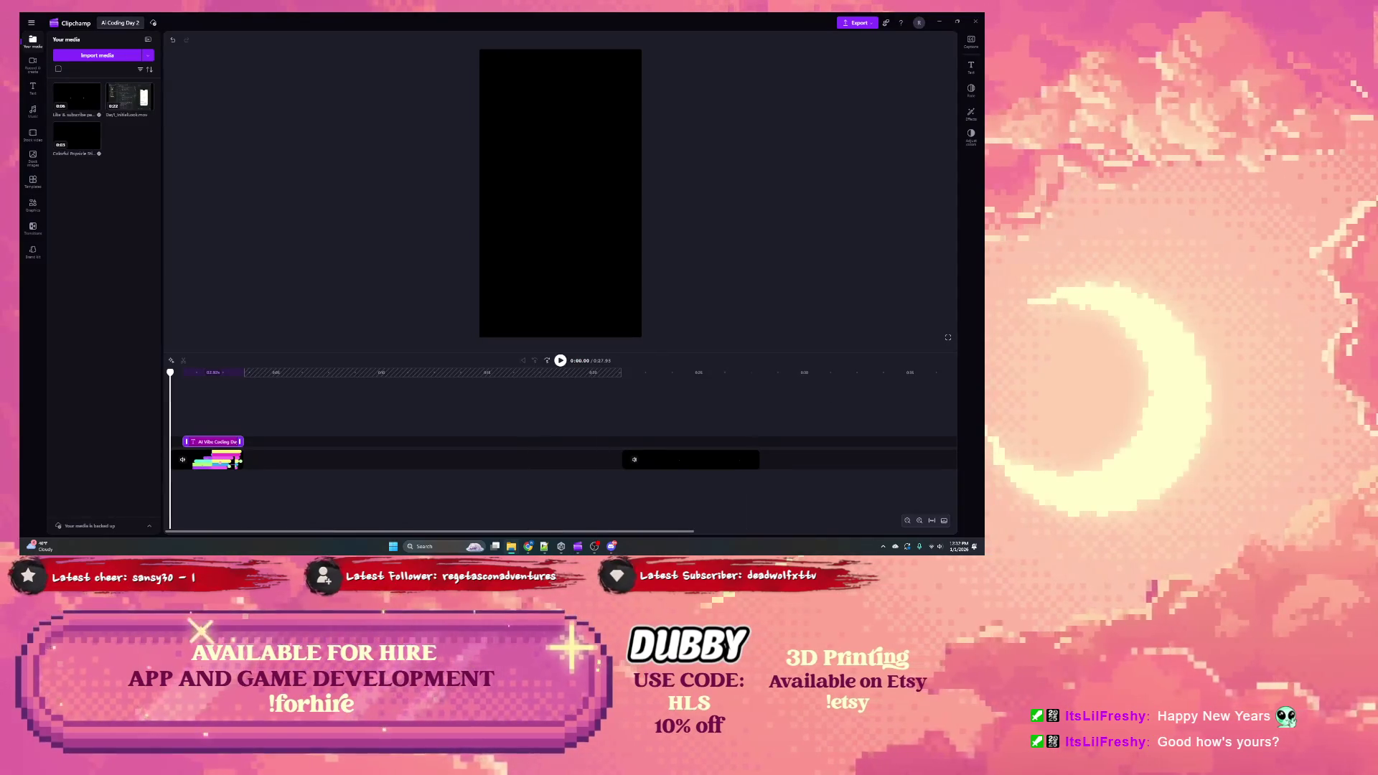
mouse_move(532, 379)
mouse_down()
mouse_move(202, 256)
mouse_move(147, 282)
mouse_up()
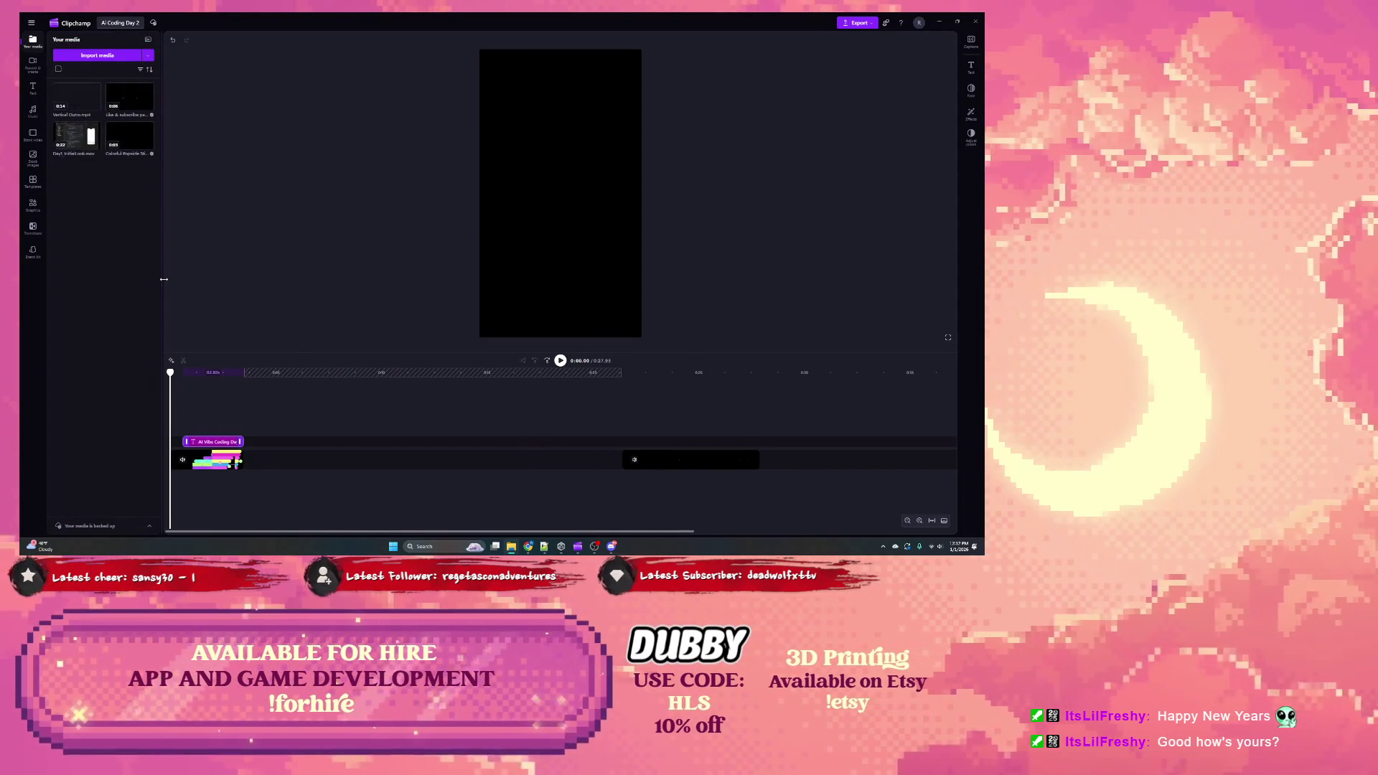
click(32, 250)
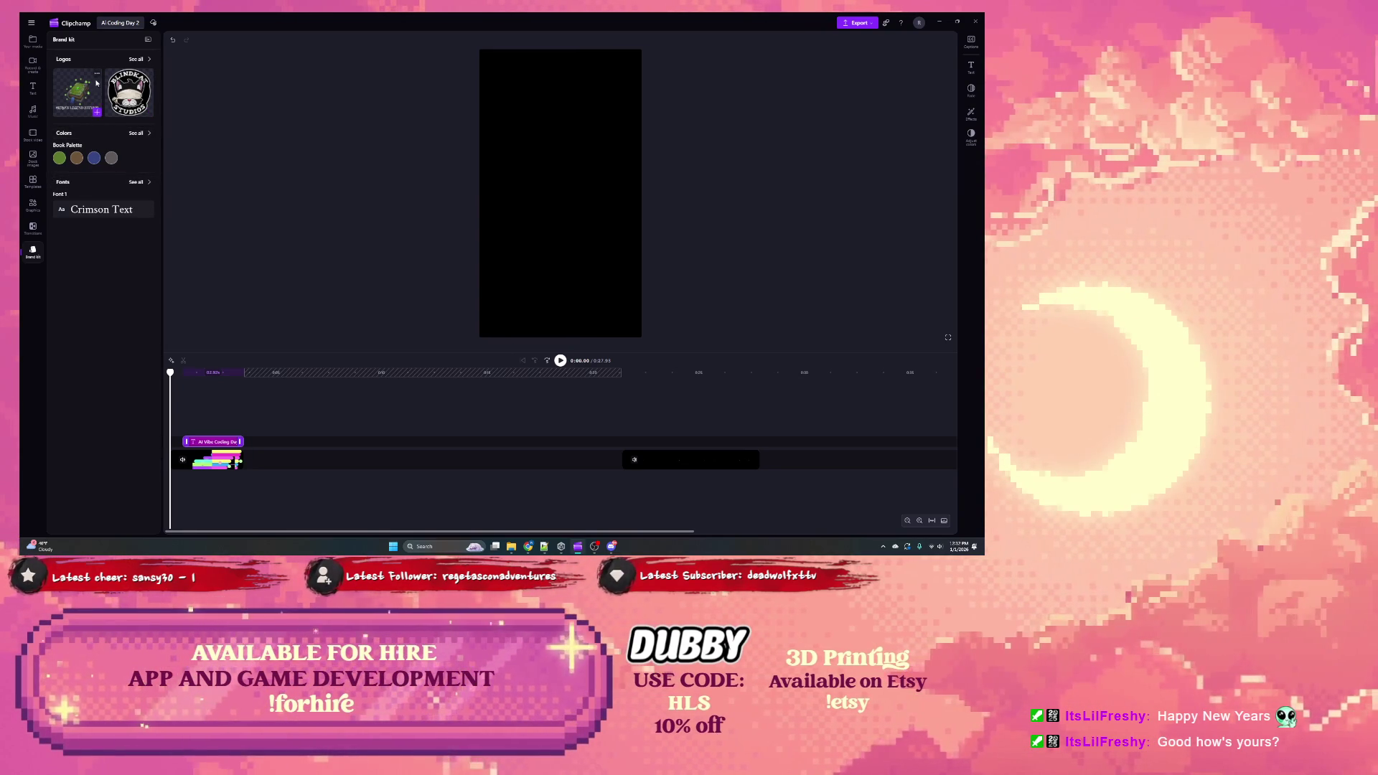
click(135, 60)
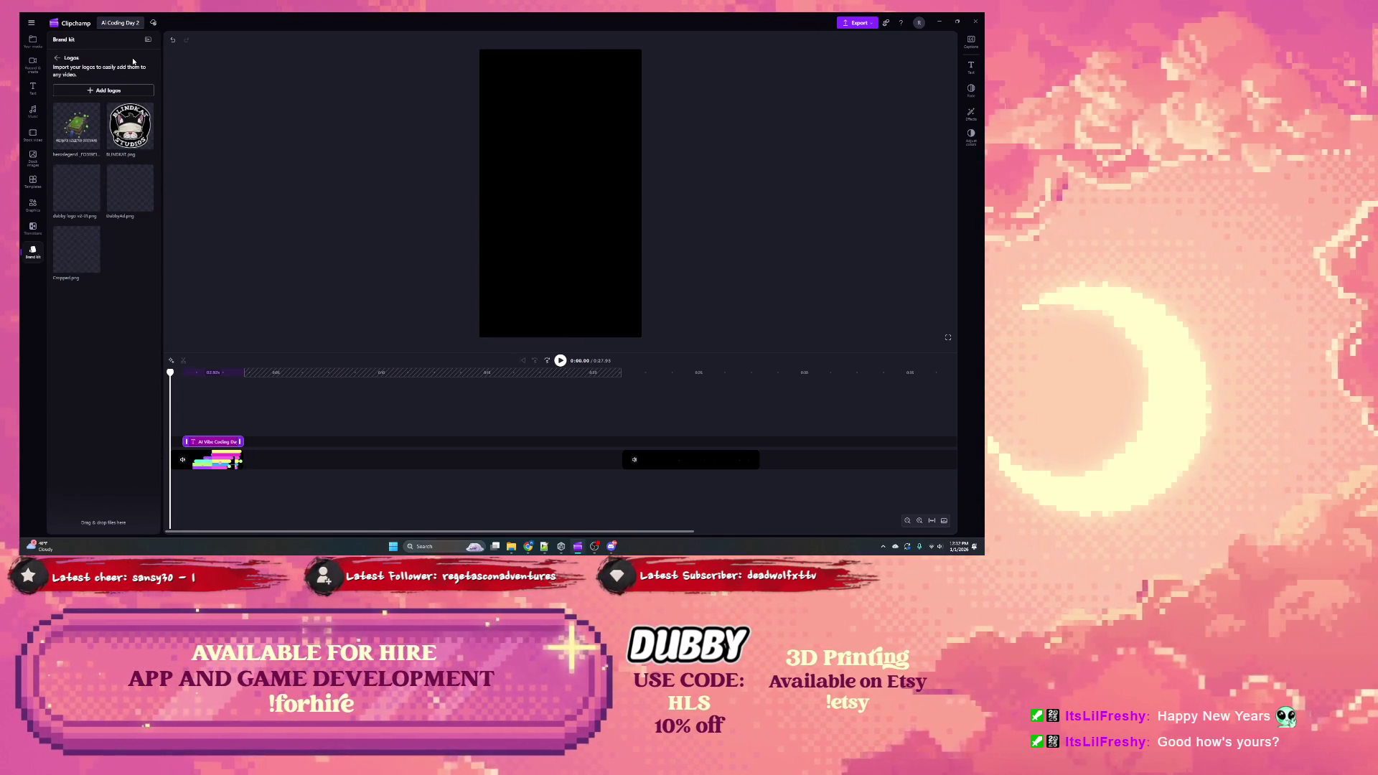
click(58, 59)
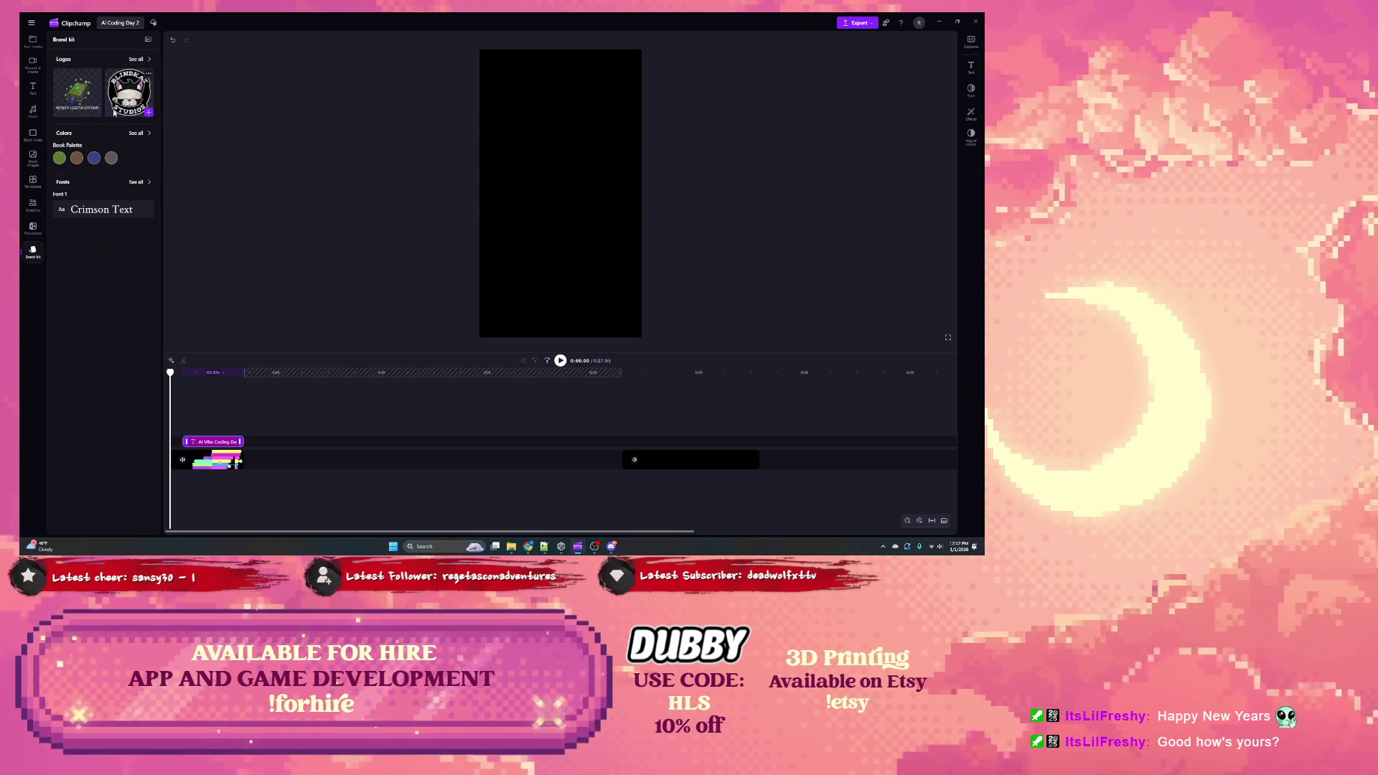
click(33, 230)
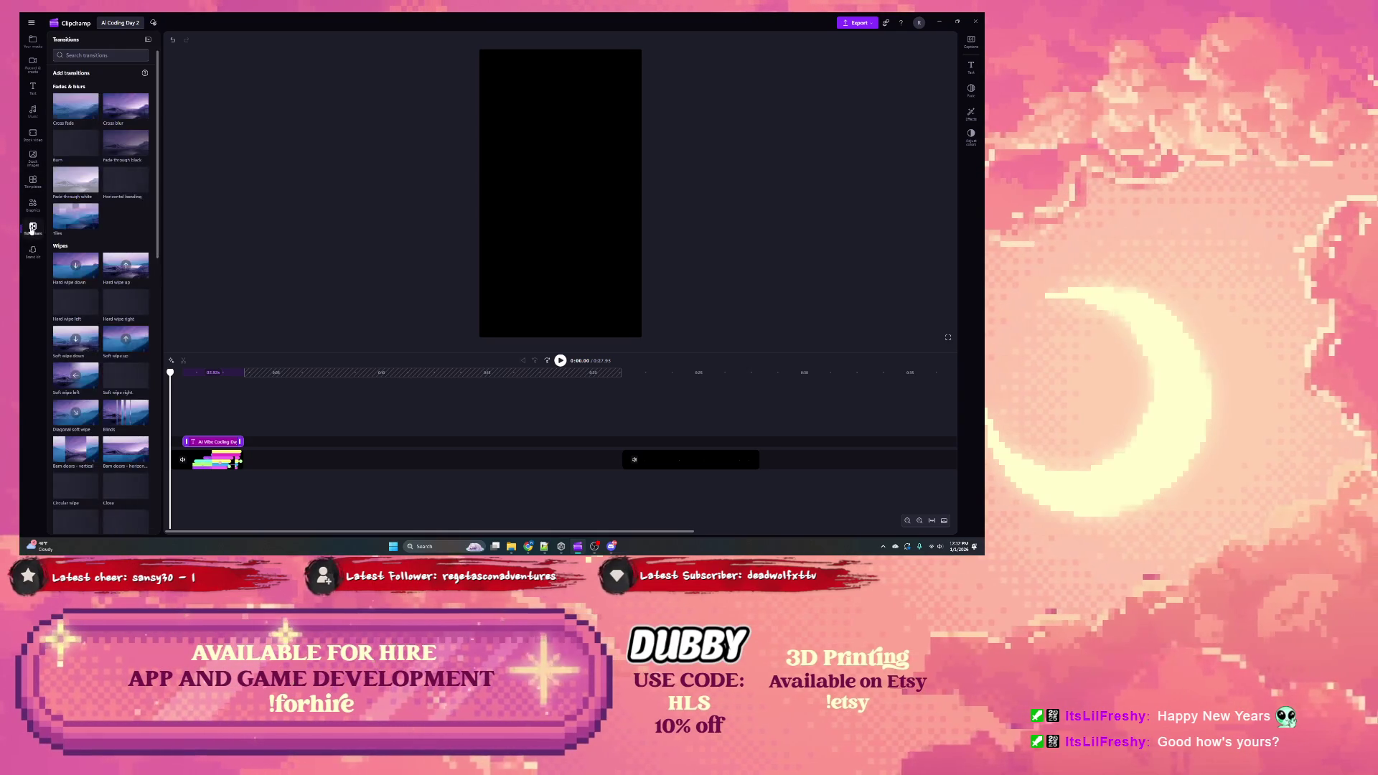
click(35, 200)
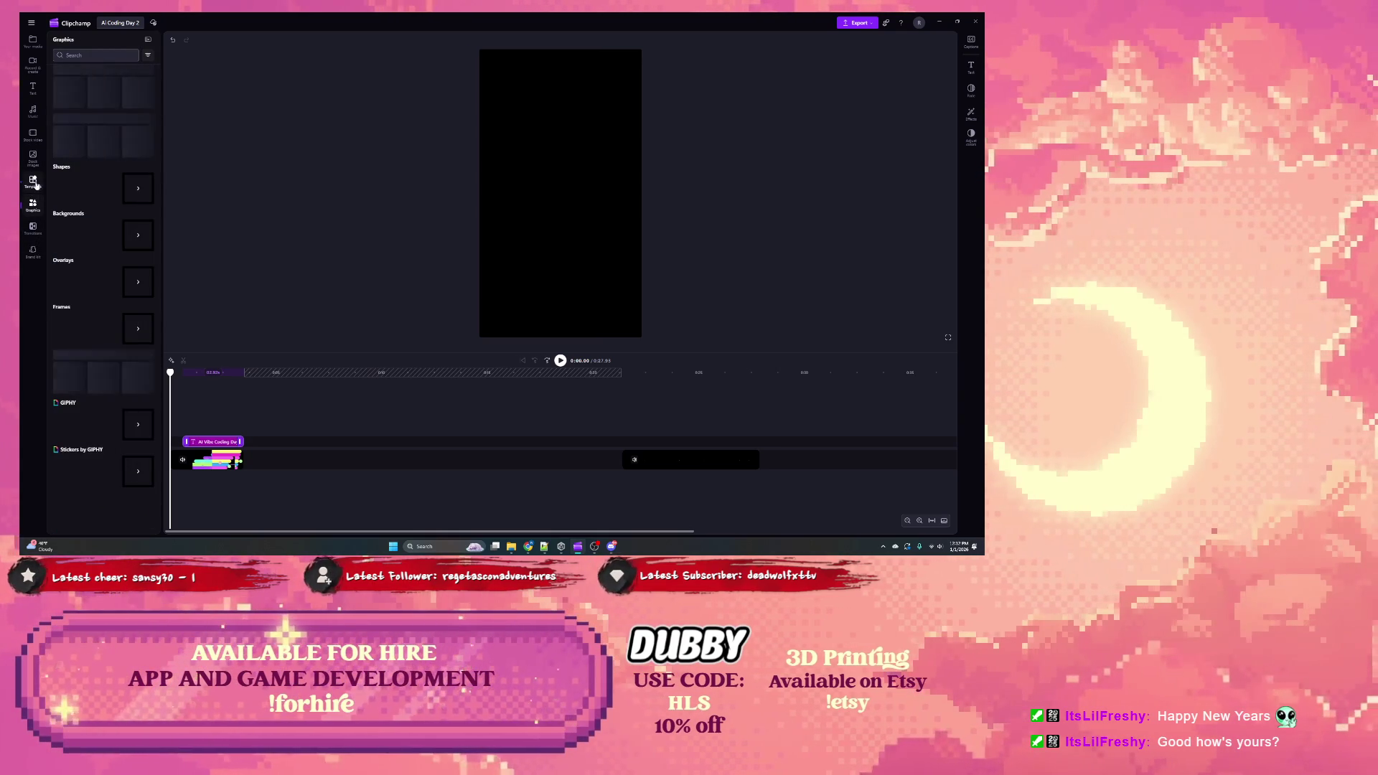
click(33, 181)
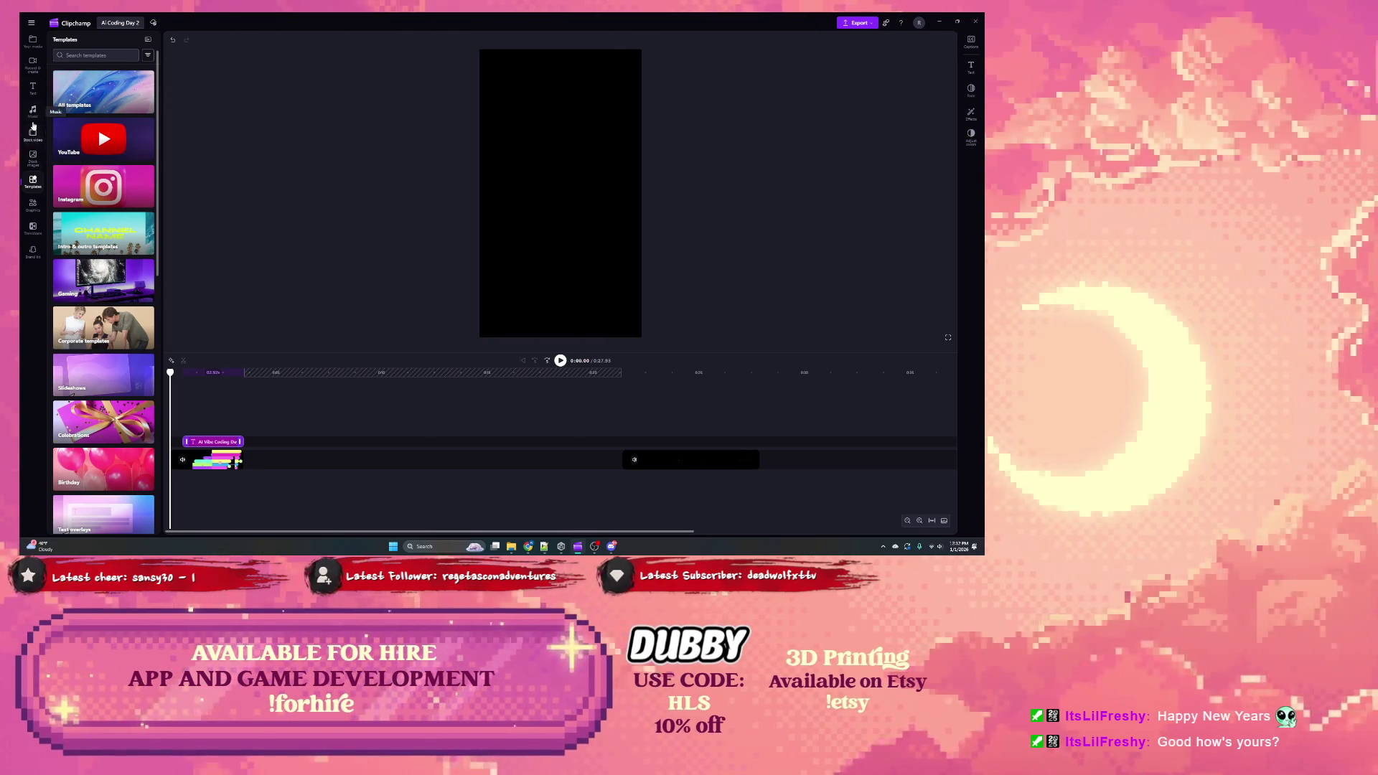
click(32, 43)
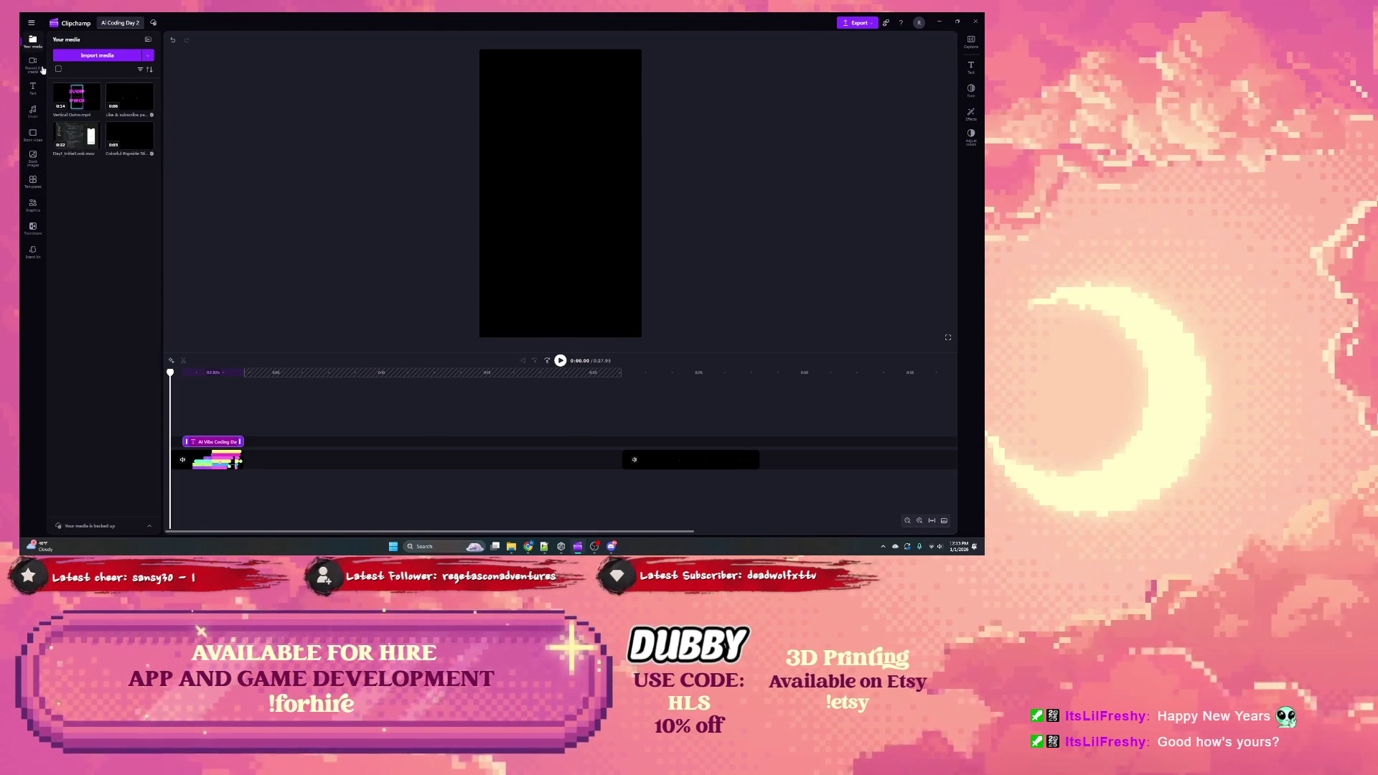
Step: Check the import sources and drag the Day2_UI_Improvements footage into the media library
click(149, 56)
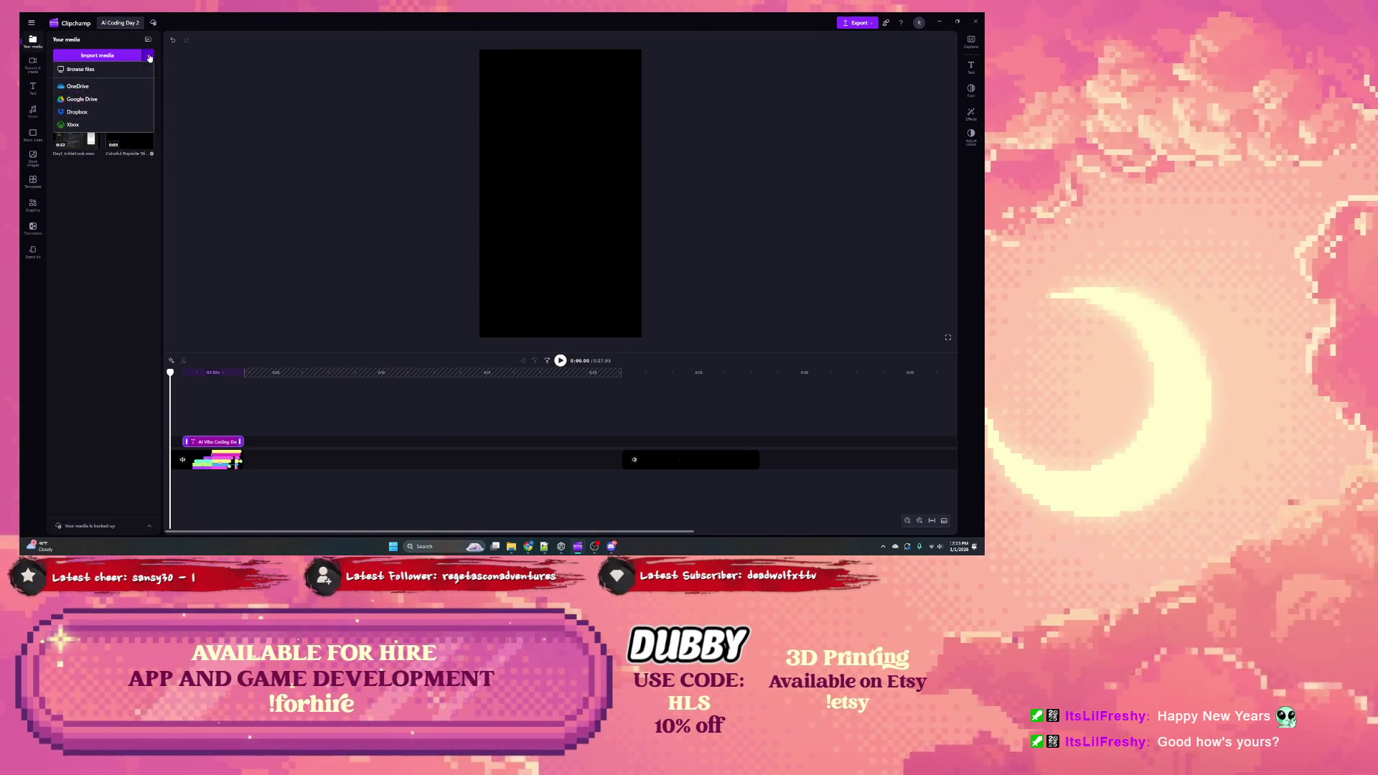
click(102, 178)
click(744, 238)
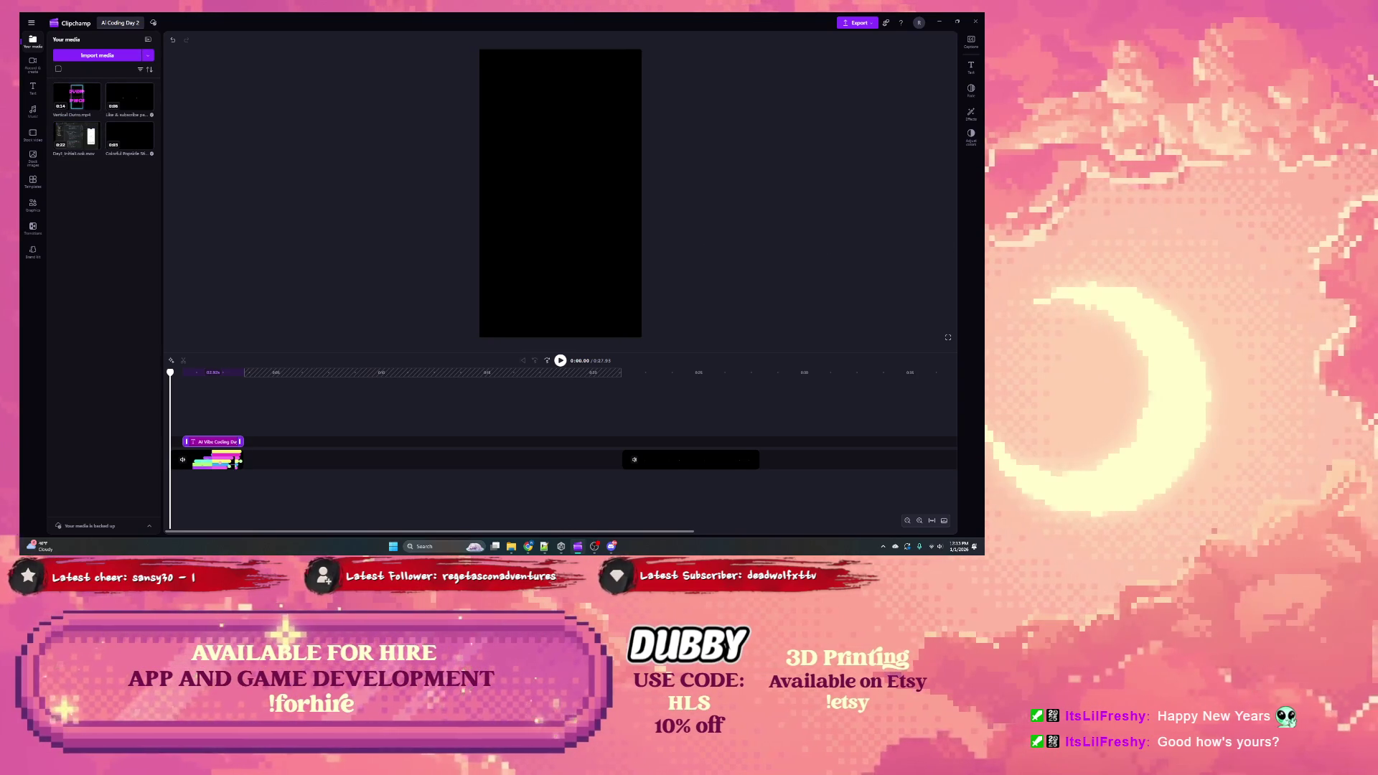
drag(130, 137, 261, 252)
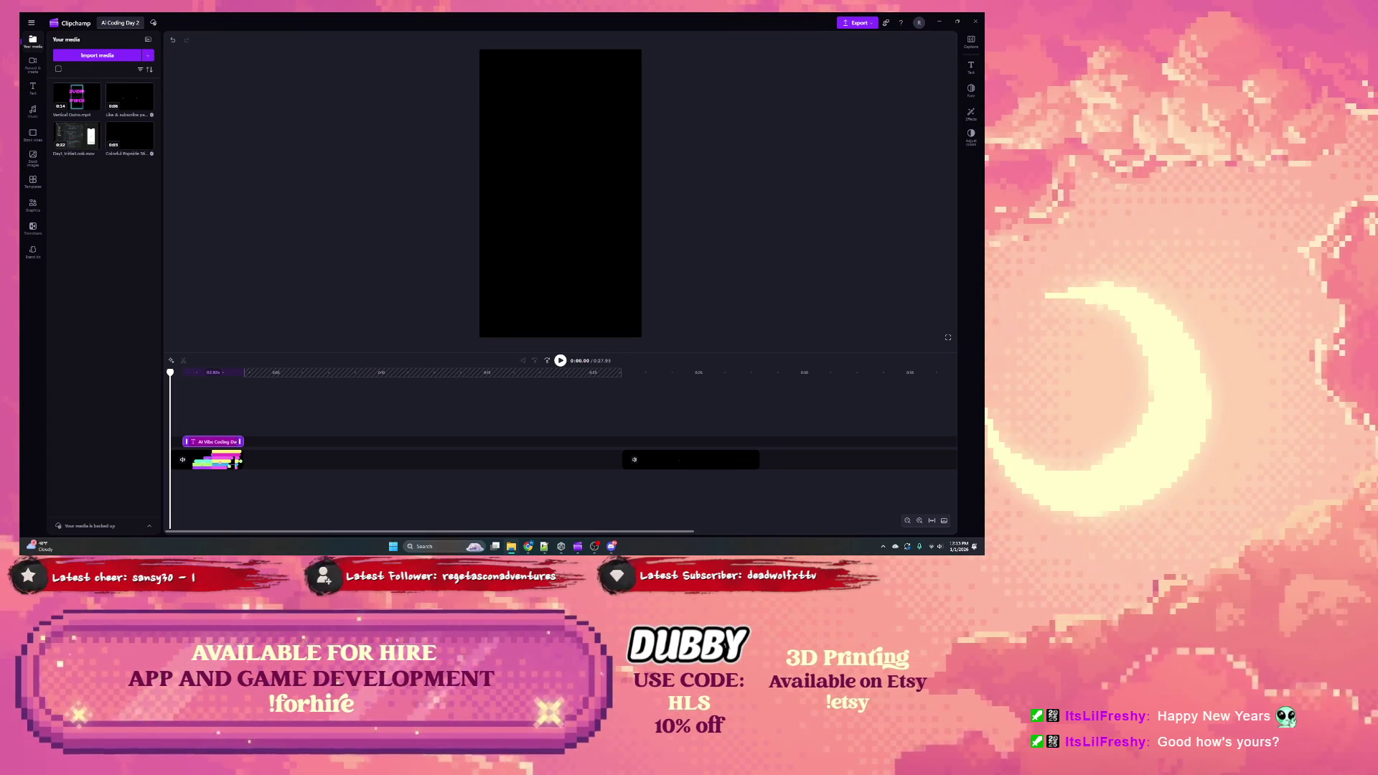
mouse_move(928, 298)
mouse_down()
mouse_move(99, 295)
mouse_move(105, 312)
mouse_up()
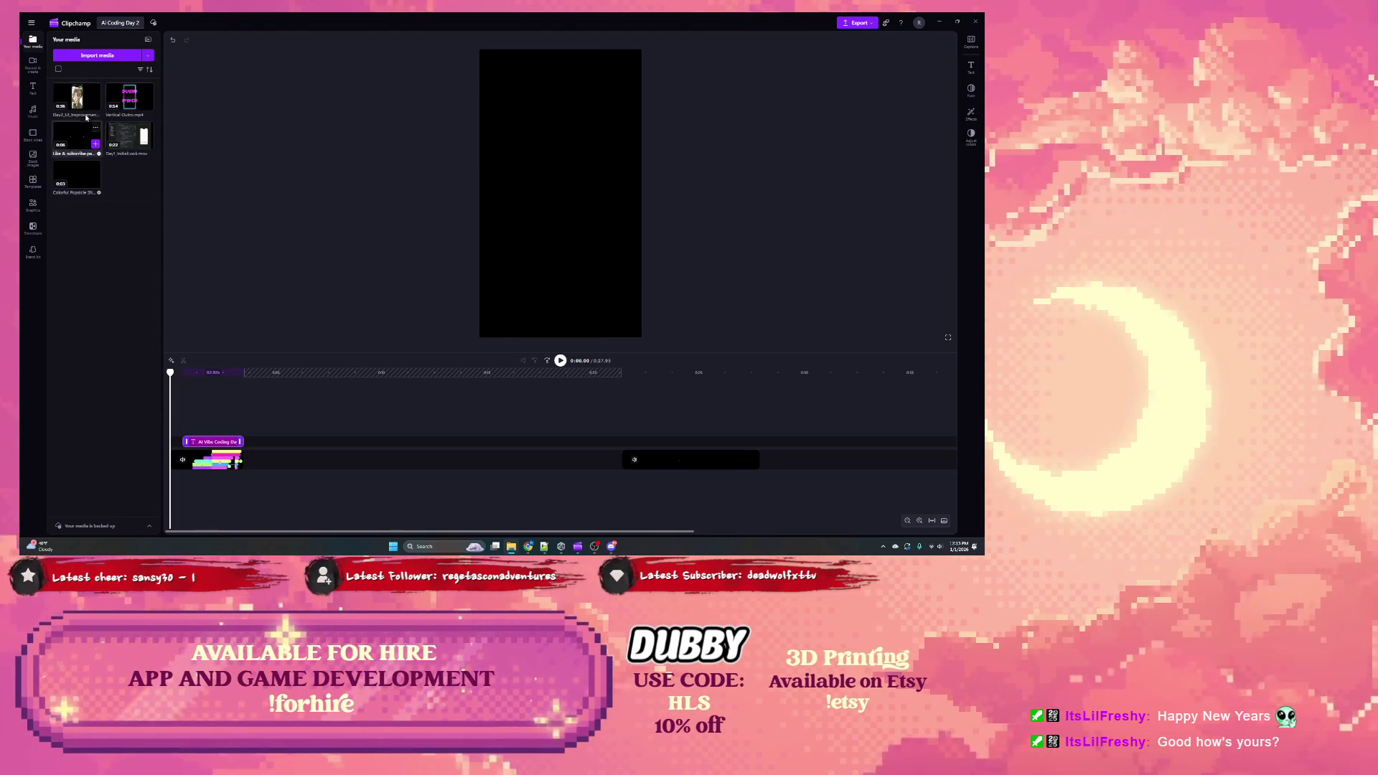
Step: Replace the SUBSCRIBE clip with Vertical Outro and place the Day 2 footage after the intro title
mouse_move(135, 104)
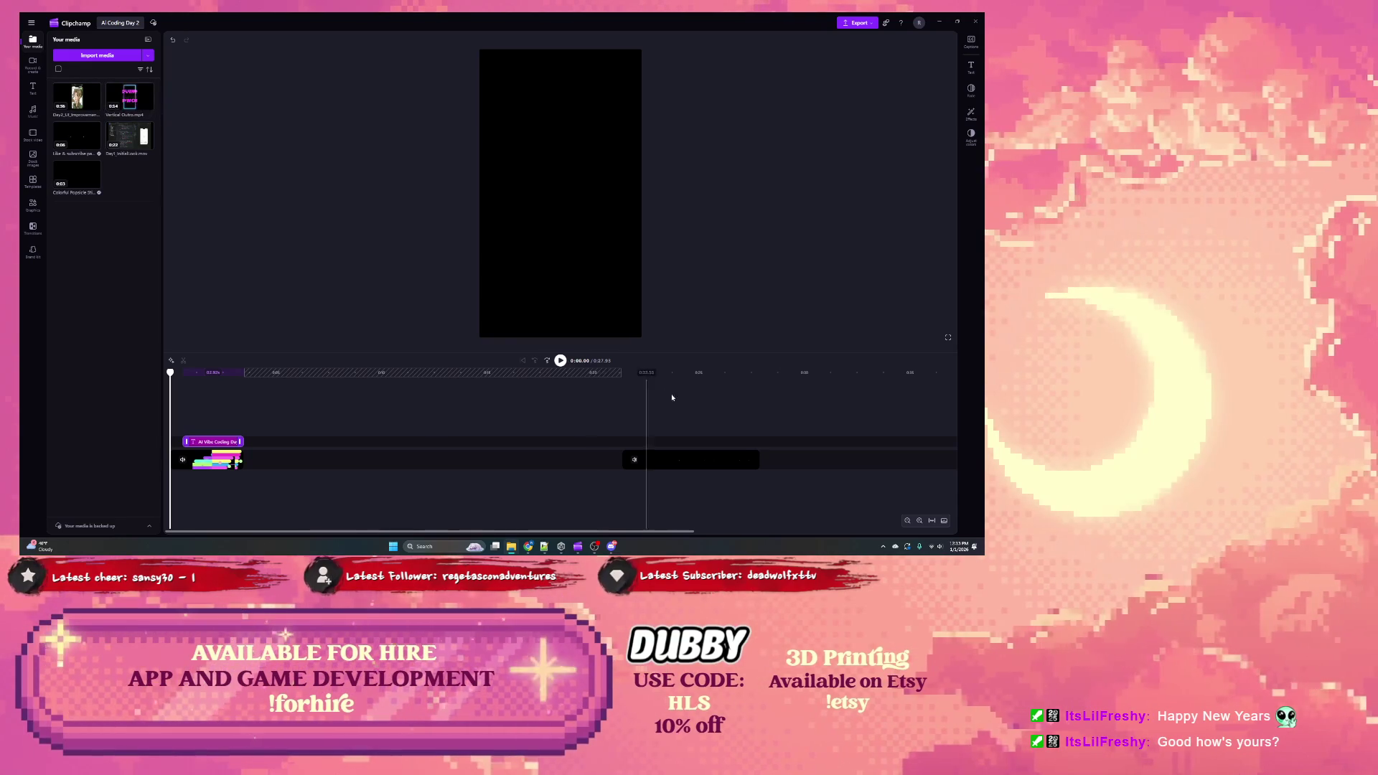
click(629, 372)
drag(630, 372, 644, 372)
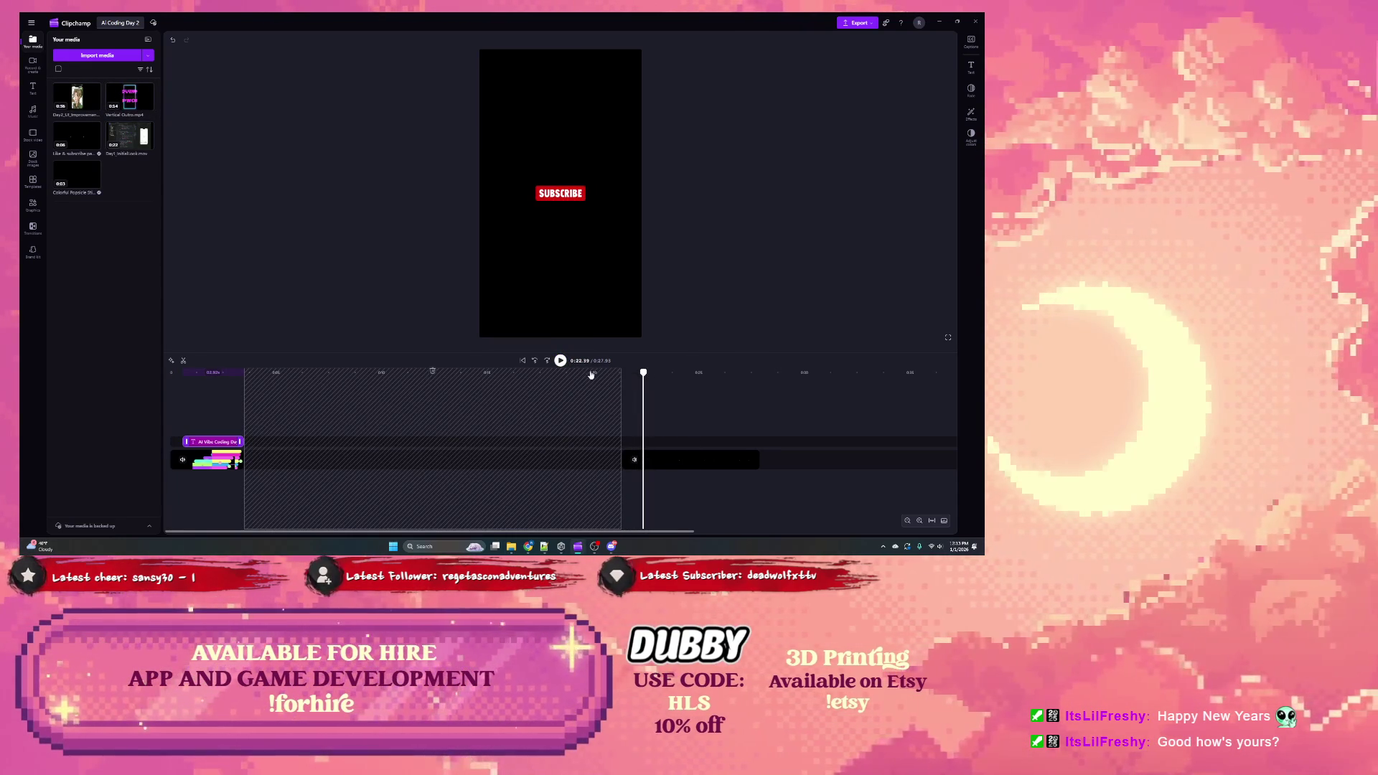
click(699, 459)
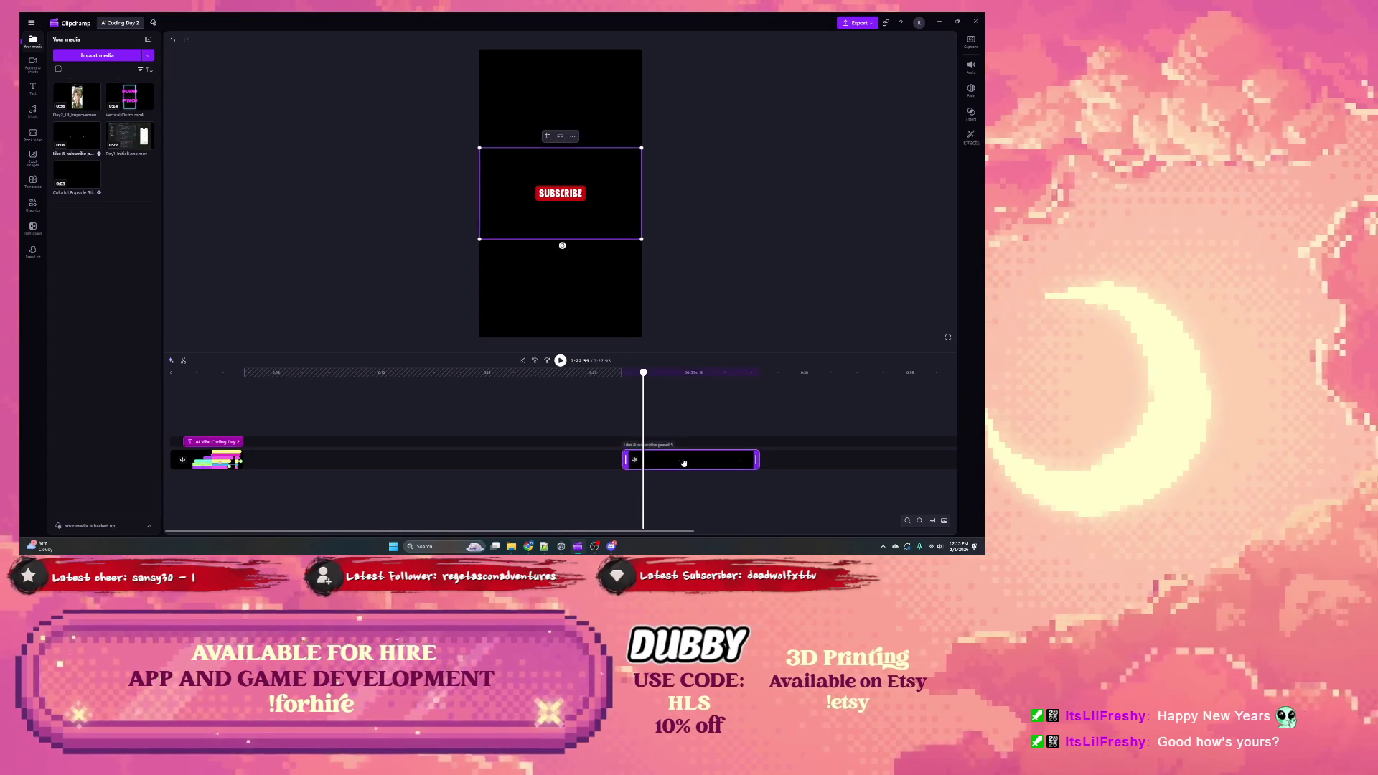
key(Delete)
mouse_move(129, 97)
mouse_down()
mouse_move(147, 133)
mouse_move(706, 469)
mouse_move(678, 466)
mouse_up()
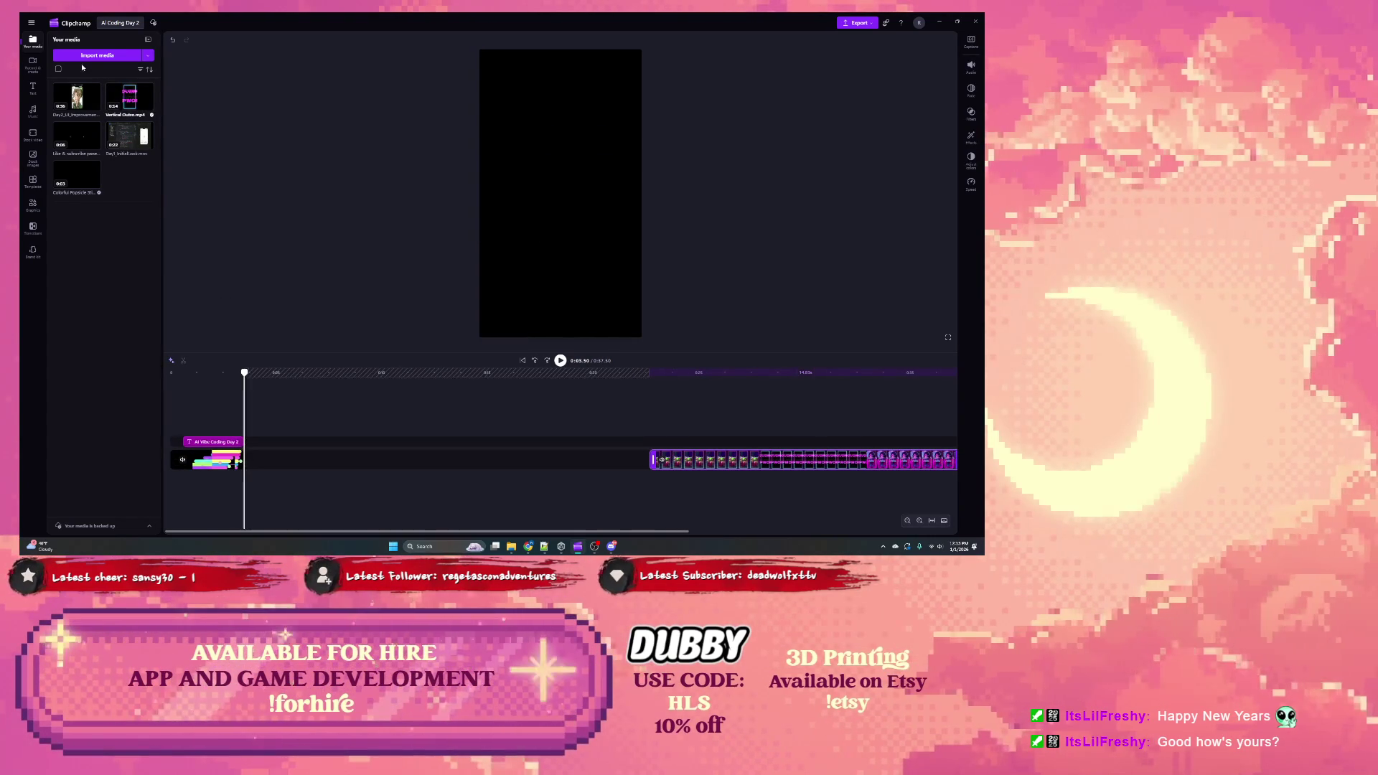
mouse_move(77, 97)
mouse_down()
mouse_move(320, 397)
mouse_move(319, 459)
mouse_move(269, 460)
mouse_up()
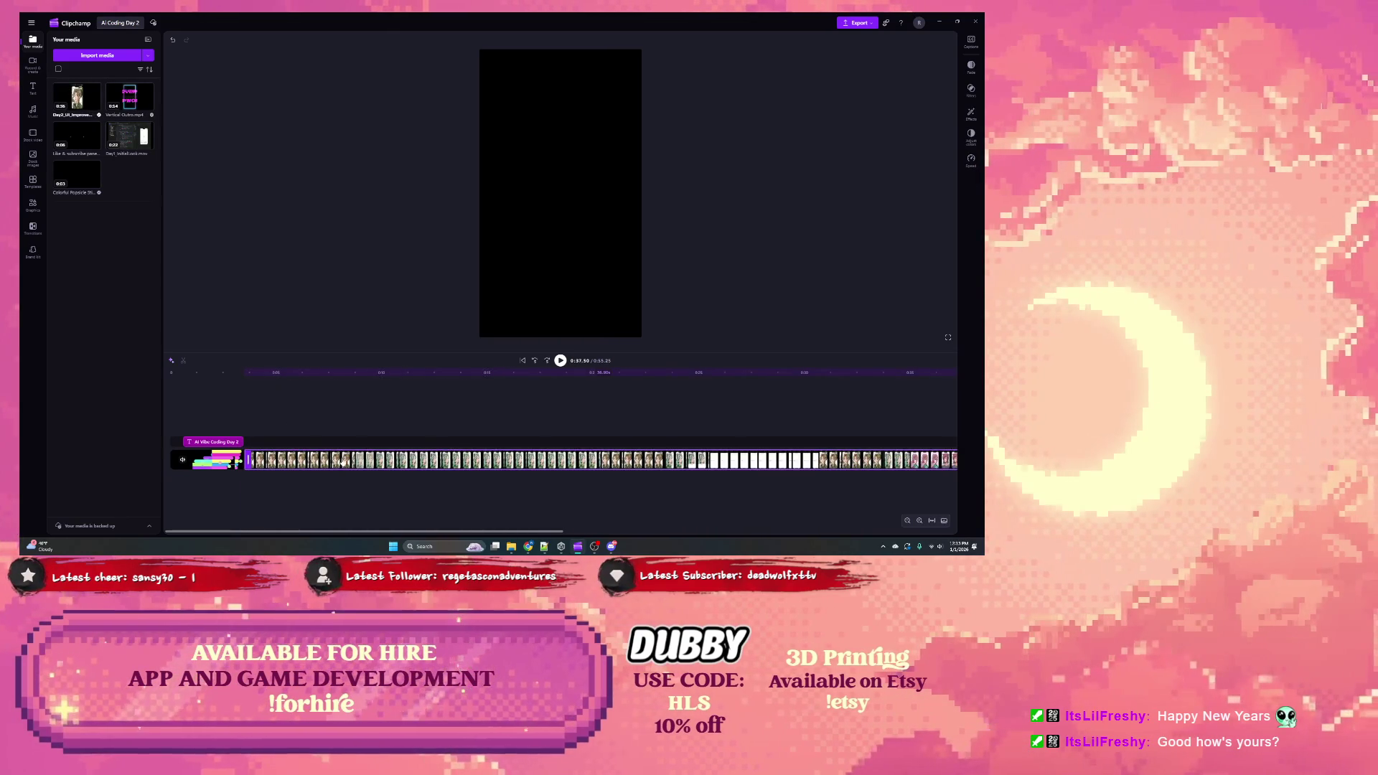
Step: Fit the whole project in the timeline and play the assembled video from 0:00
click(930, 521)
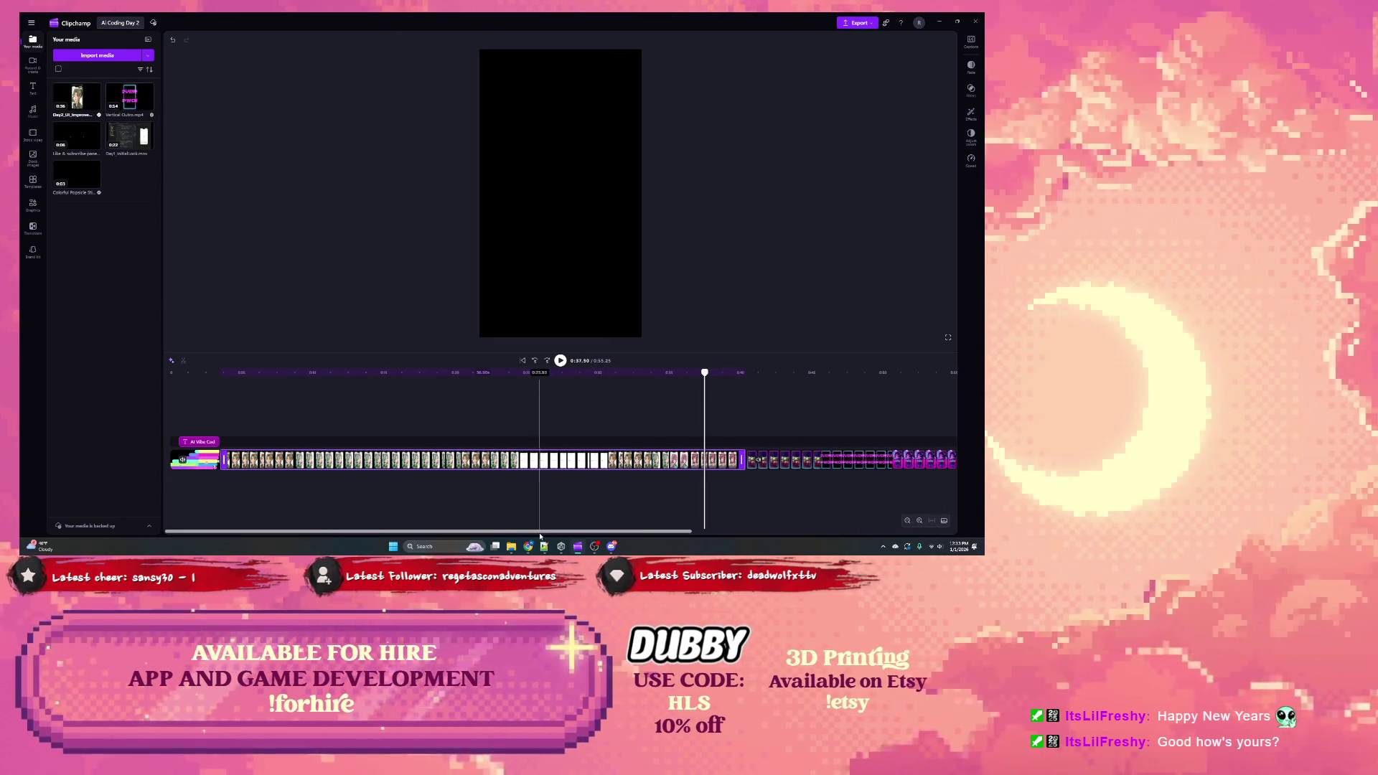
click(170, 373)
key(space)
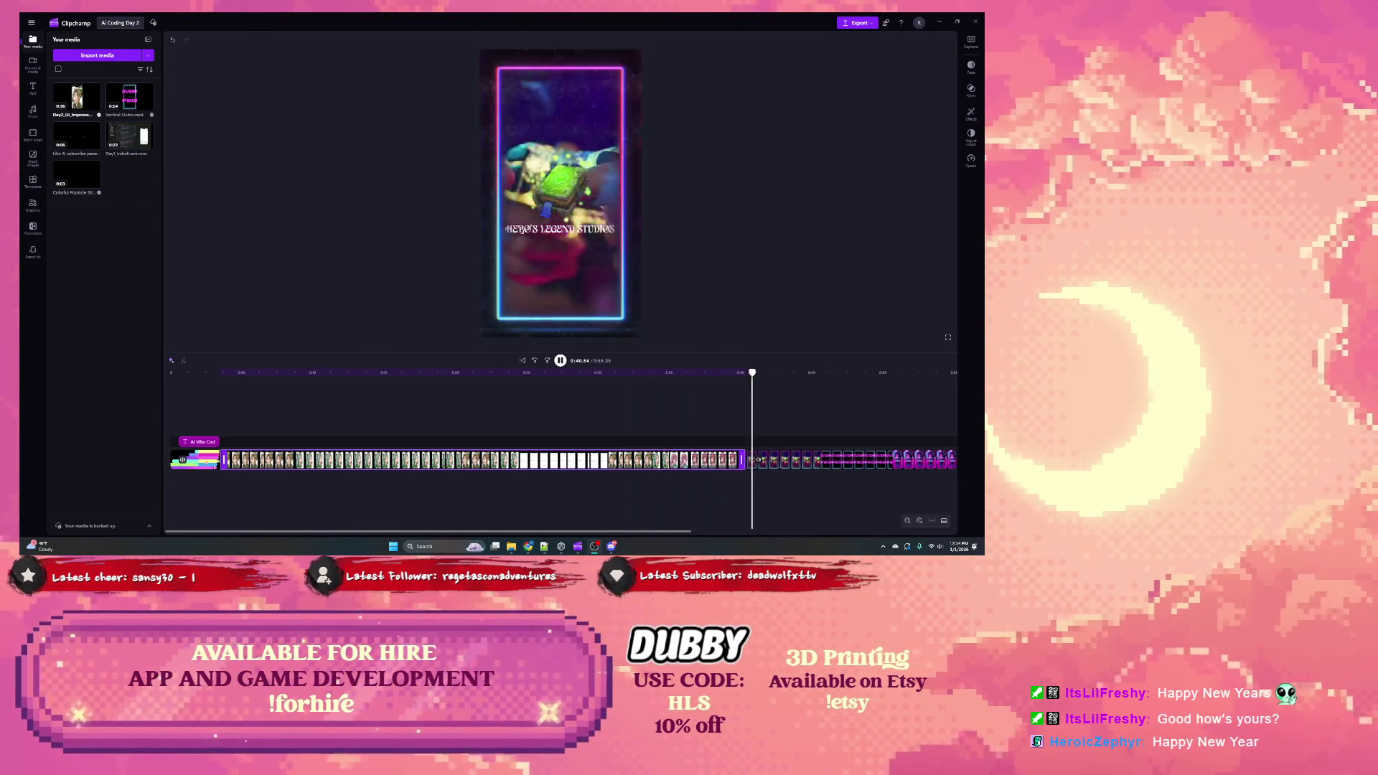
click(561, 360)
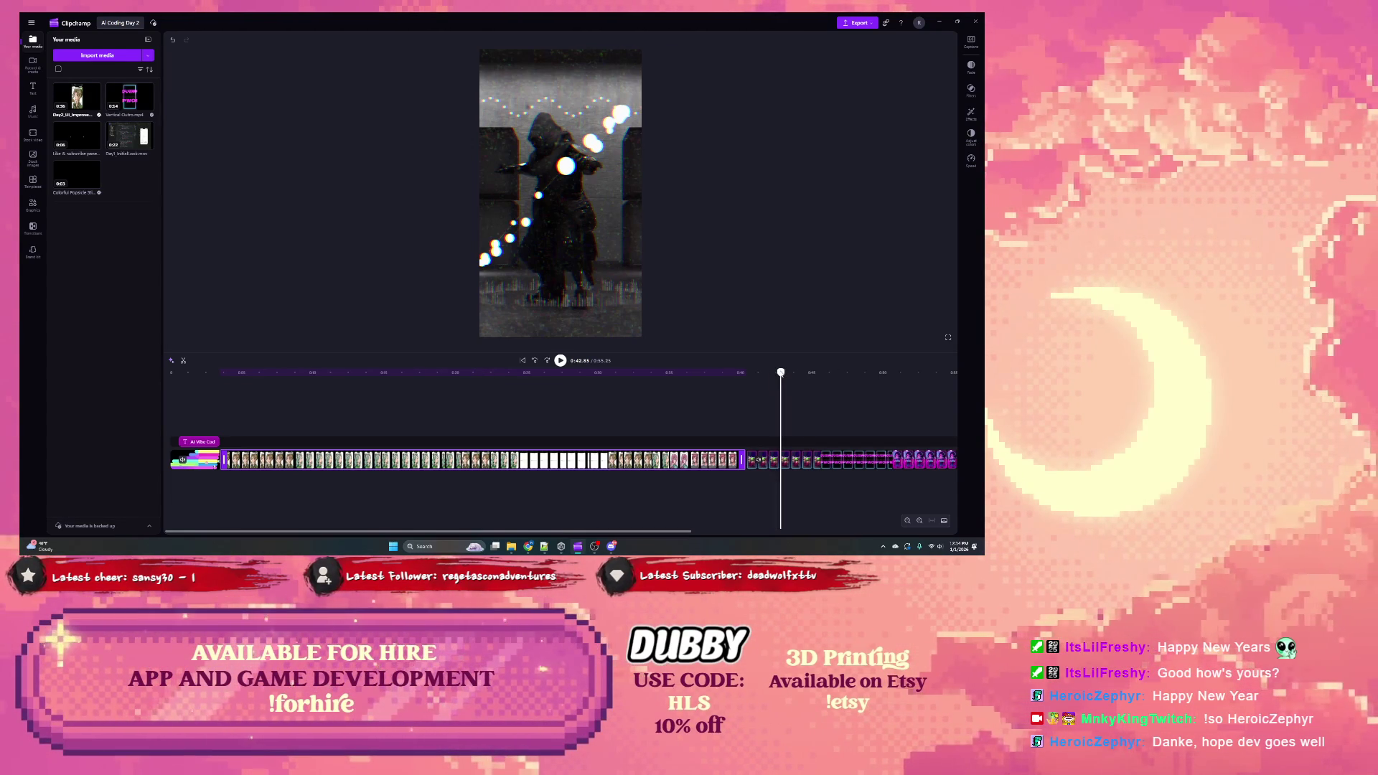
drag(781, 373, 195, 378)
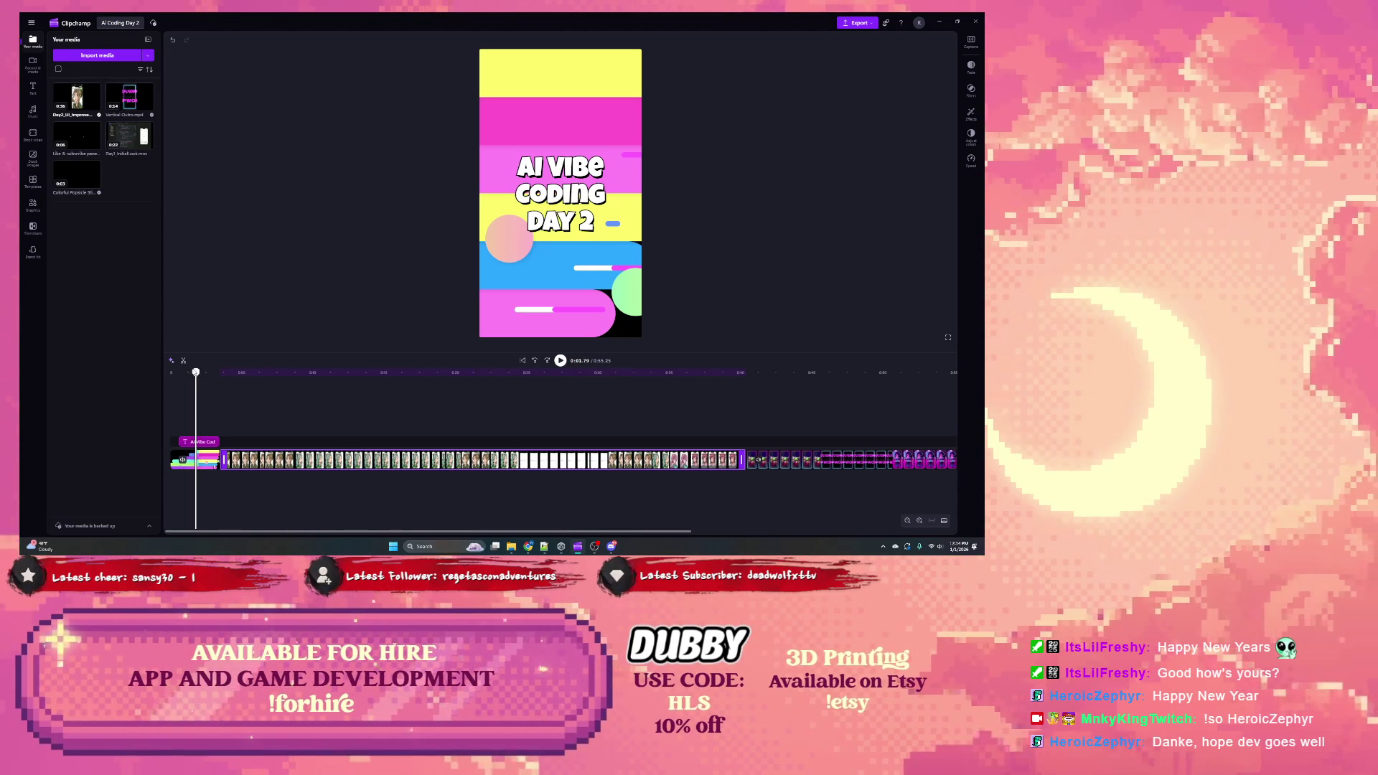
mouse_move(196, 372)
mouse_down()
mouse_move(171, 372)
mouse_move(263, 384)
mouse_move(201, 388)
mouse_move(219, 385)
mouse_up()
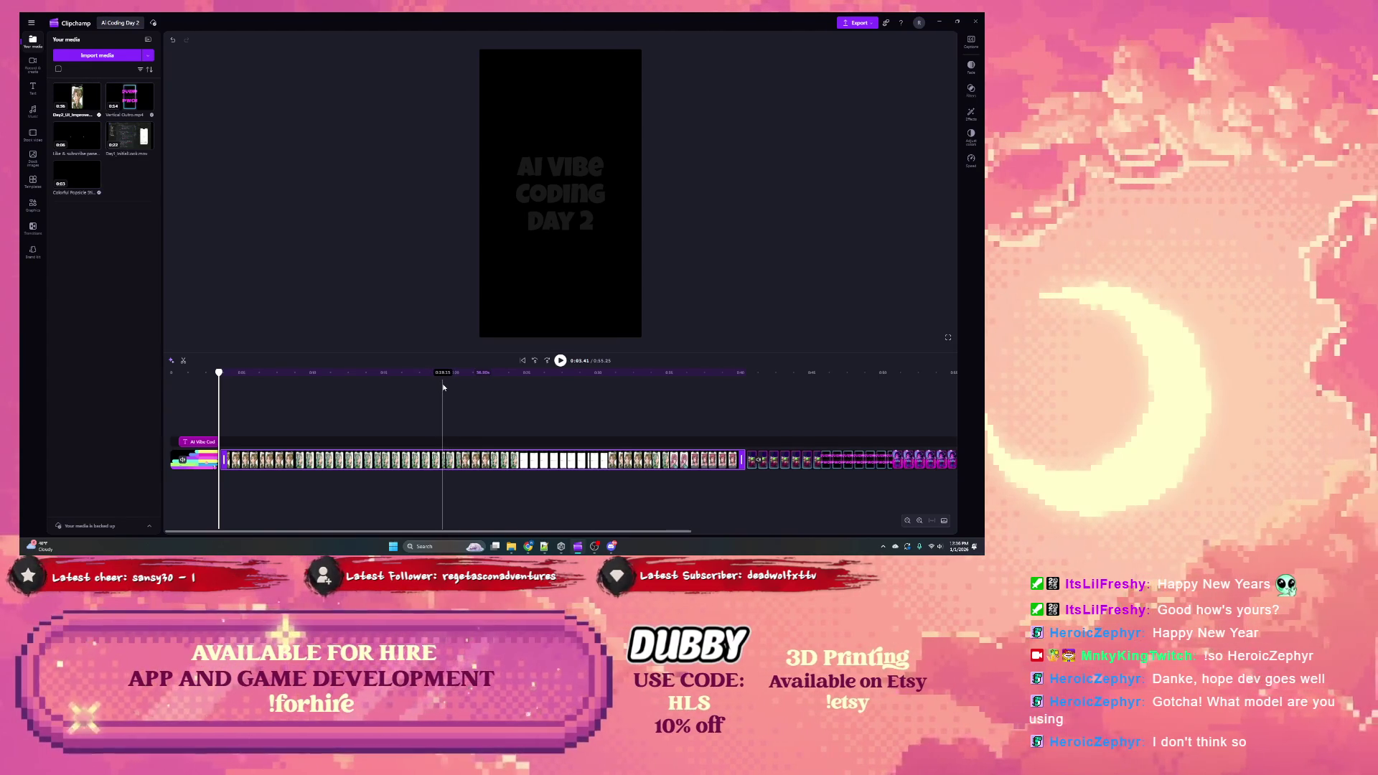
drag(276, 374, 316, 373)
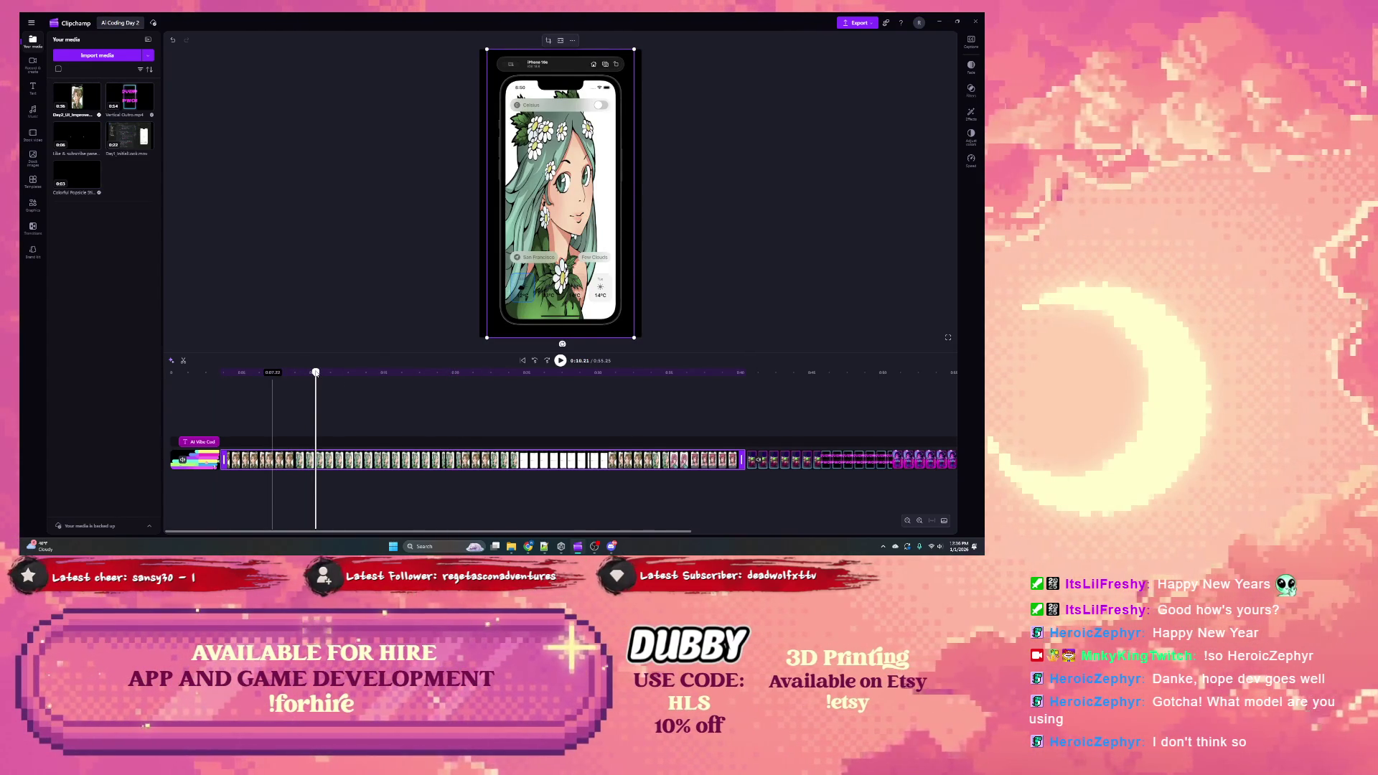
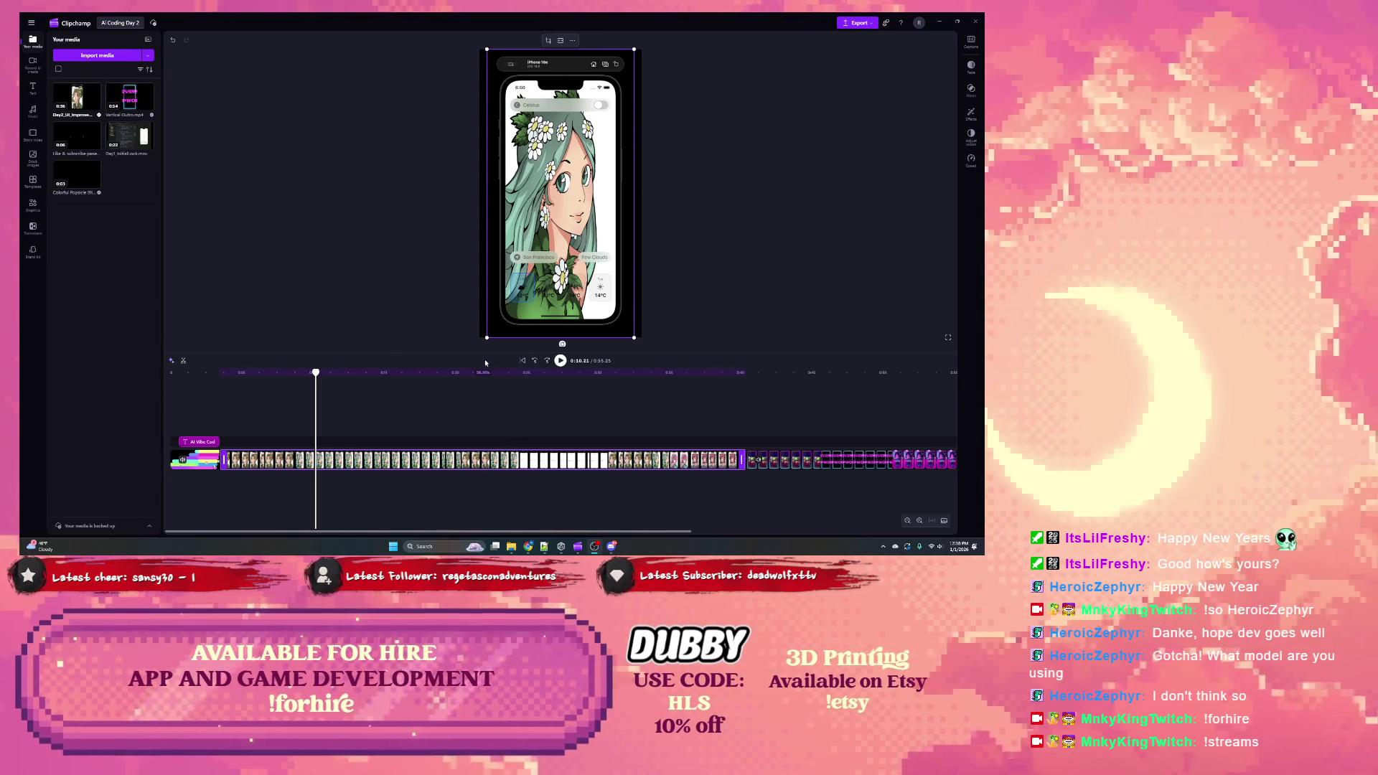
Step: Scrub and play through the video to review the title card and footage up to about 0:37
mouse_move(317, 376)
mouse_down()
mouse_move(216, 375)
mouse_move(274, 388)
mouse_up()
click(276, 378)
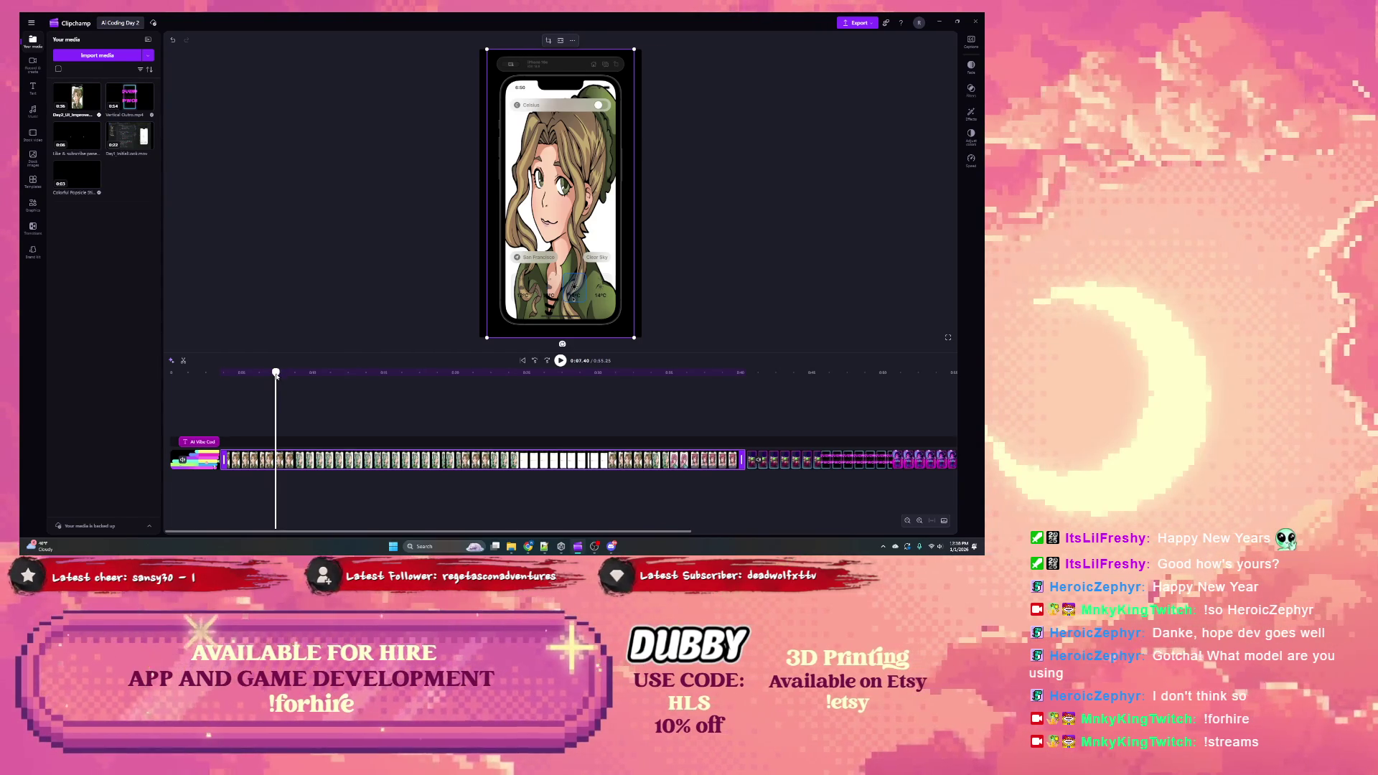
mouse_move(276, 374)
mouse_down()
mouse_move(495, 374)
mouse_move(239, 374)
mouse_up()
click(562, 361)
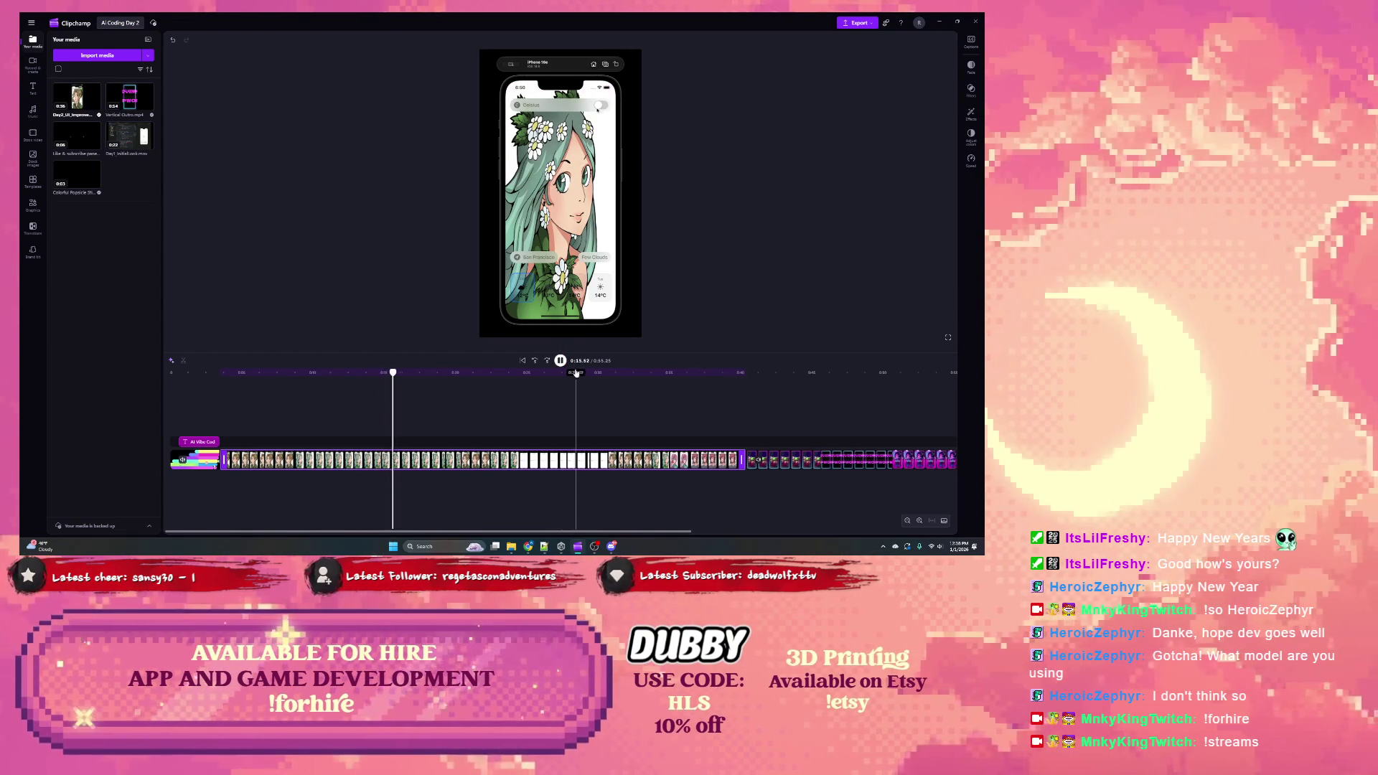
click(561, 361)
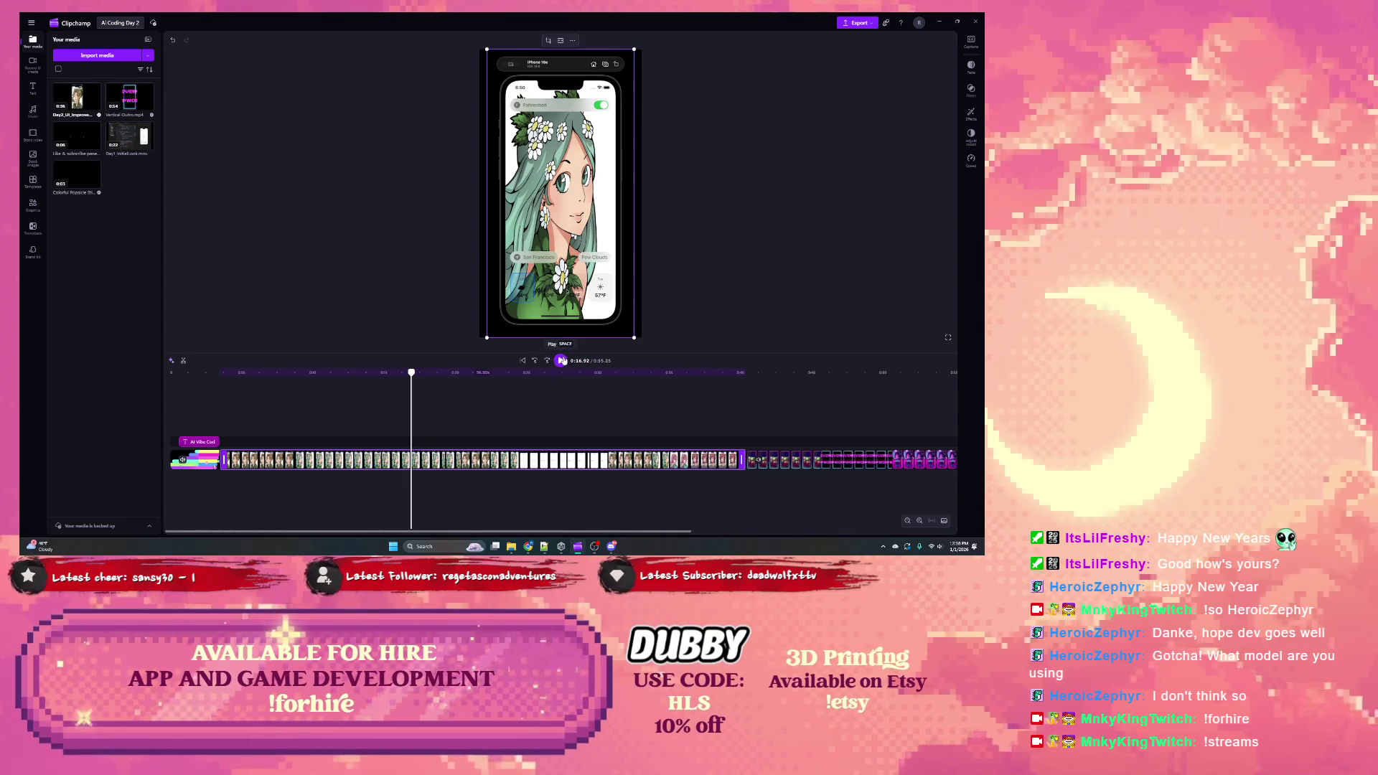
click(561, 361)
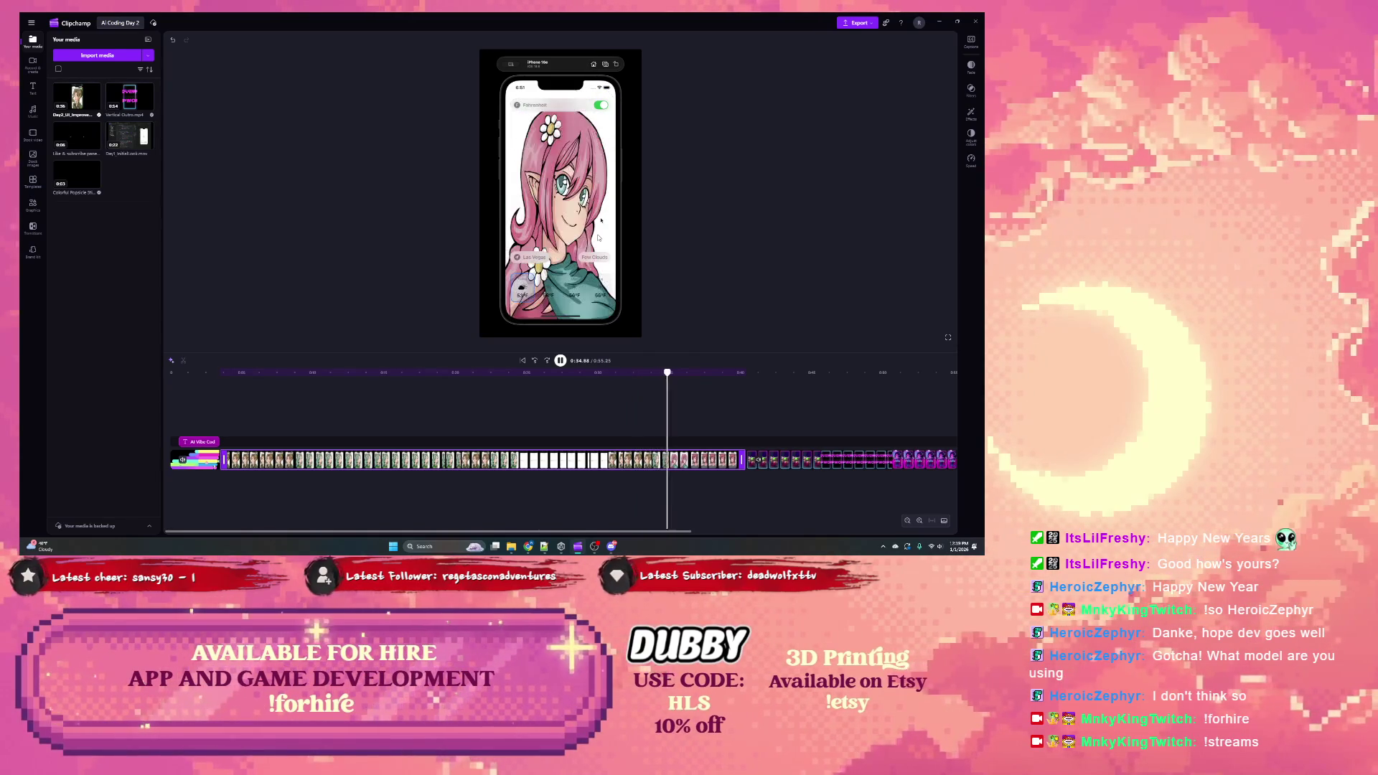
key(space)
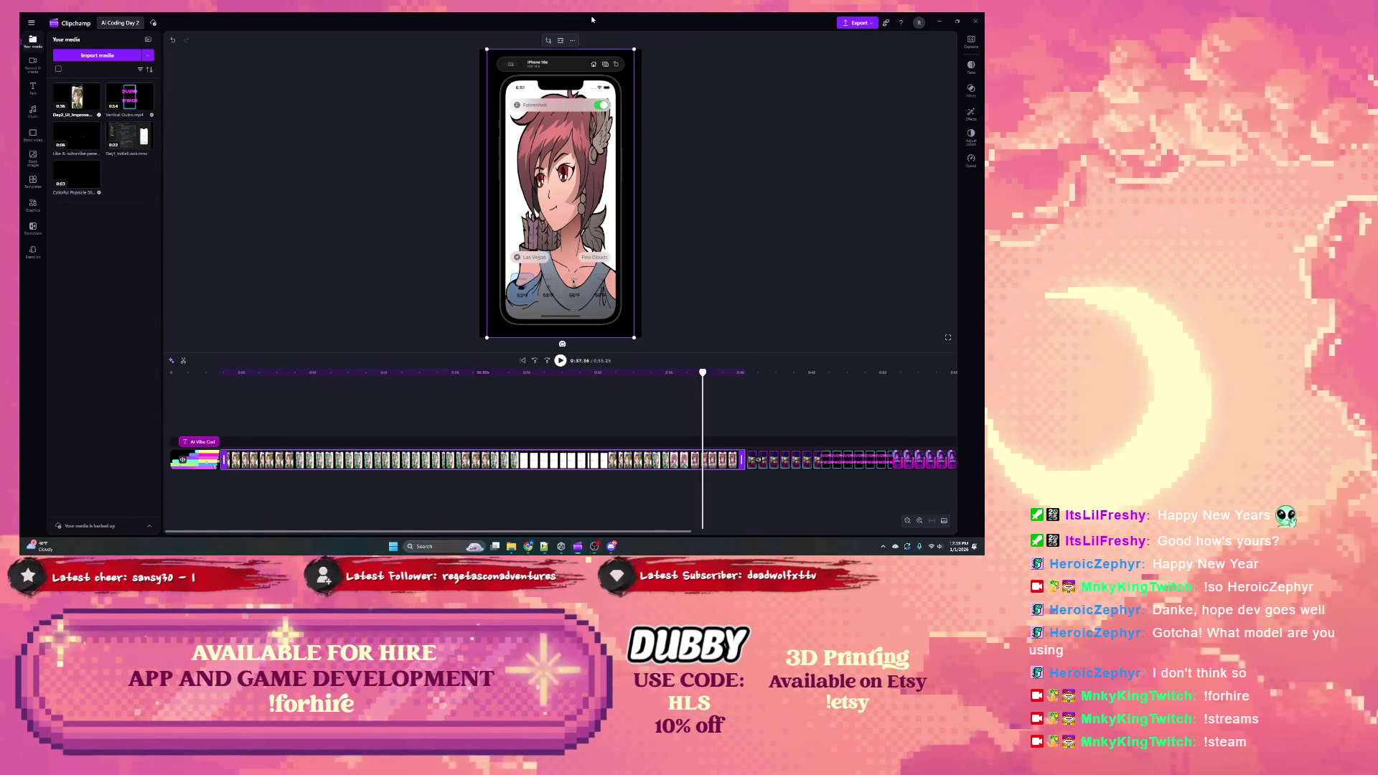
mouse_move(713, 377)
mouse_down()
mouse_move(748, 376)
mouse_move(415, 382)
mouse_move(576, 378)
mouse_up()
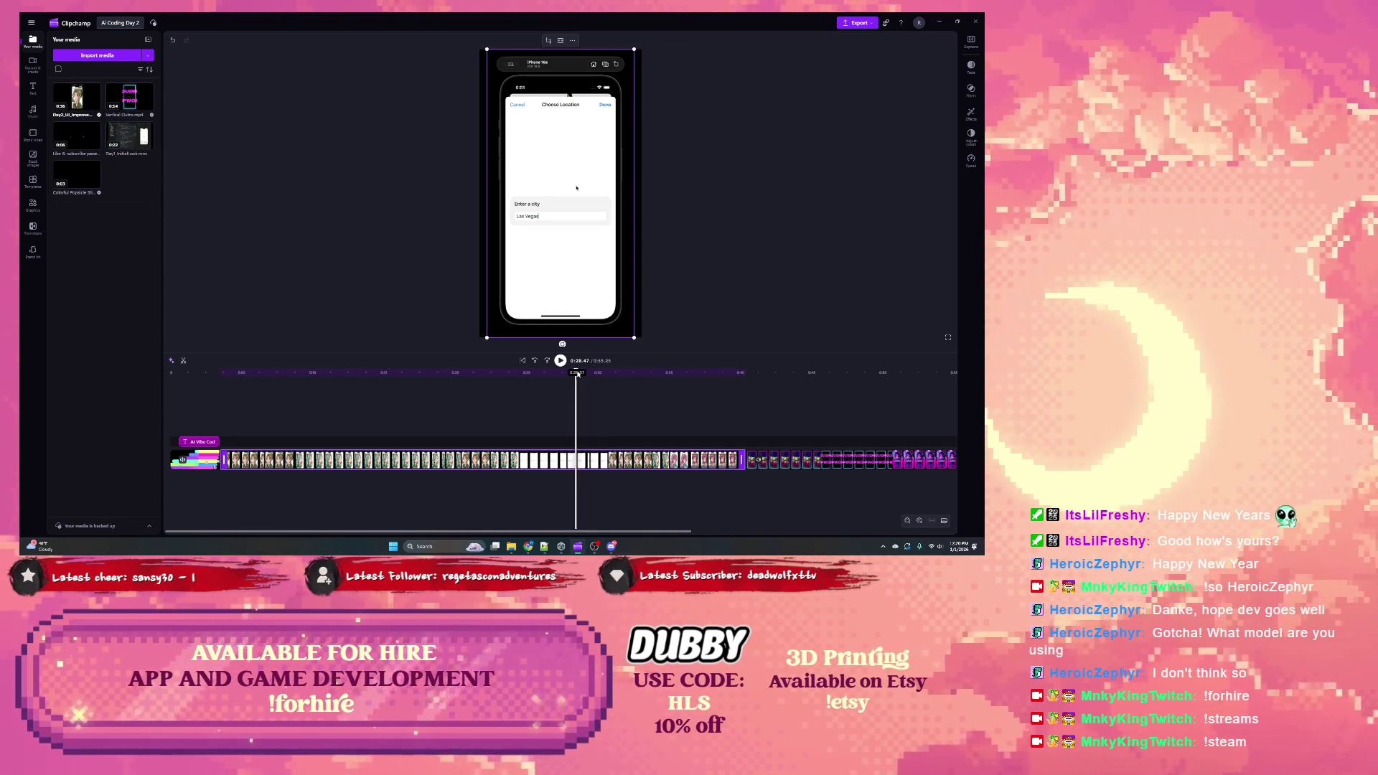
mouse_move(577, 375)
mouse_down()
mouse_move(751, 375)
mouse_move(219, 374)
mouse_move(202, 420)
mouse_up()
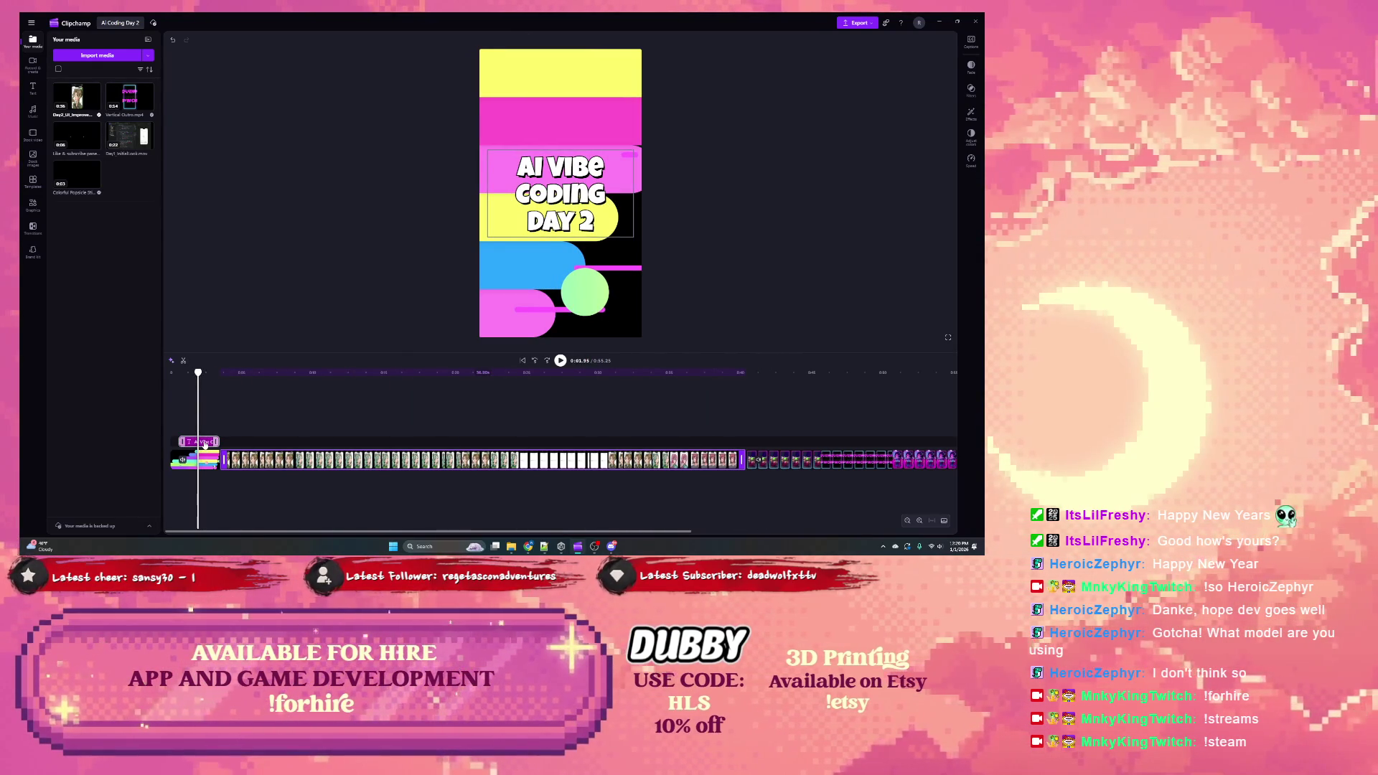
Step: Select the main video clip and play it from the beginning, pausing around 0:40
click(204, 444)
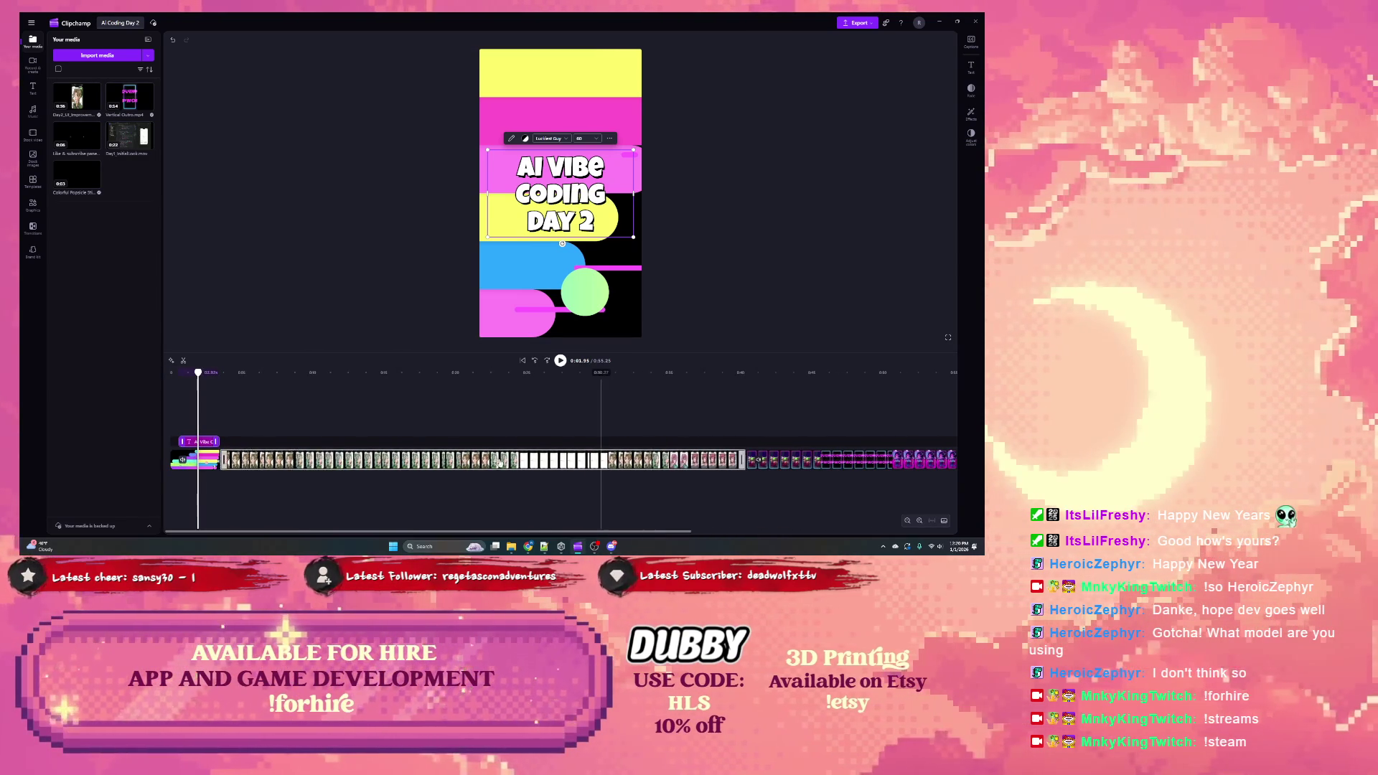
click(494, 463)
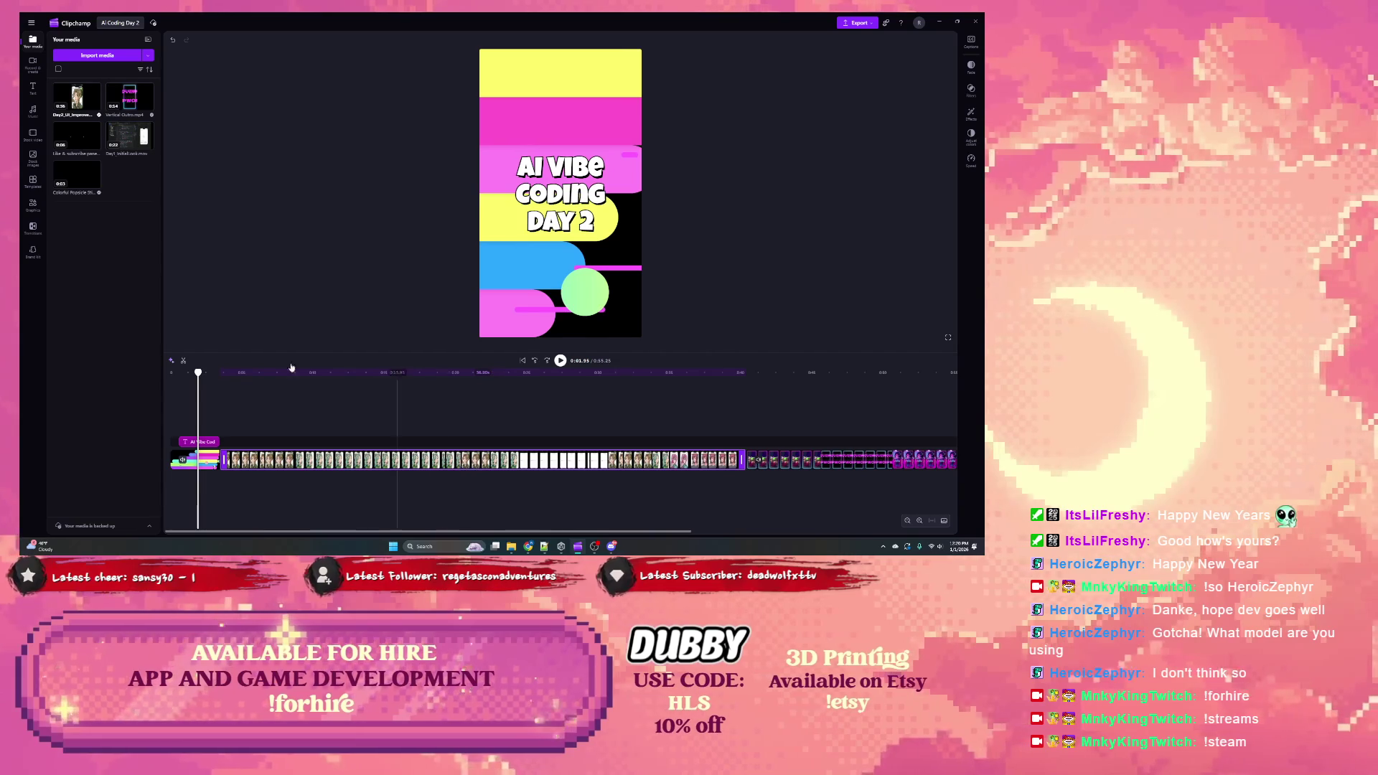
click(290, 374)
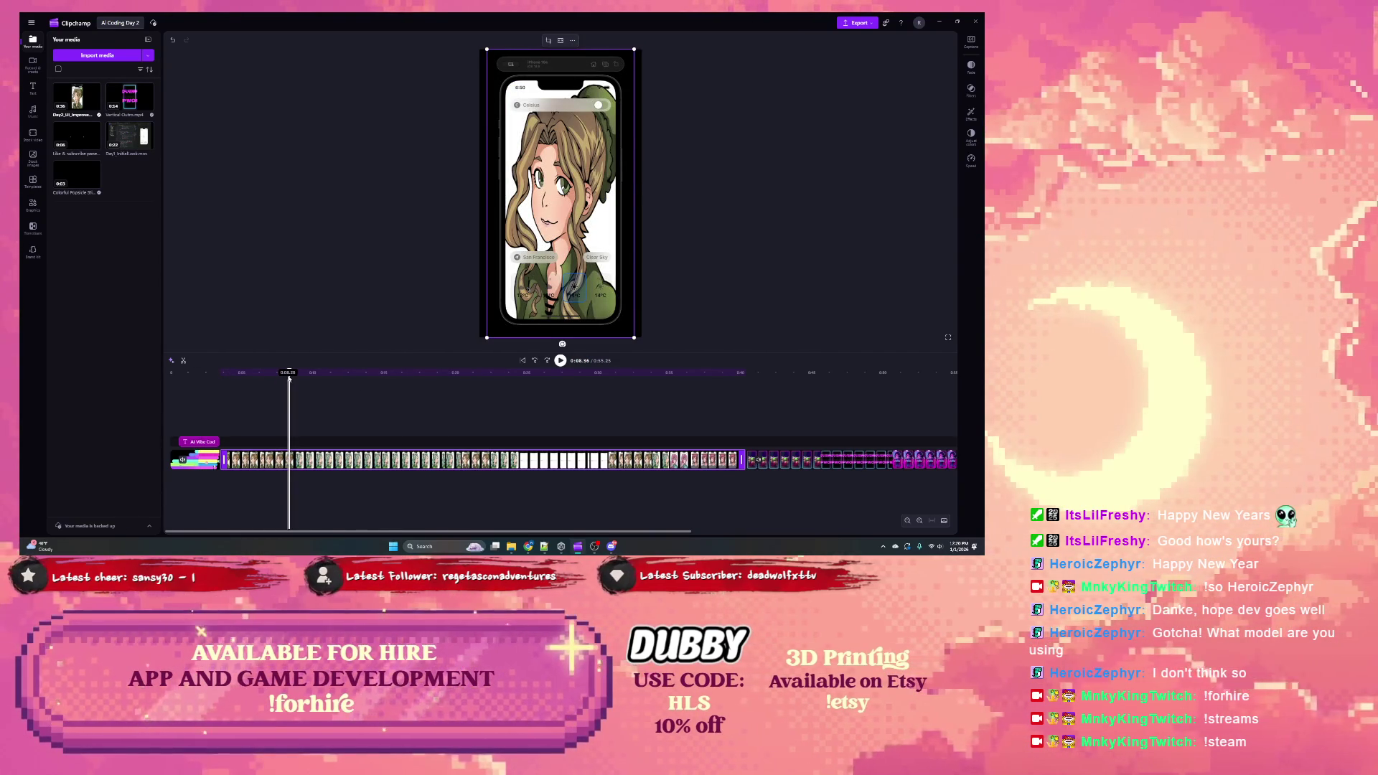
mouse_move(298, 370)
mouse_down()
mouse_move(666, 381)
mouse_move(245, 376)
mouse_up()
key(Home)
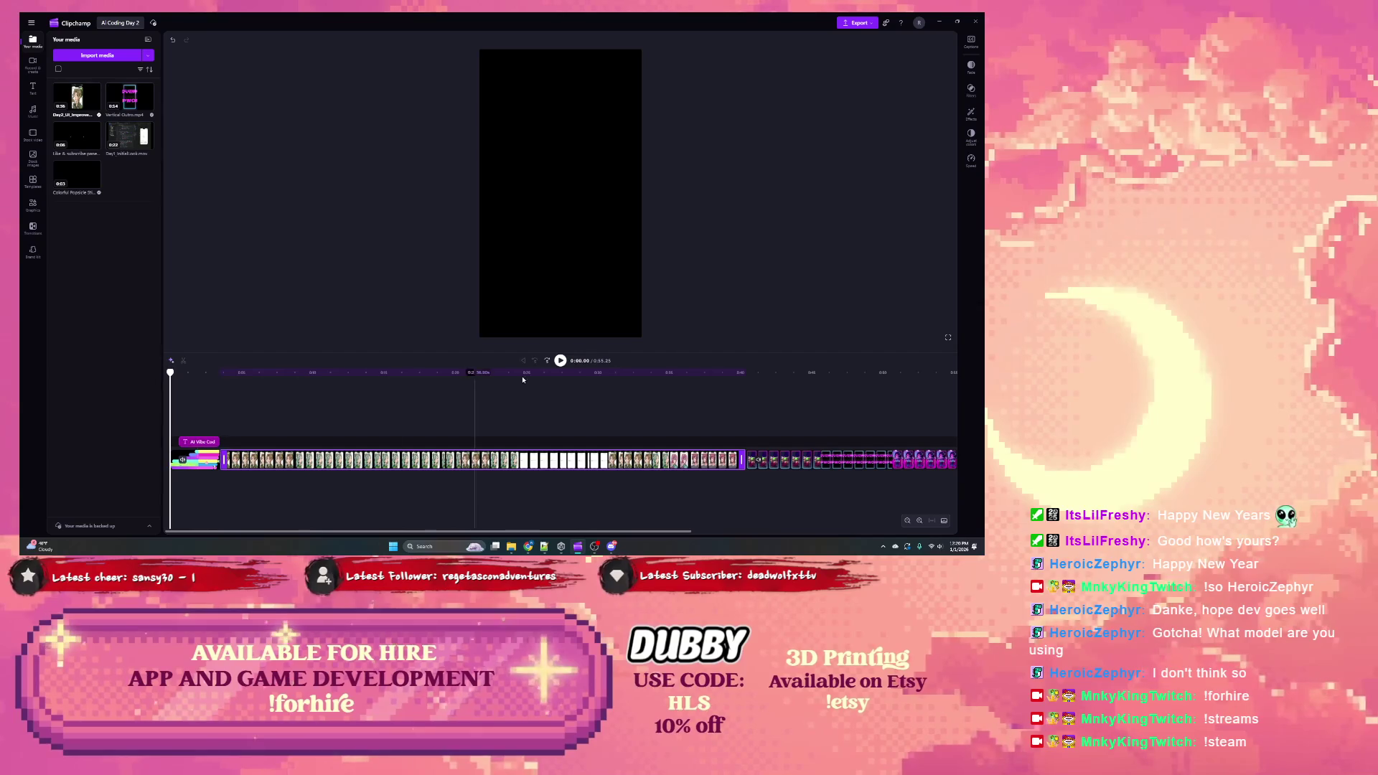
click(561, 360)
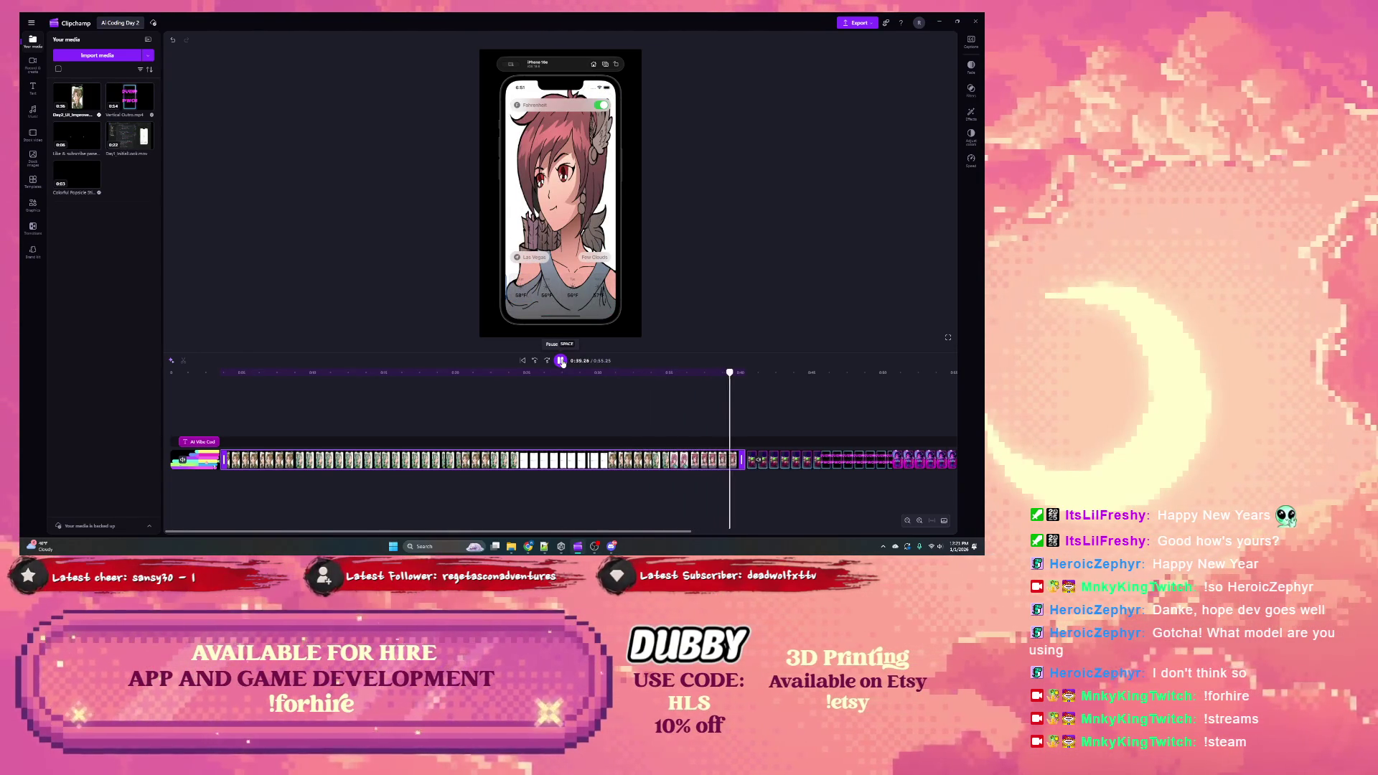
click(562, 361)
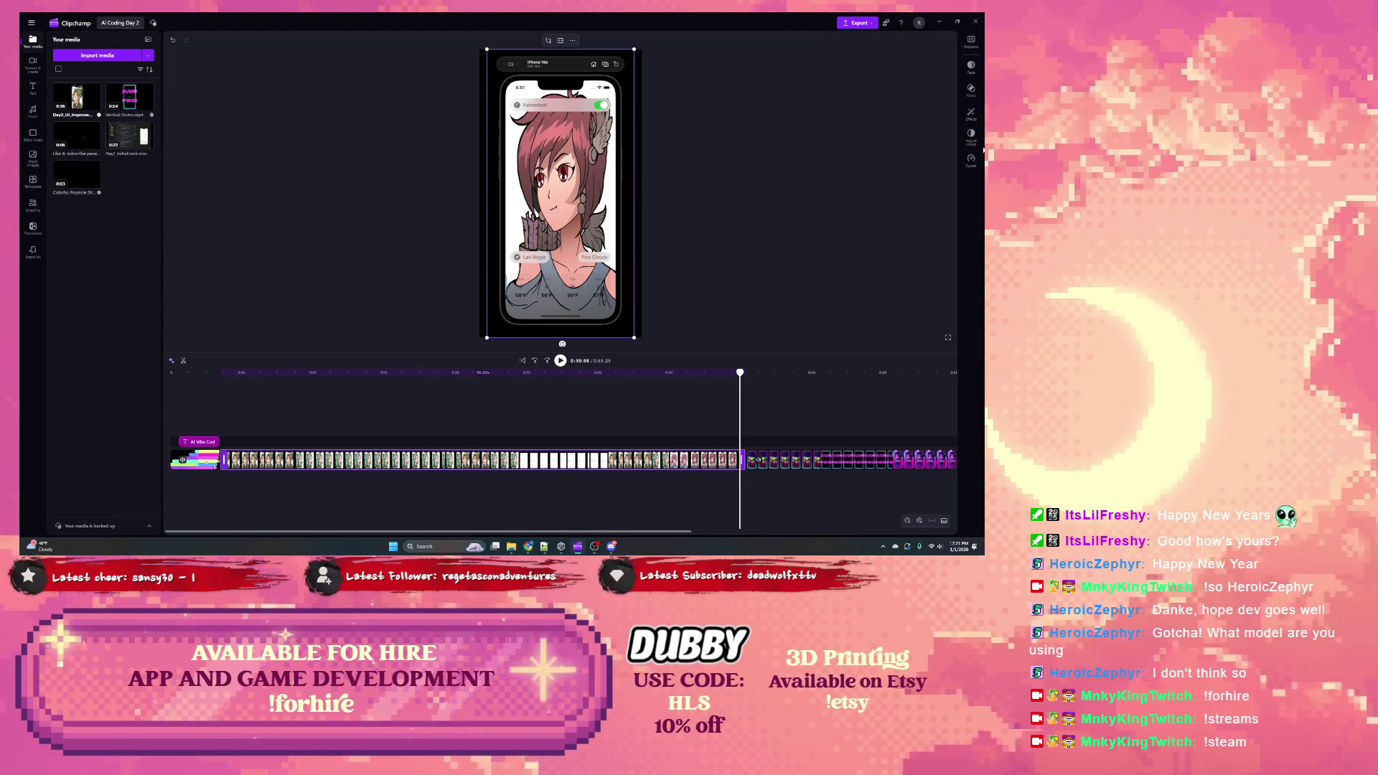
Step: Set the main clip's speed to 1.5x and delete the resulting timeline gap
click(970, 160)
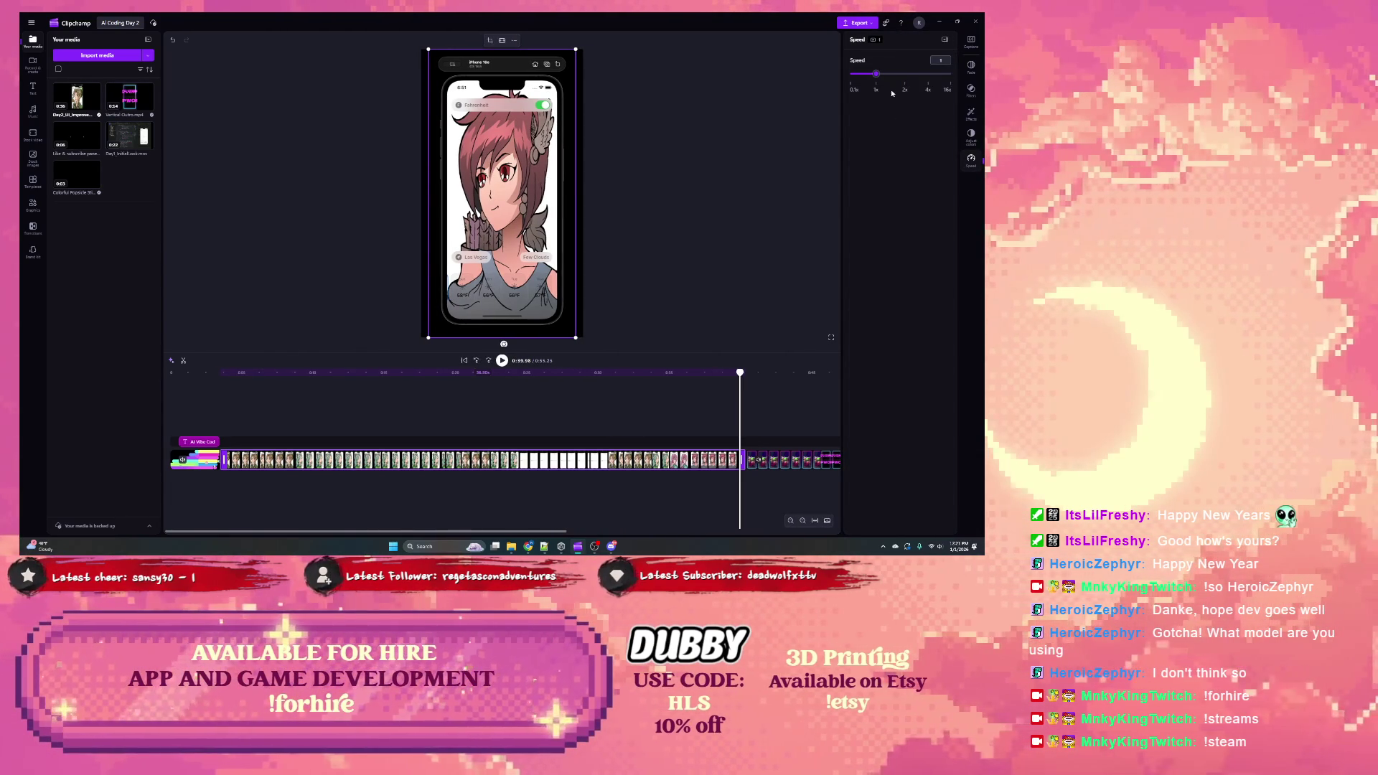
click(891, 74)
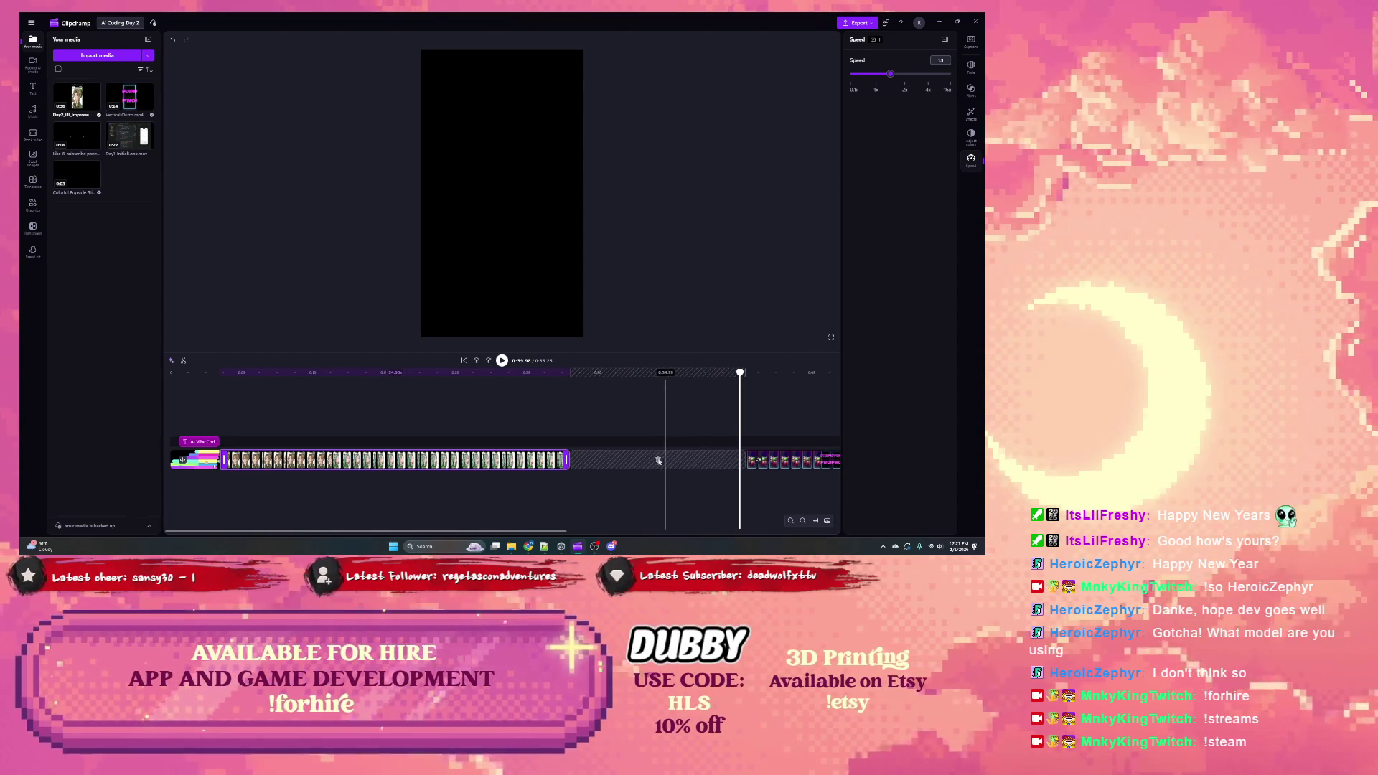
click(658, 459)
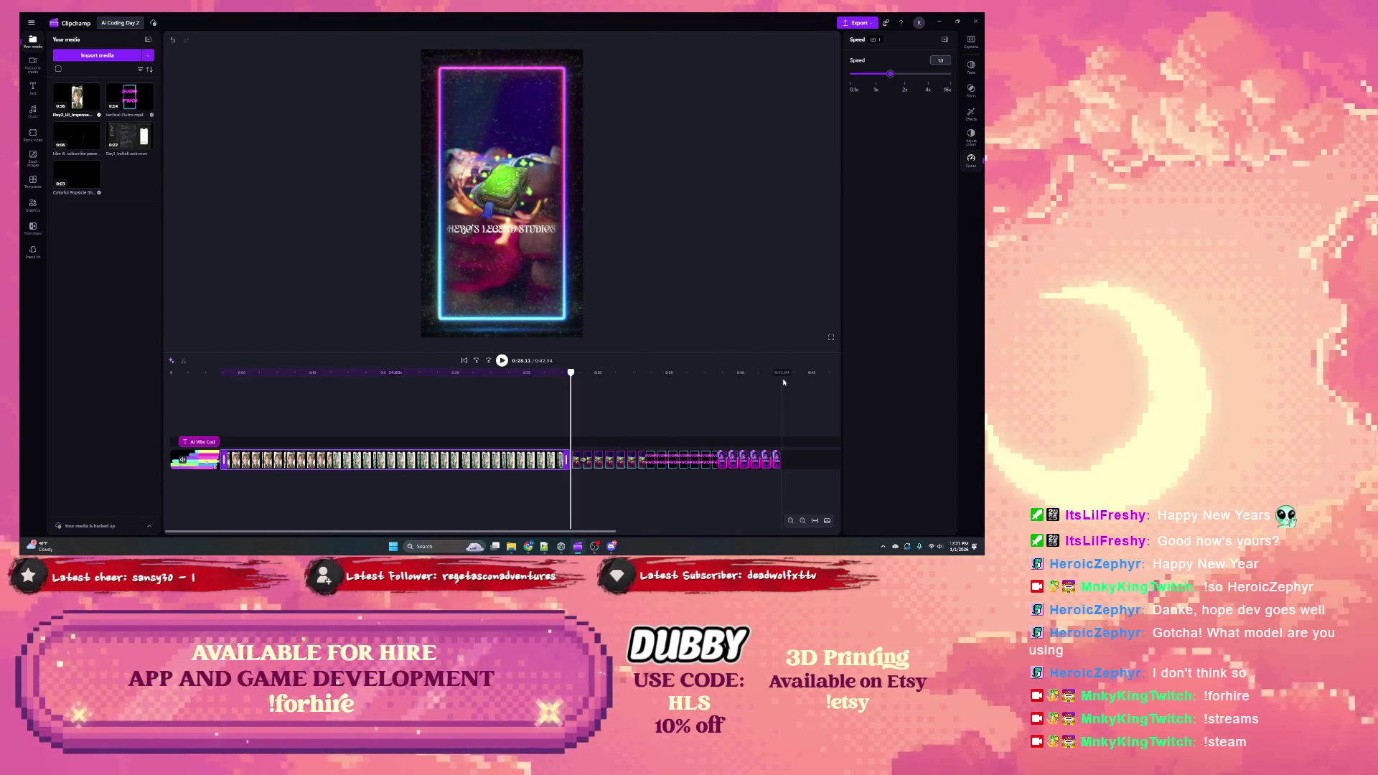
Step: Scrub back to the start and select the AI Vibe Coding title text clip
click(573, 373)
drag(573, 373, 180, 373)
click(207, 443)
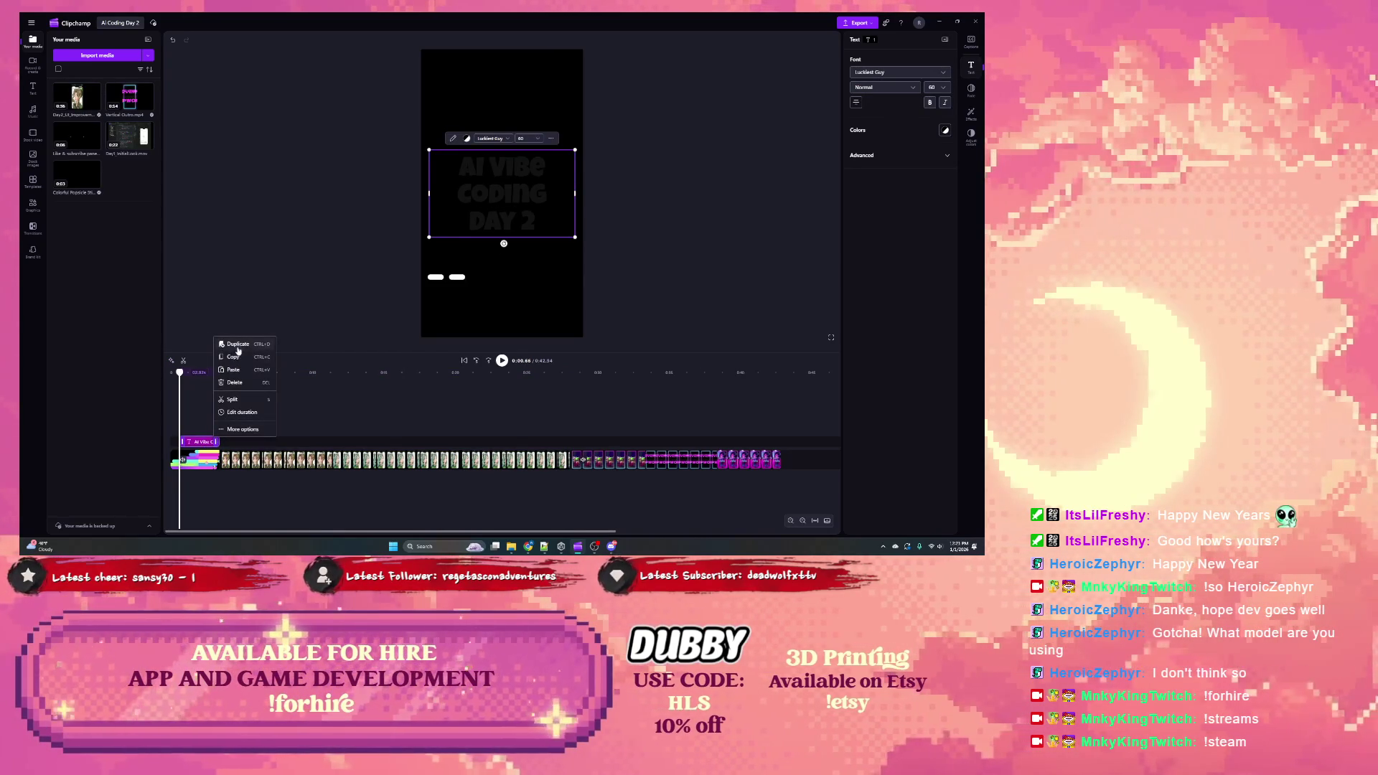
Step: Duplicate the title text clip with Ctrl+D and view it at 0:04, keeping the Luckiest Guy font
key(ctrl+d)
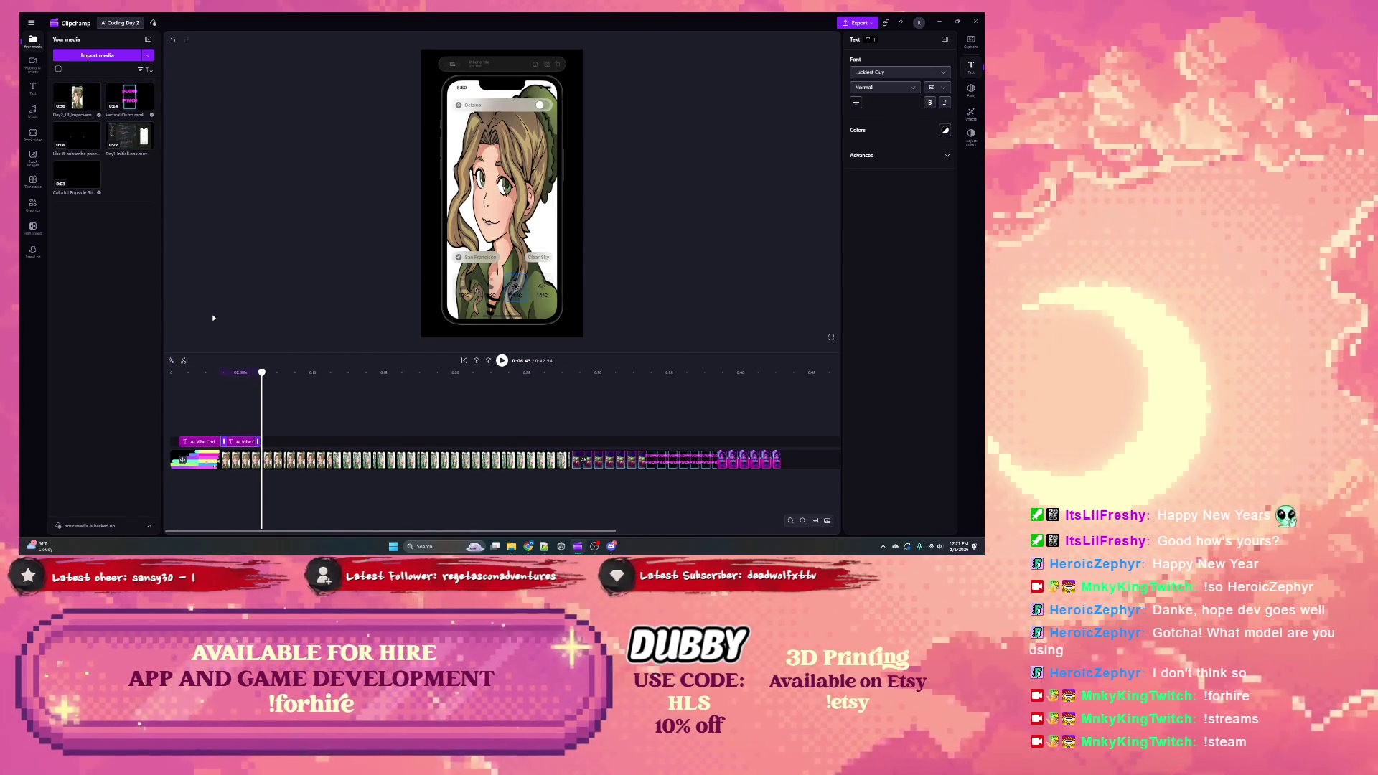
click(228, 374)
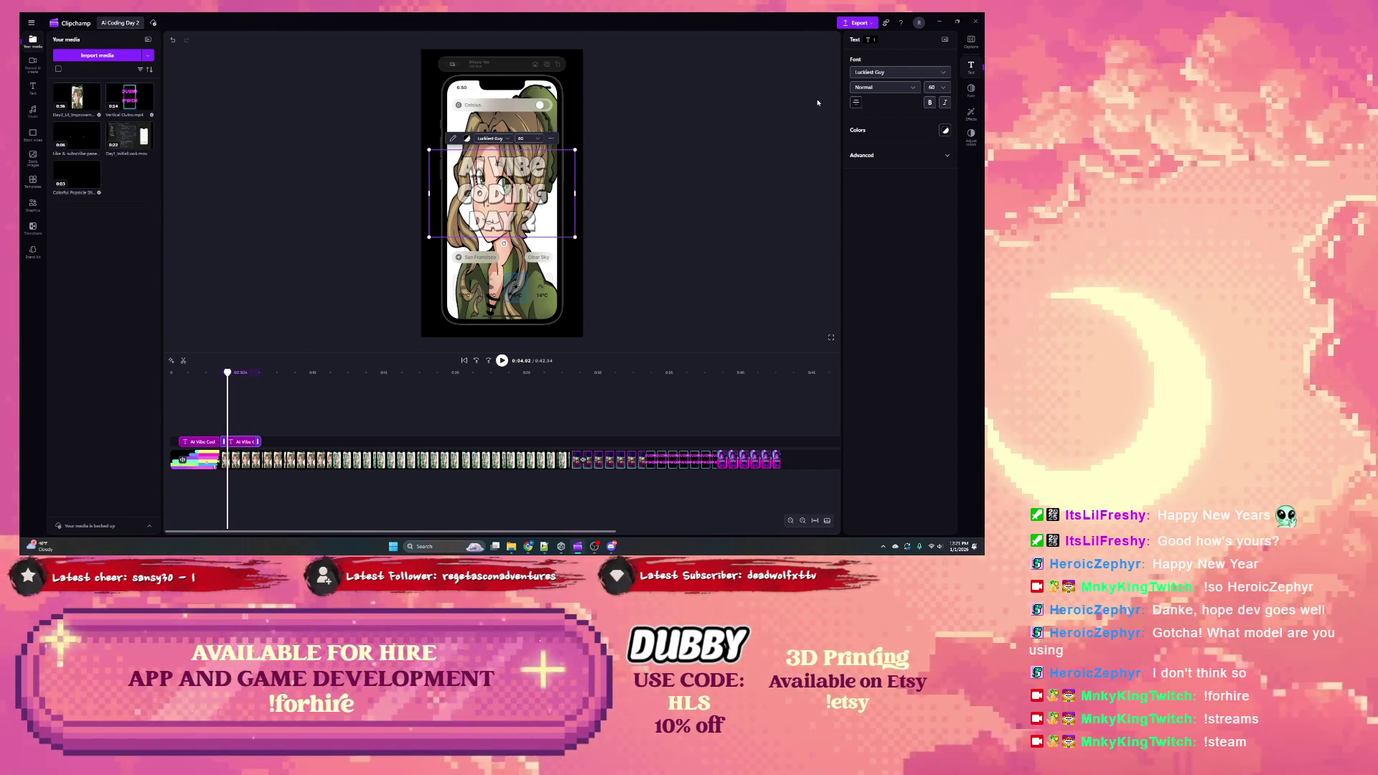
click(900, 71)
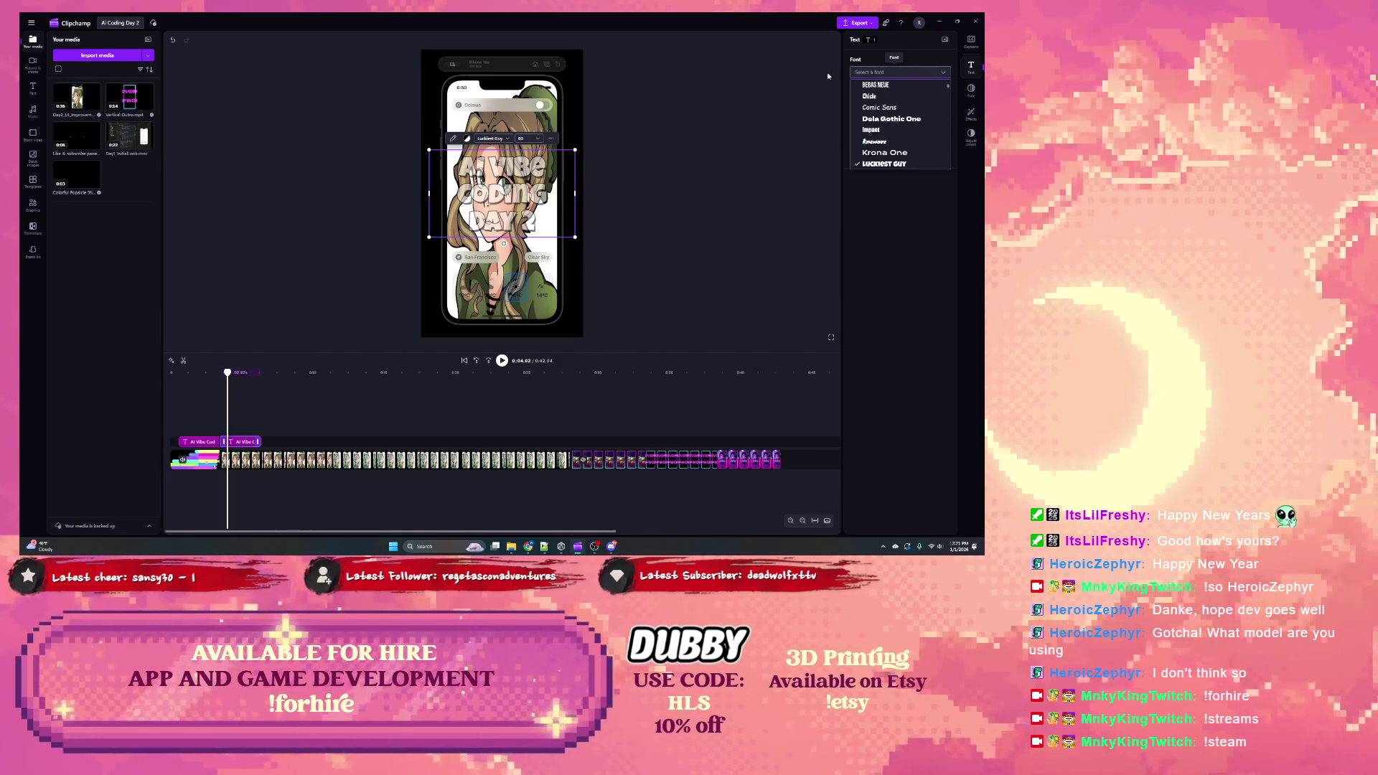
click(901, 71)
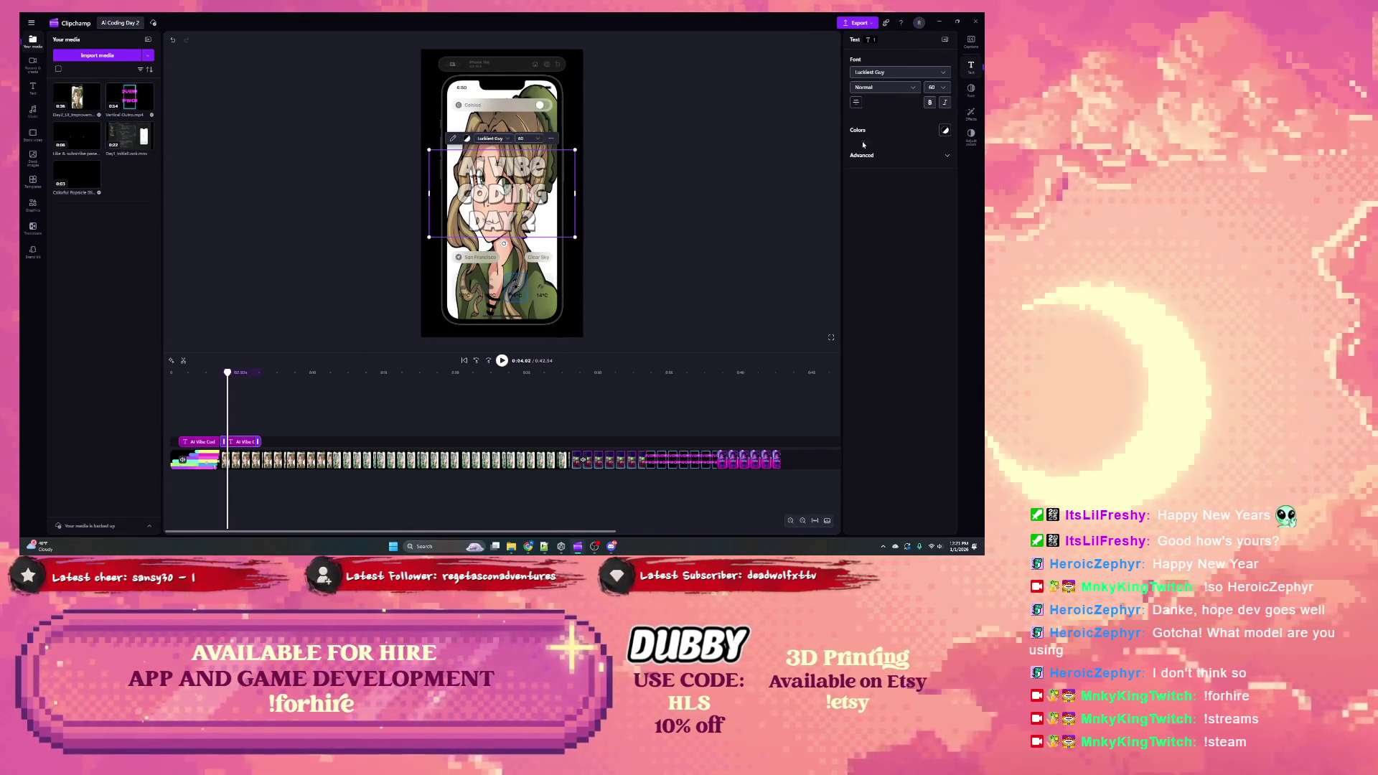
Step: Browse the title's advanced spacing, Fade, Adjust colors and font options without changing them
click(870, 155)
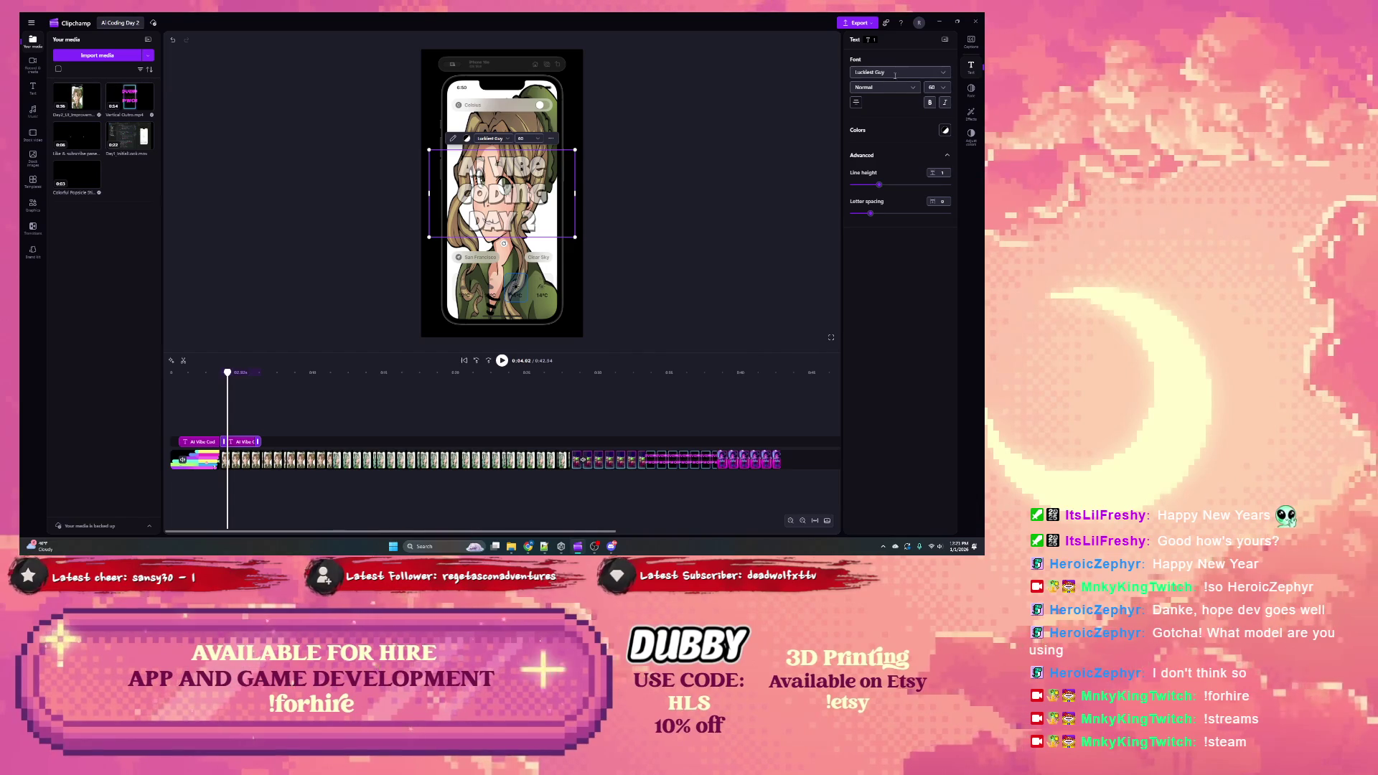
click(972, 96)
click(971, 113)
click(971, 134)
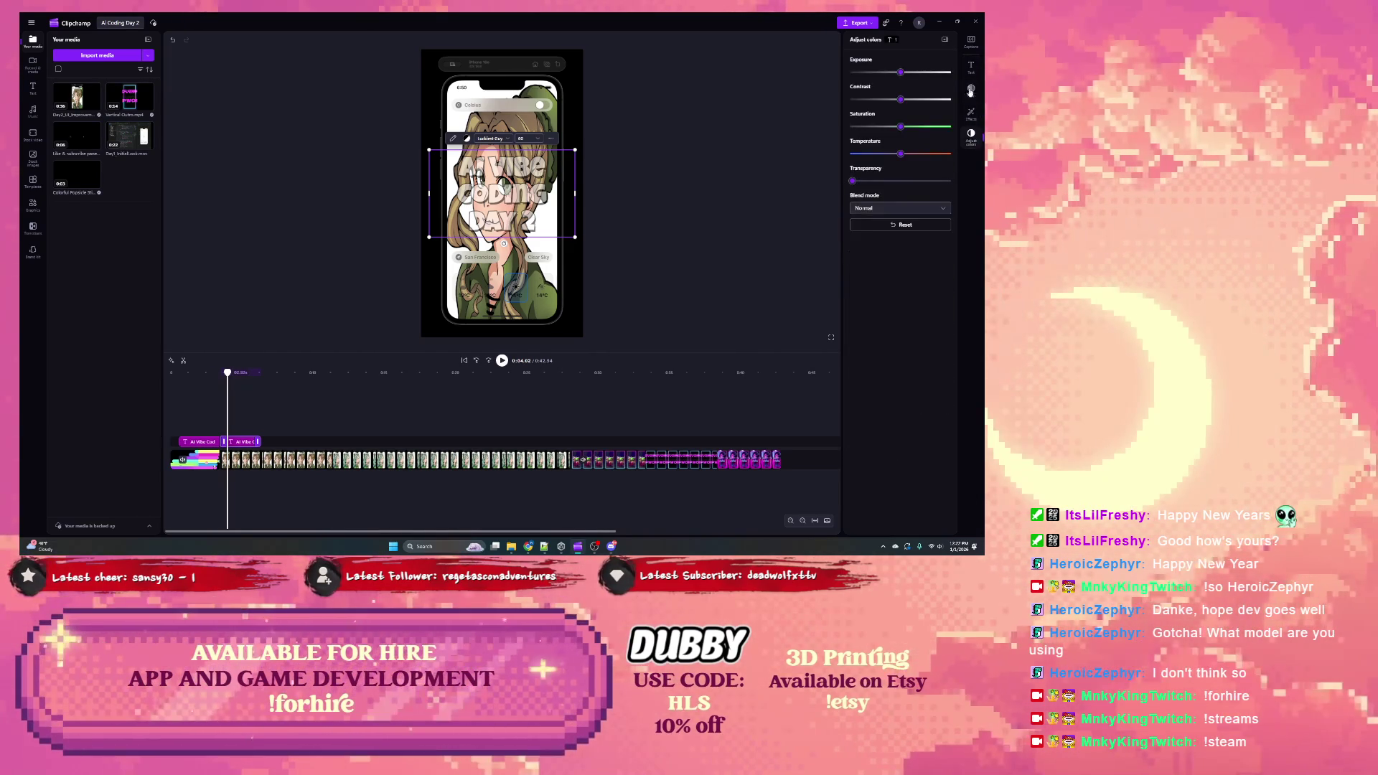
click(972, 44)
click(971, 67)
click(903, 71)
click(904, 71)
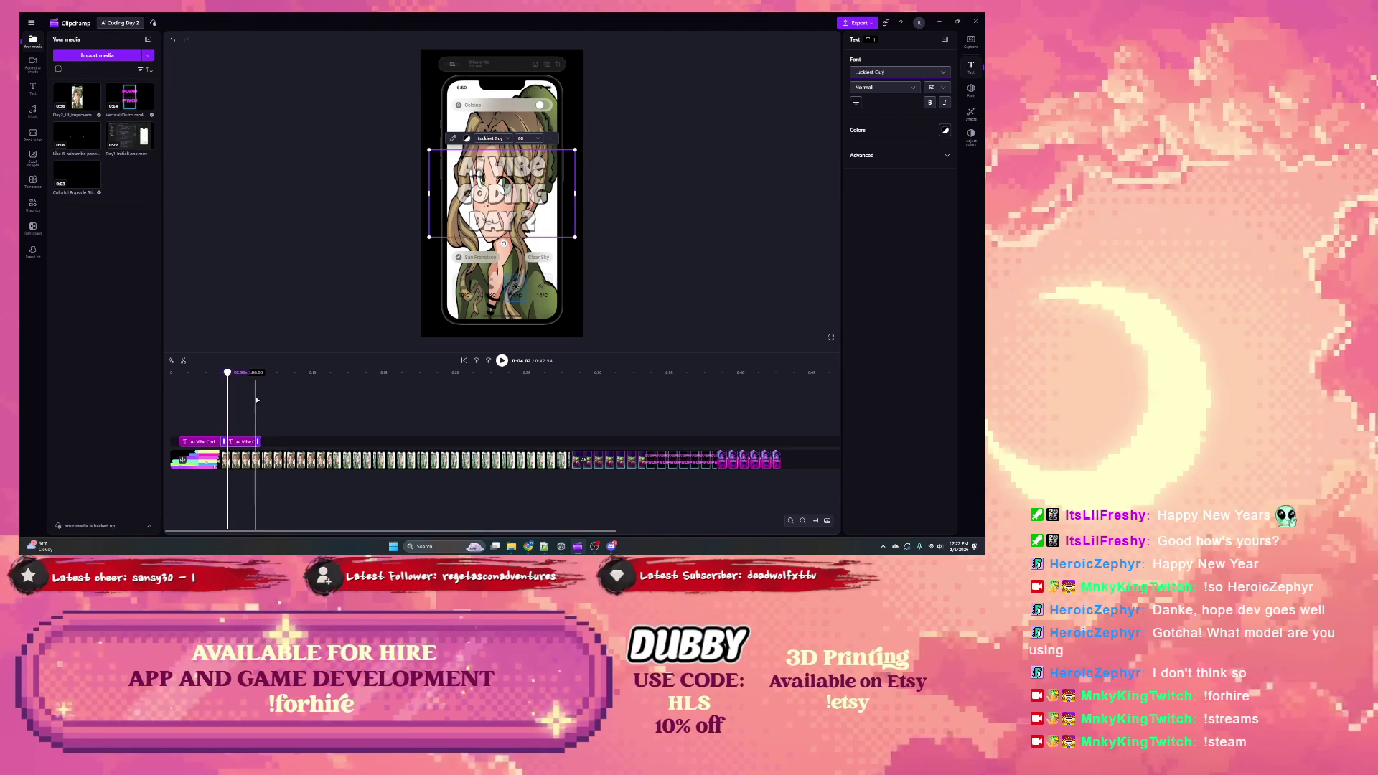
mouse_move(79, 101)
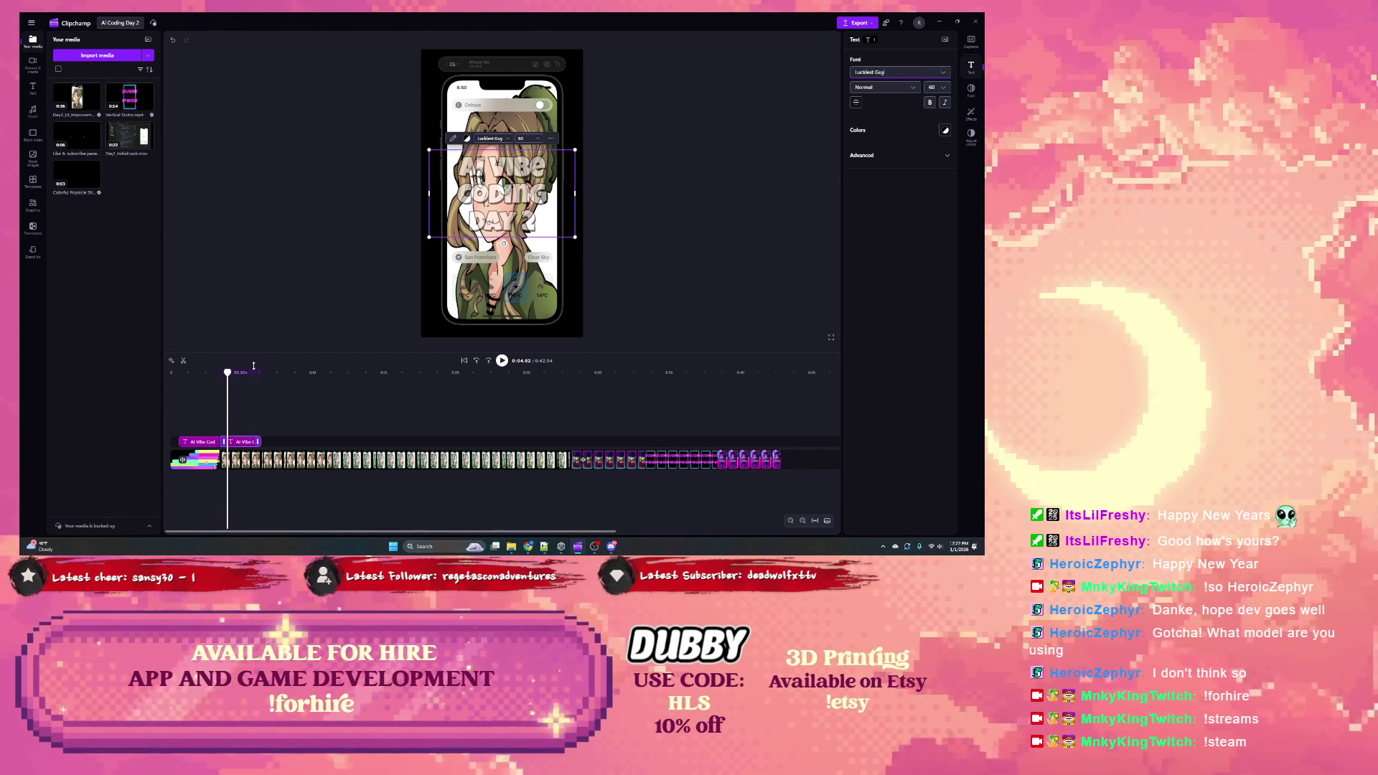
drag(227, 372, 175, 376)
Step: Extend the intro clip to about 4 seconds, swap the two title clips, and close the gap after the long video
click(179, 459)
click(269, 461)
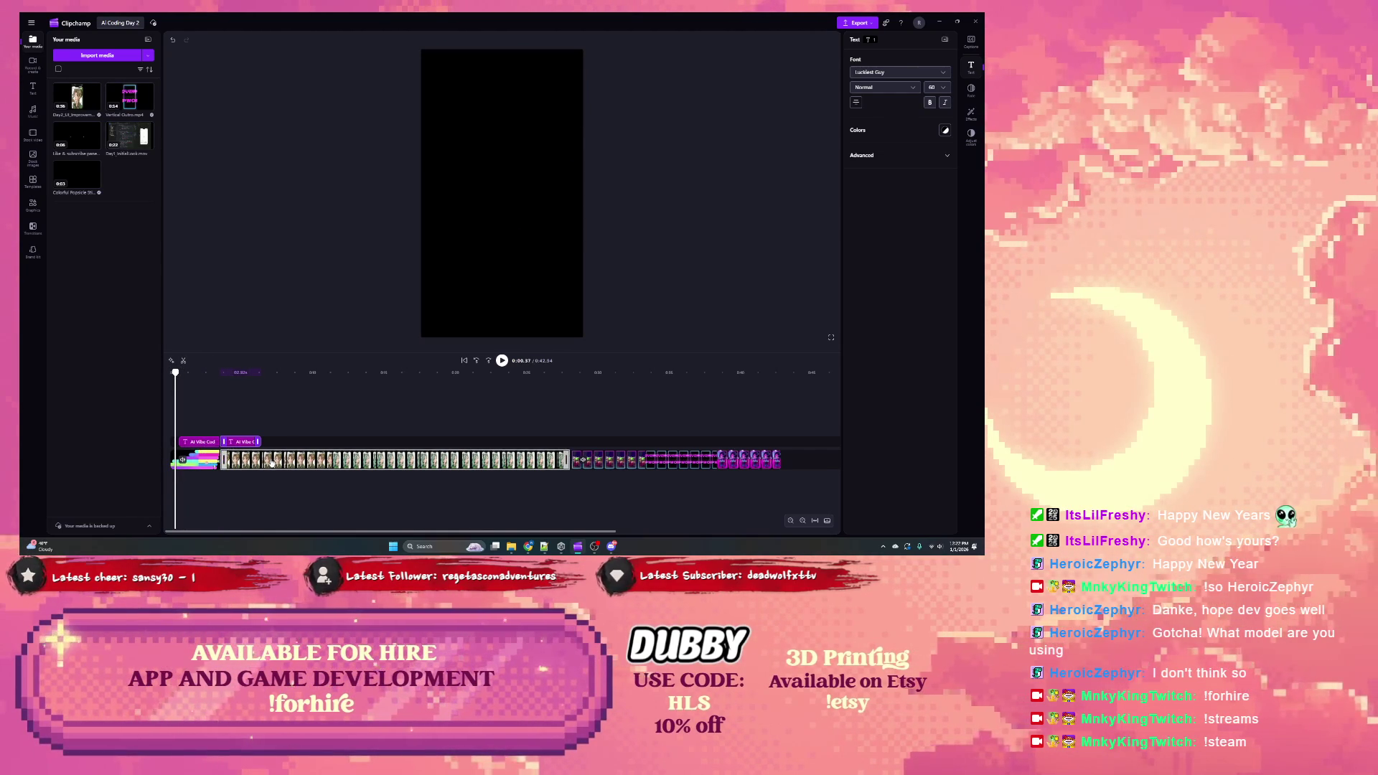
drag(272, 462, 314, 461)
drag(219, 459, 252, 460)
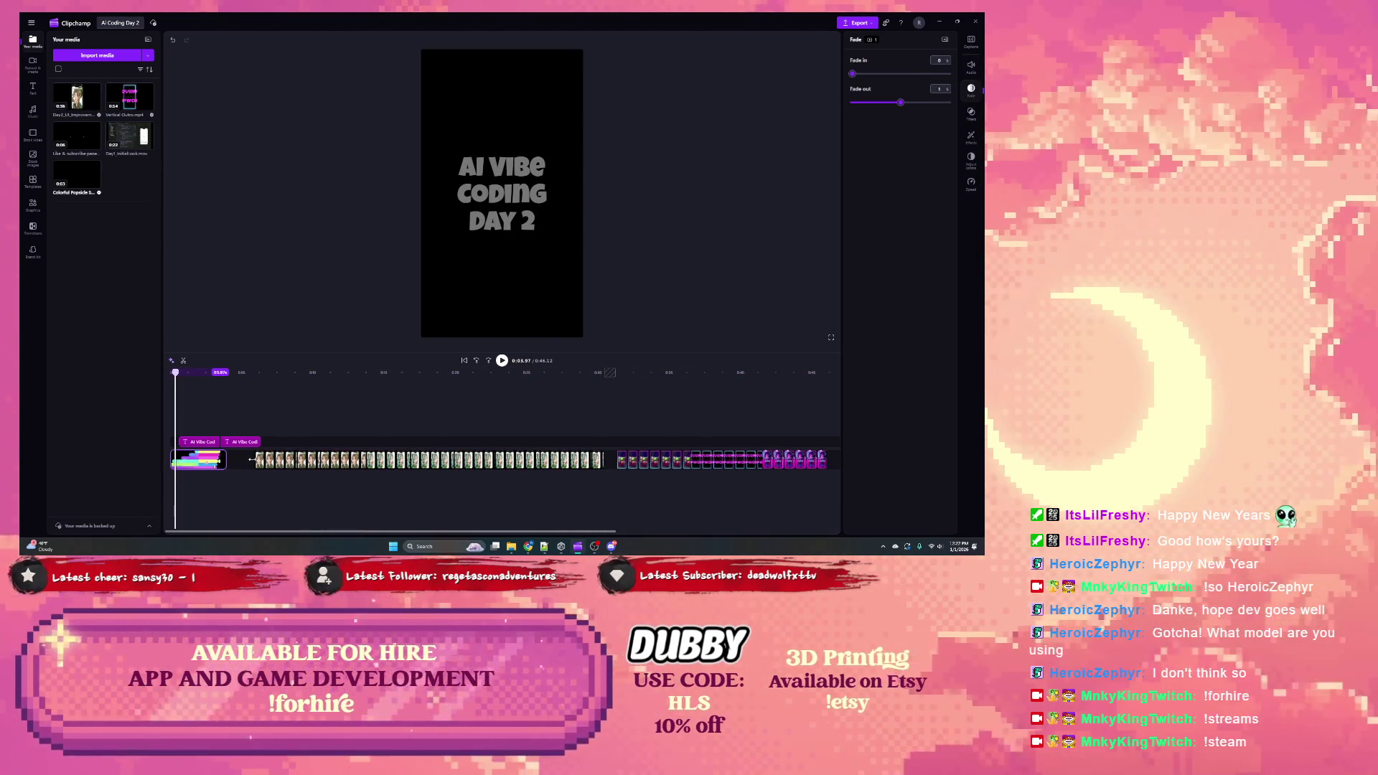
click(193, 463)
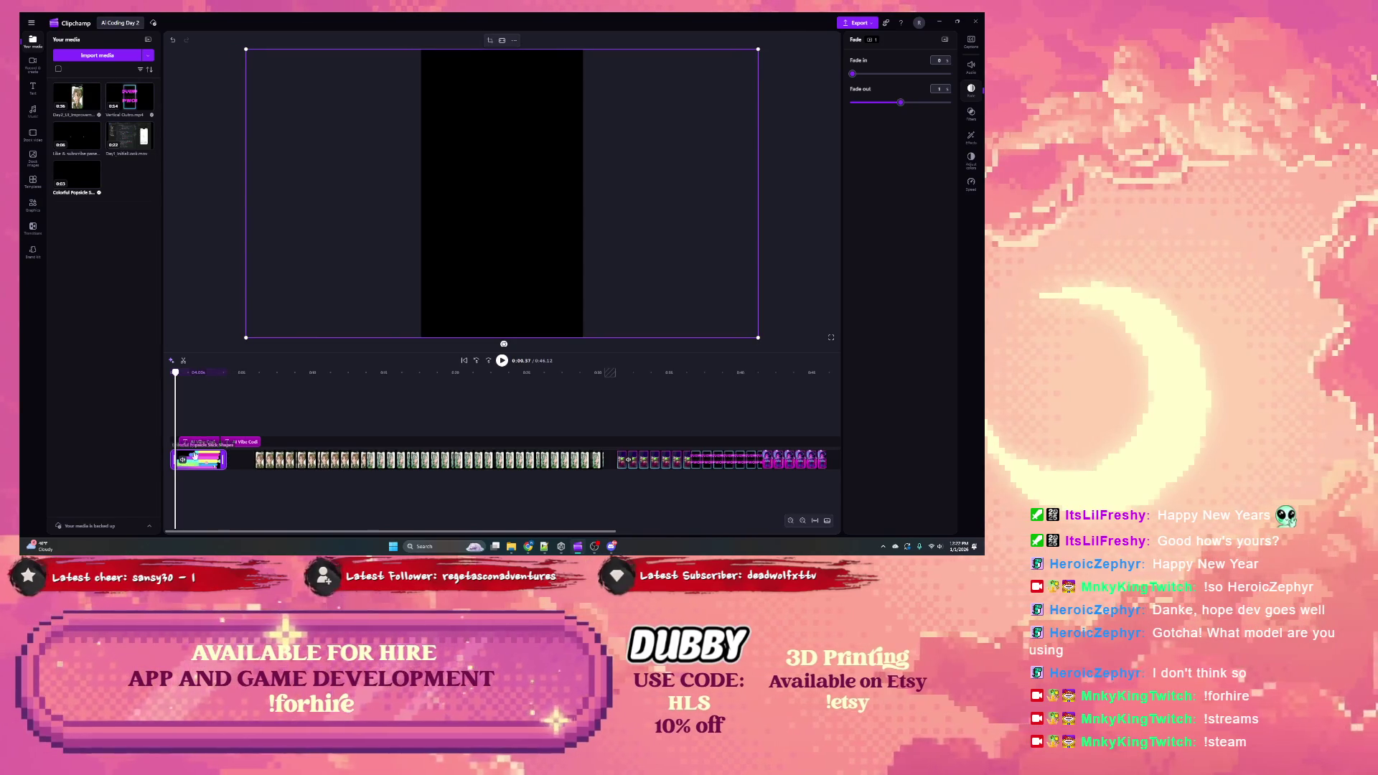
click(193, 443)
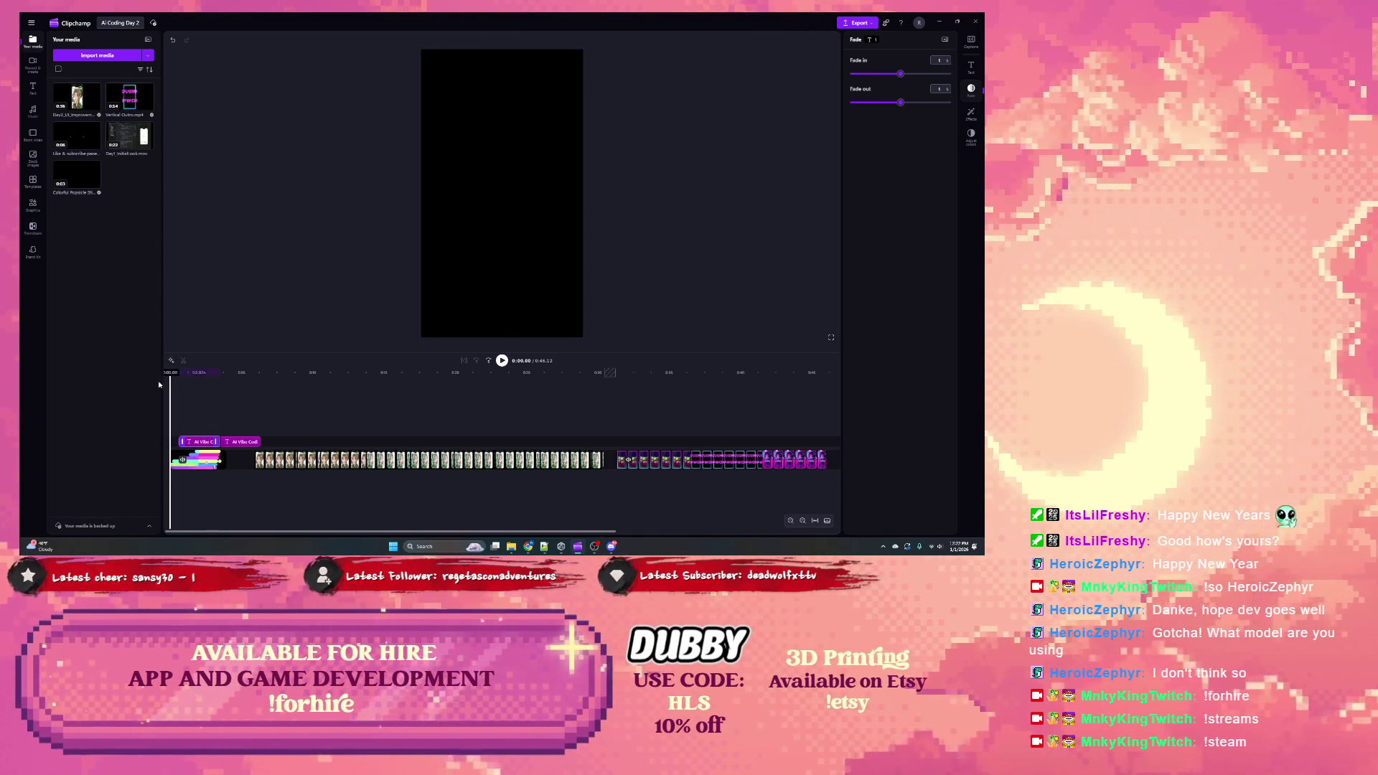
key(Home)
drag(197, 443, 252, 463)
click(589, 459)
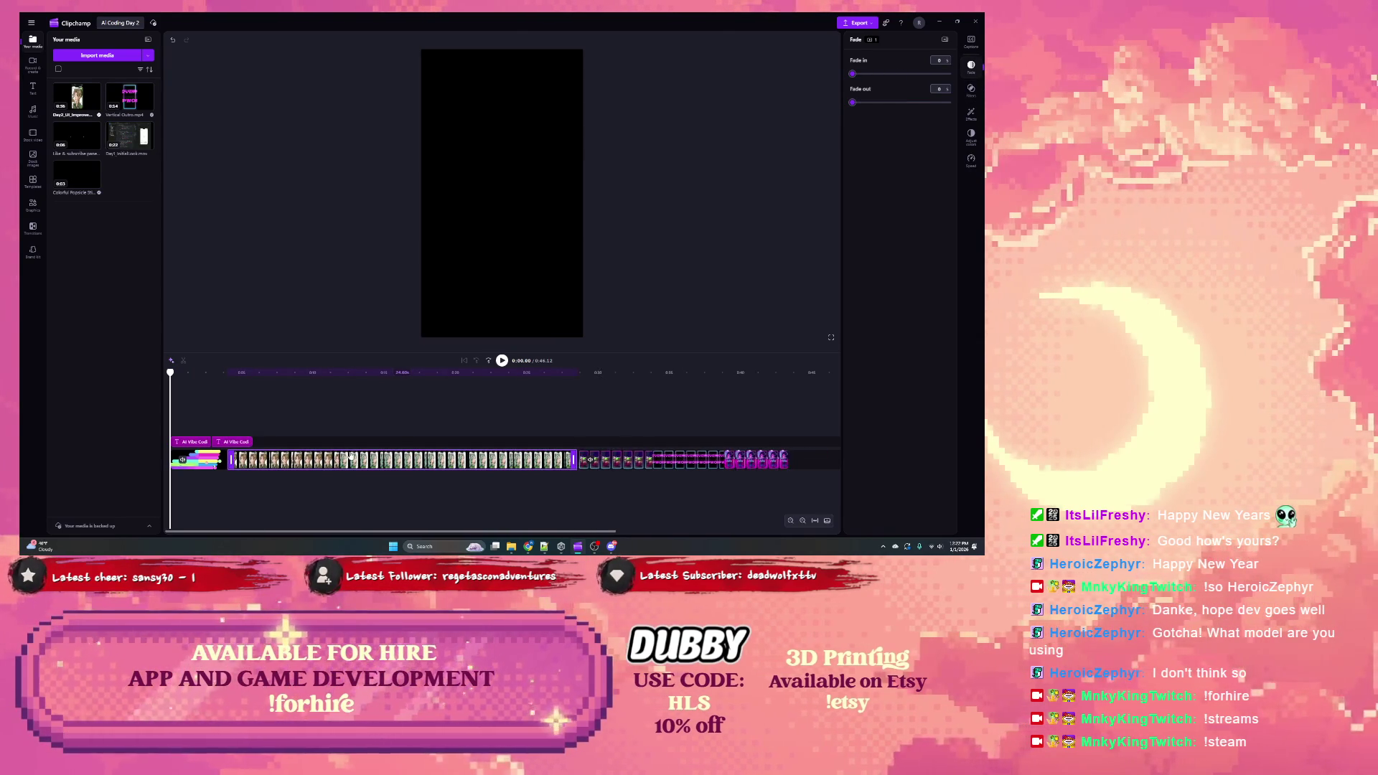
Step: Show the second title's line and letter spacing, keep it centred, and select all its text
click(229, 443)
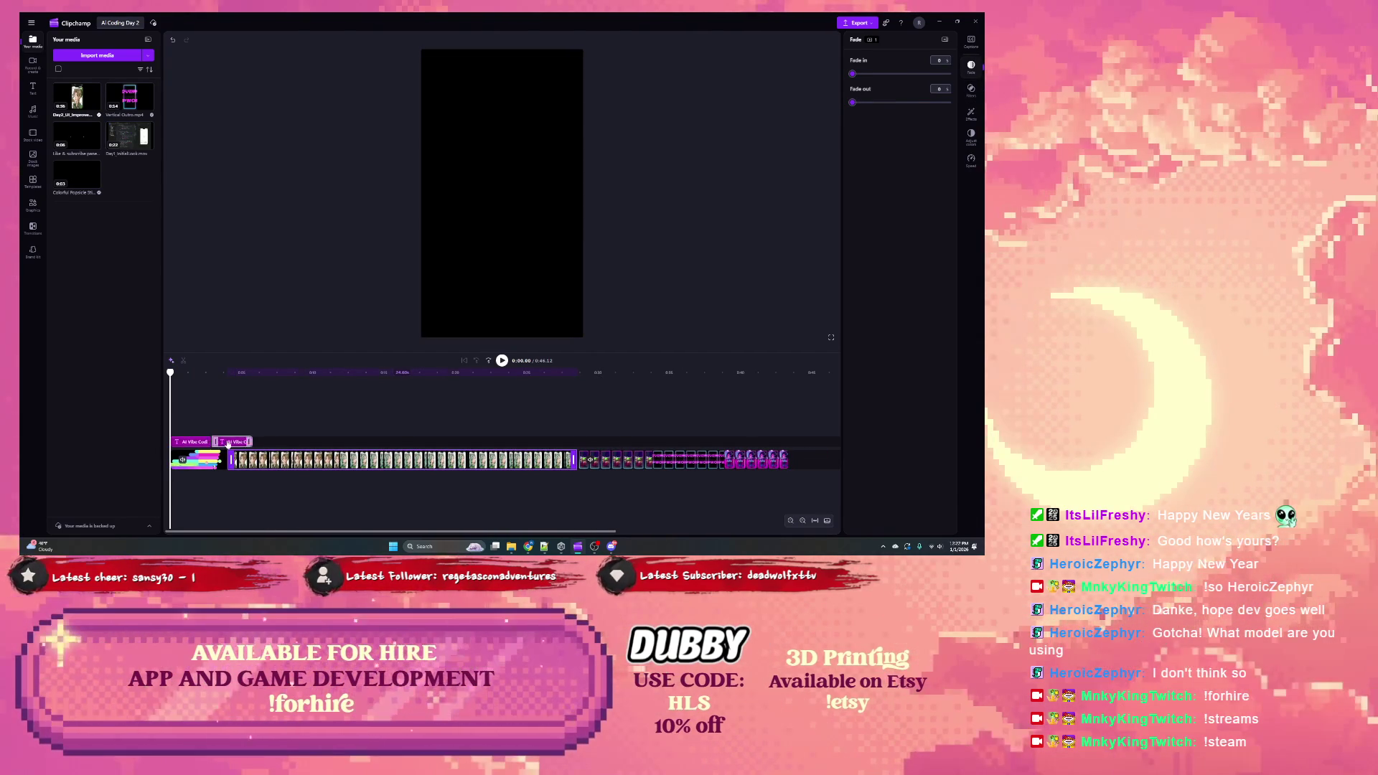
click(220, 379)
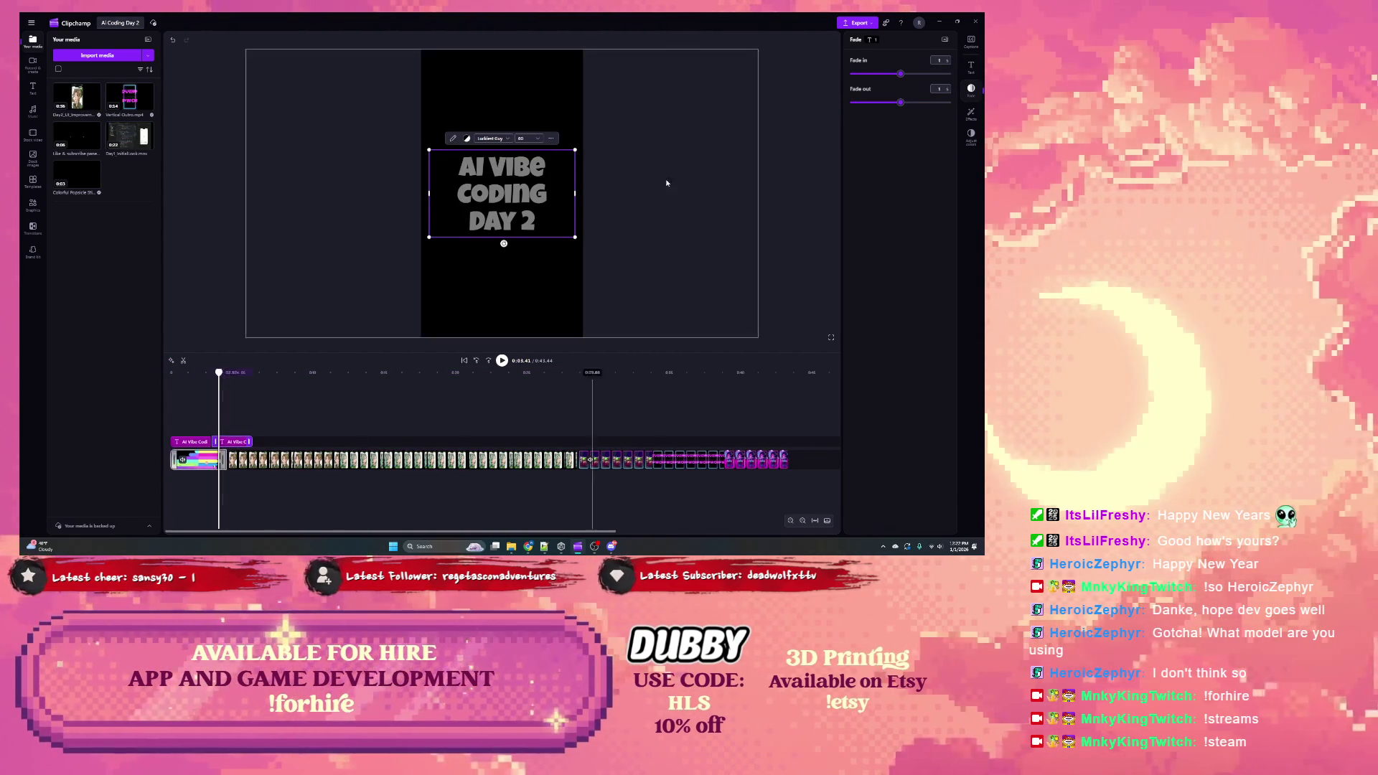
click(975, 65)
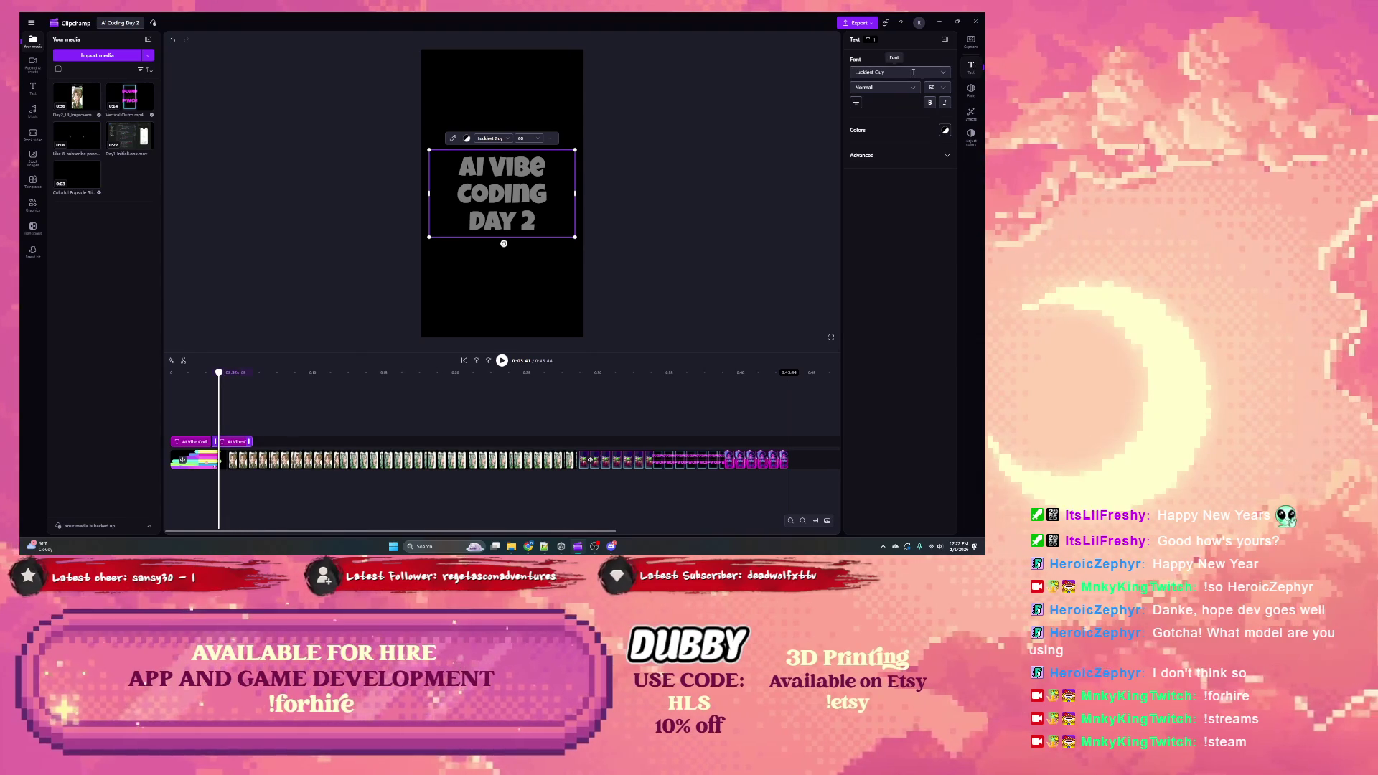
click(868, 159)
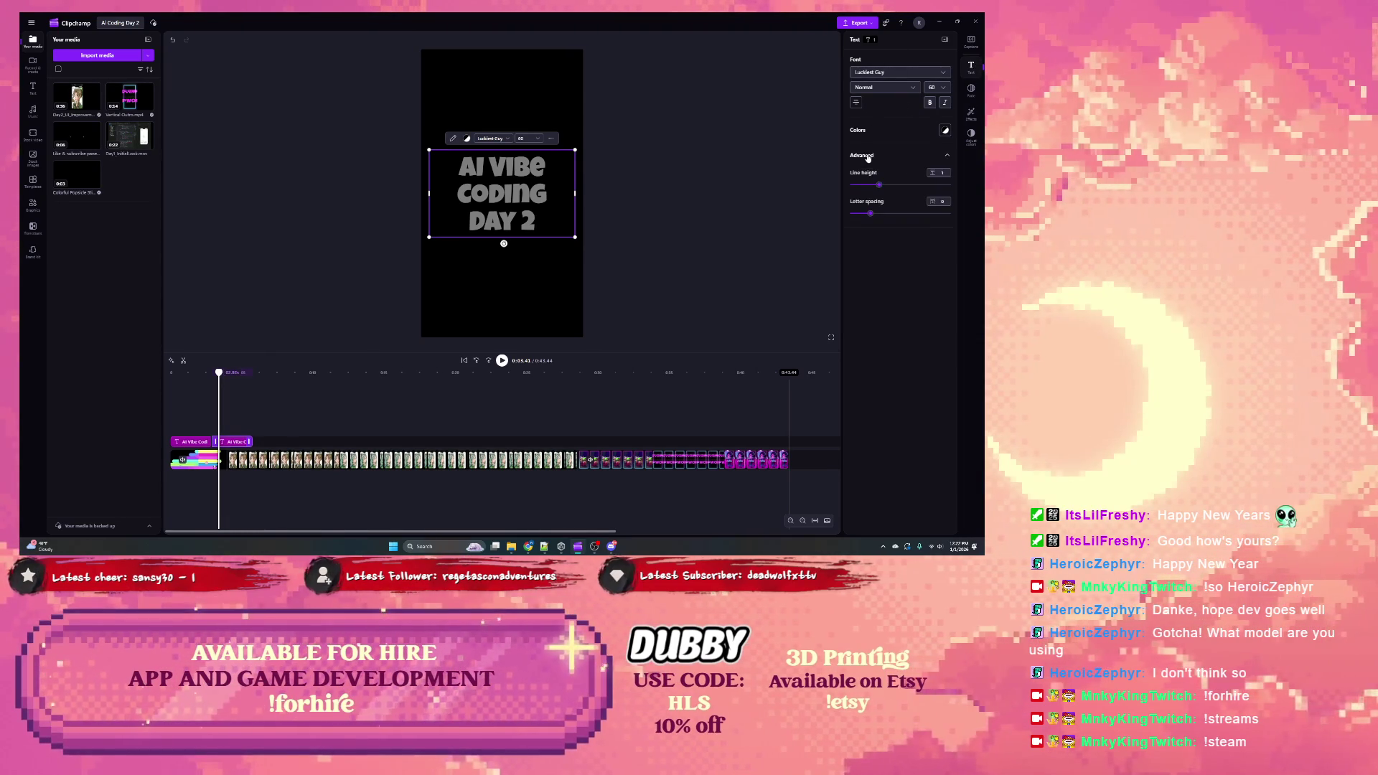
click(858, 103)
click(859, 105)
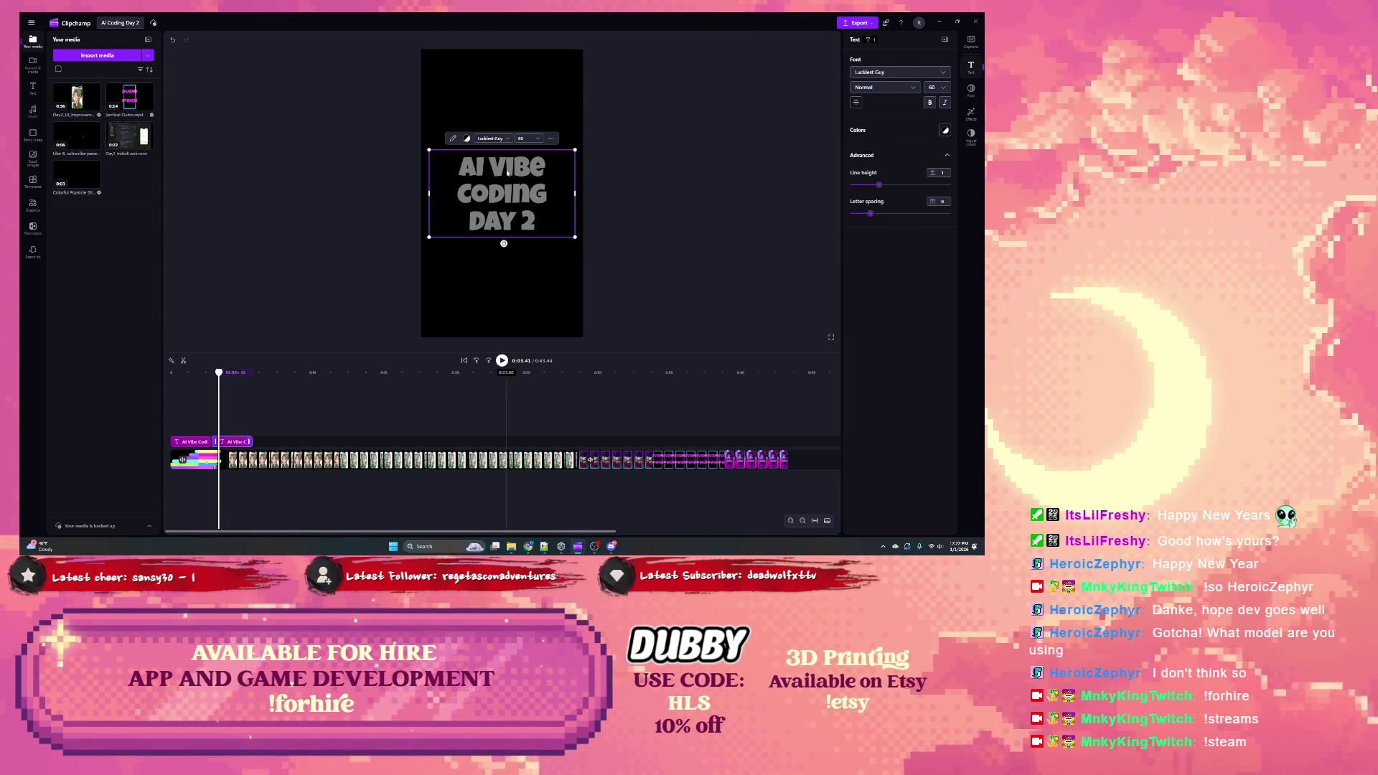
key(ctrl+a)
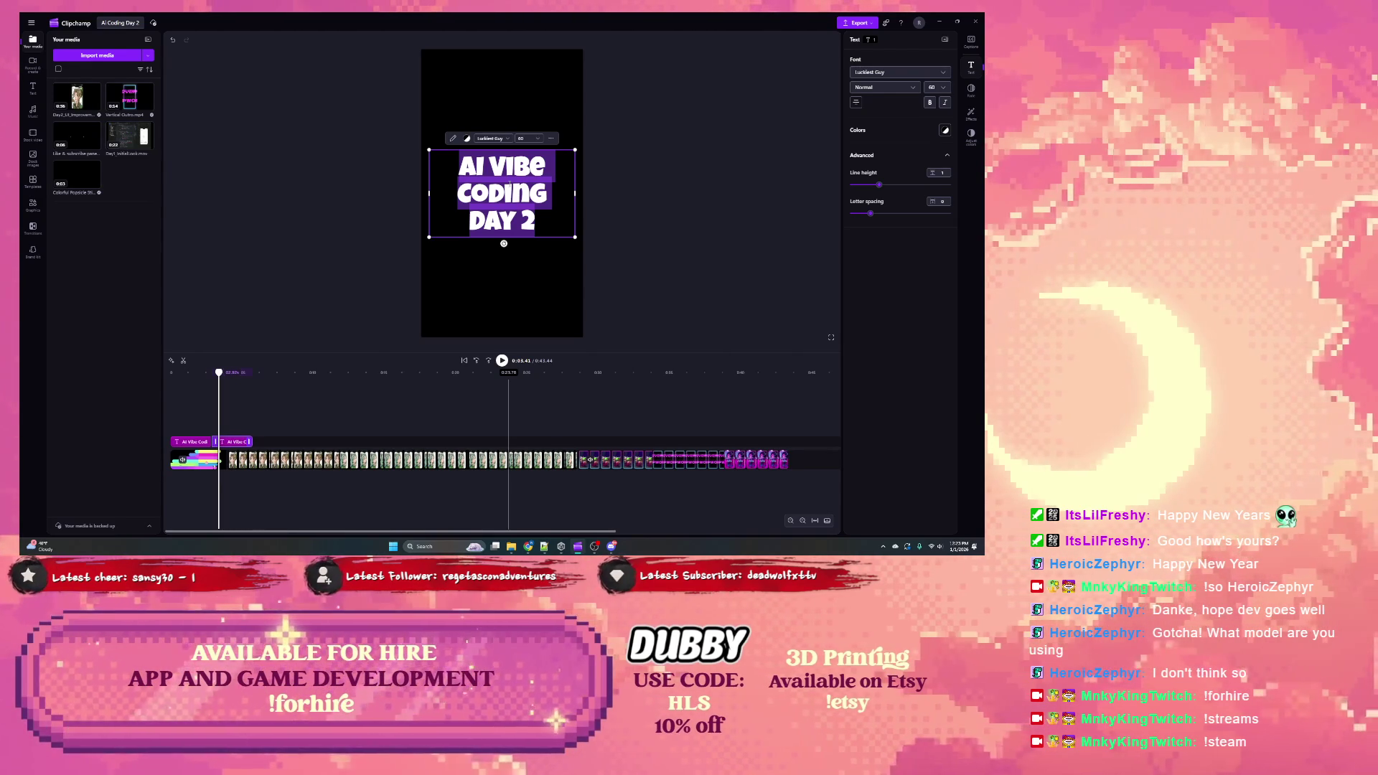
Step: Retype the second title as 'OPEN WEATHER API' and return the playhead to 0:00
text(Open)
key(BackSpace)
key(BackSpace)
key(BackSpace)
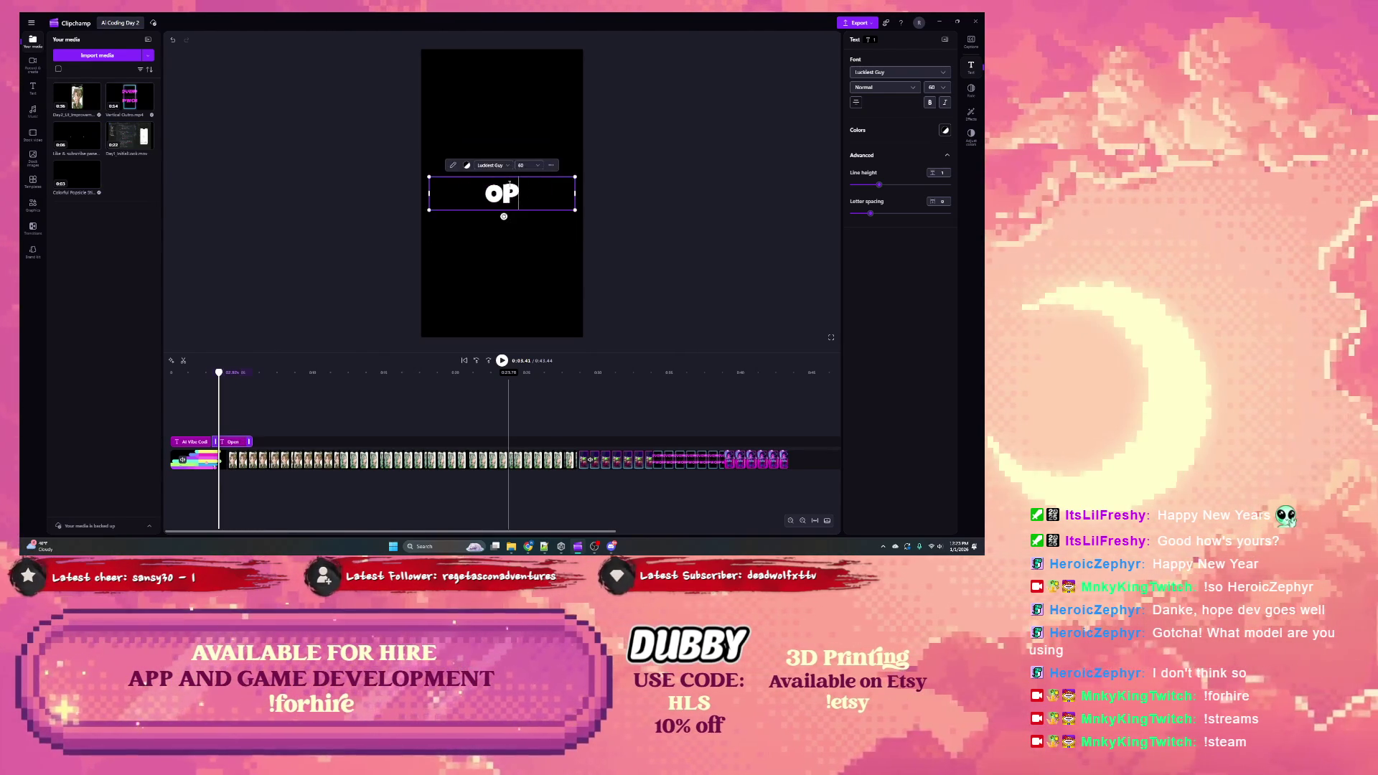
text(OPEN AI)
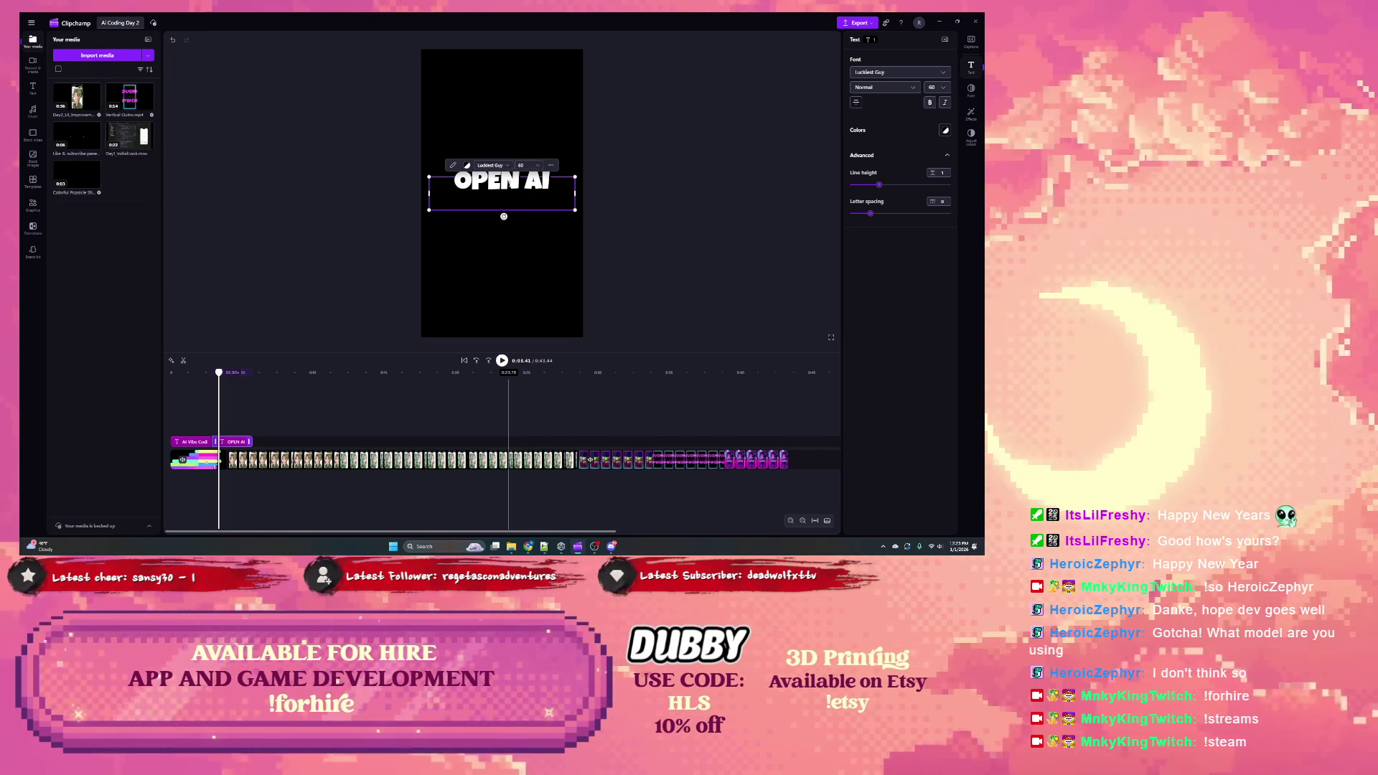
key(BackSpace)
key(BackSpace)
text(WEATHER API)
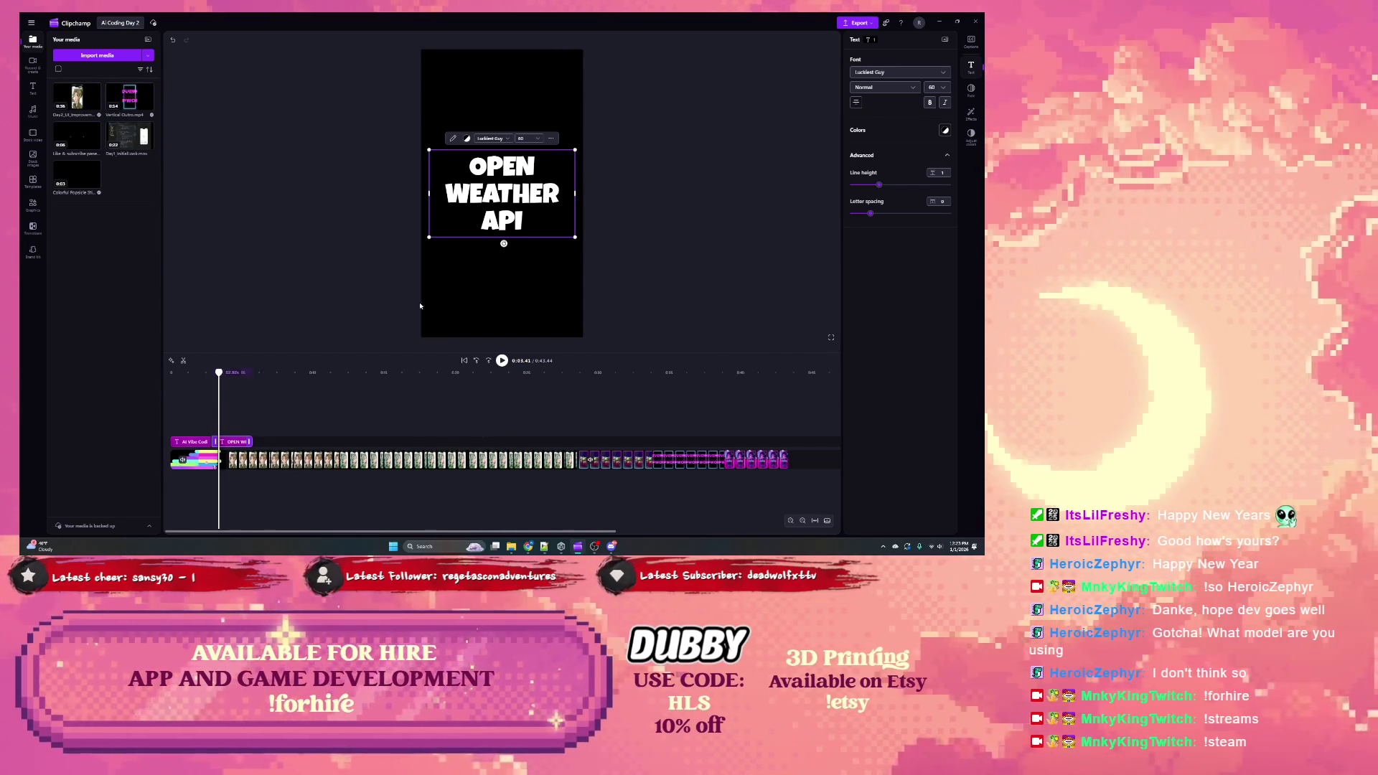
mouse_move(221, 375)
mouse_down()
mouse_move(136, 378)
mouse_move(220, 375)
mouse_move(170, 374)
mouse_up()
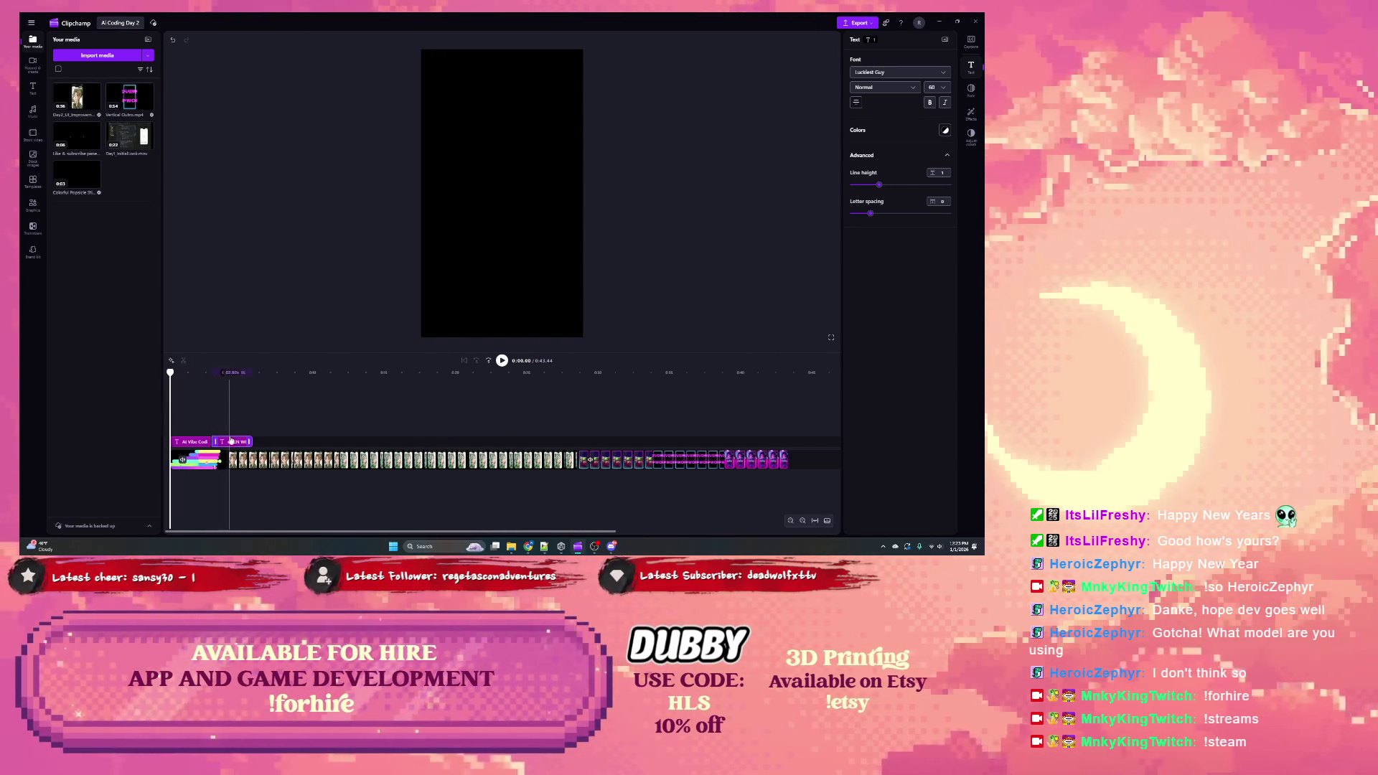
Step: Search the music library for 'ambient', preview Sundowner and Float Above, and add Float Above to the timeline
click(194, 441)
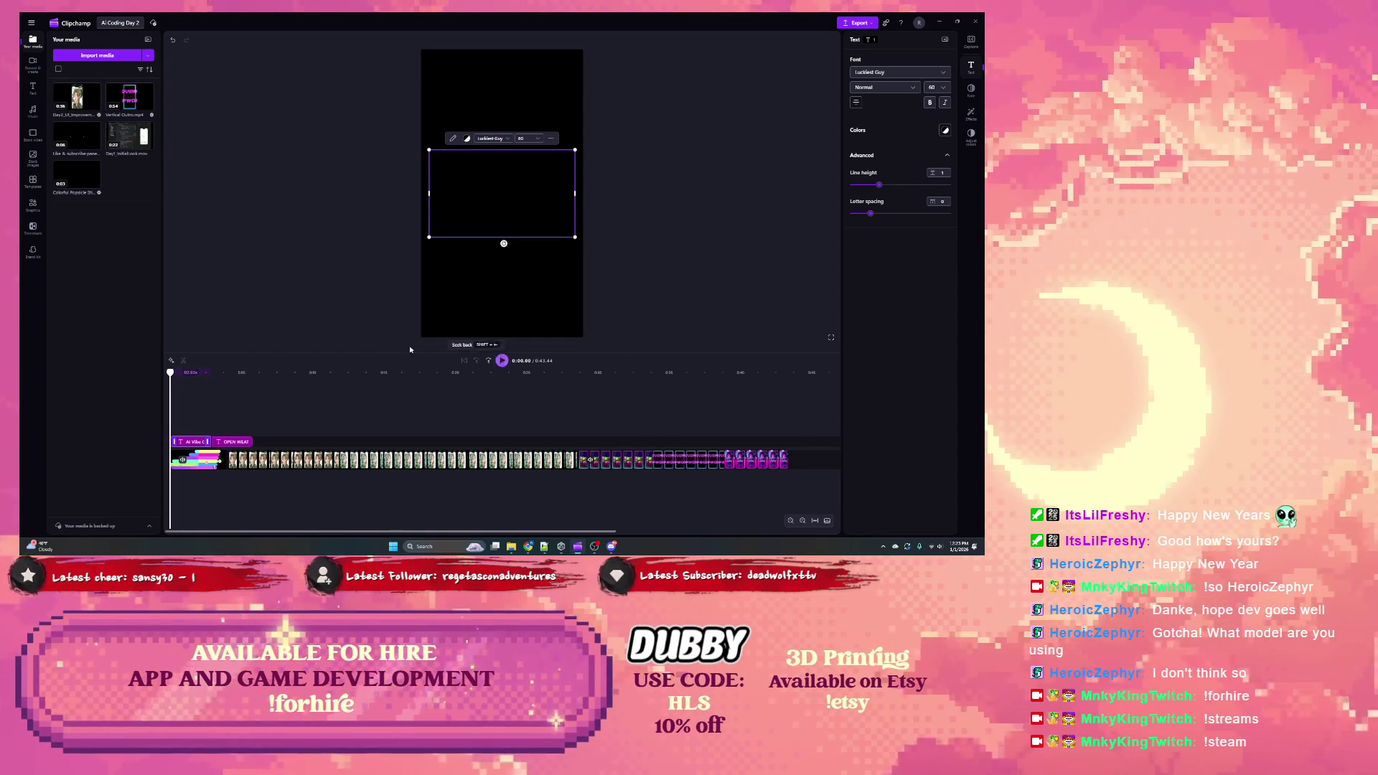
click(33, 112)
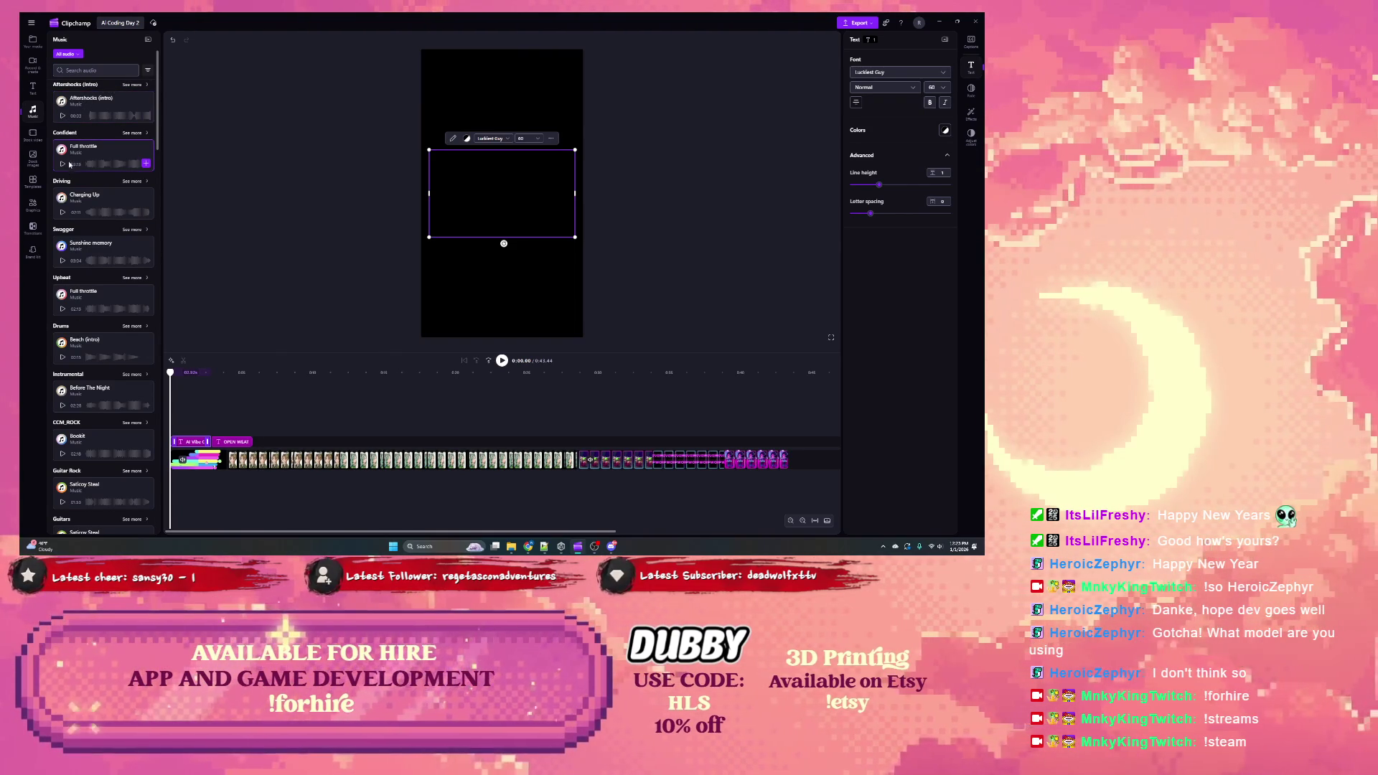
click(133, 85)
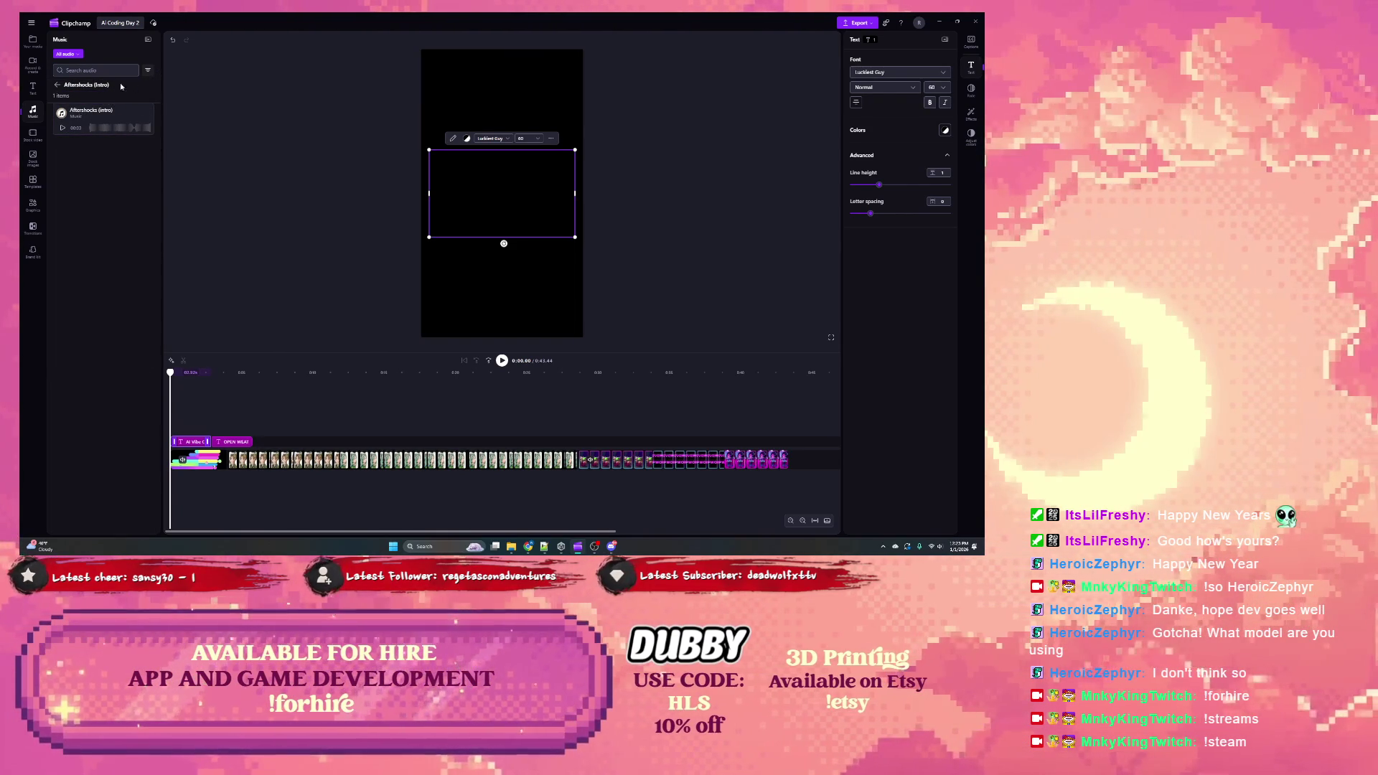
click(58, 86)
click(105, 69)
text(ambient)
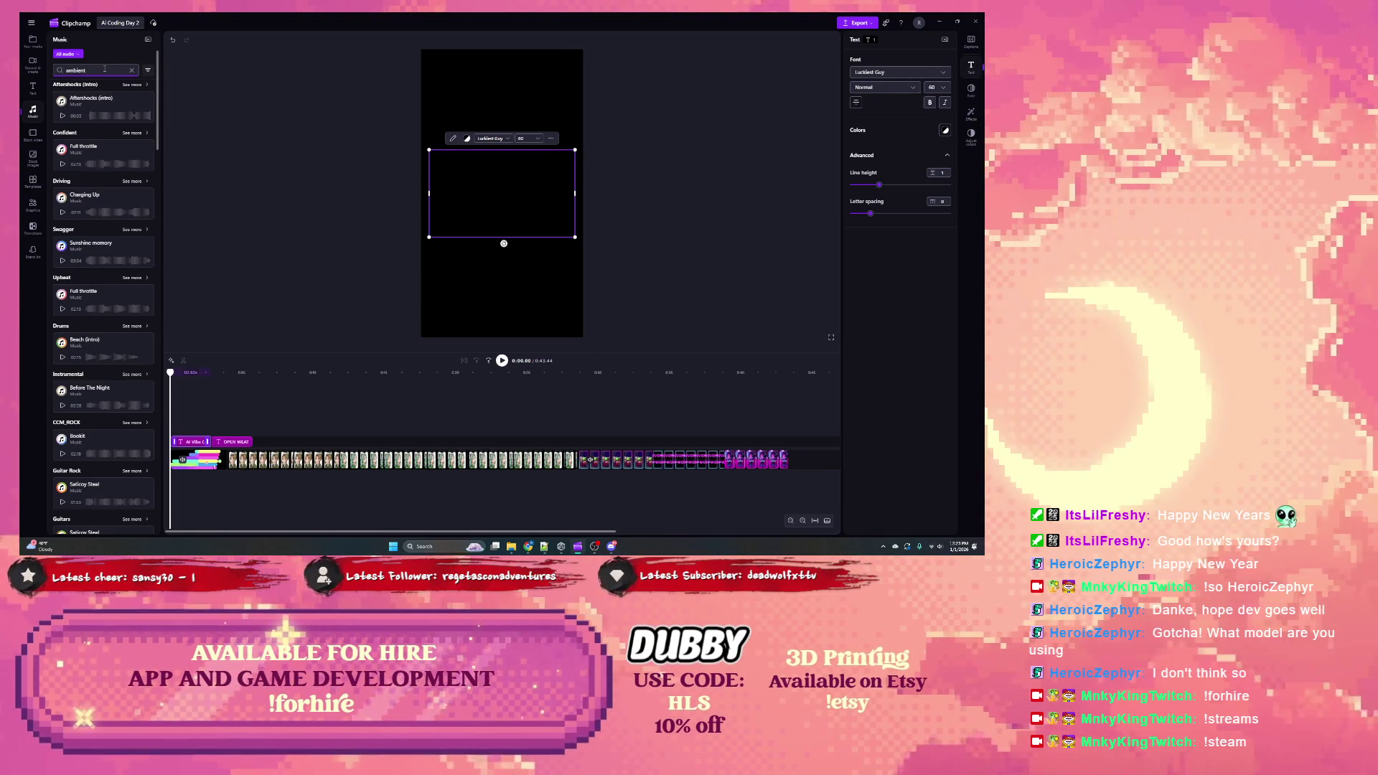
key(Return)
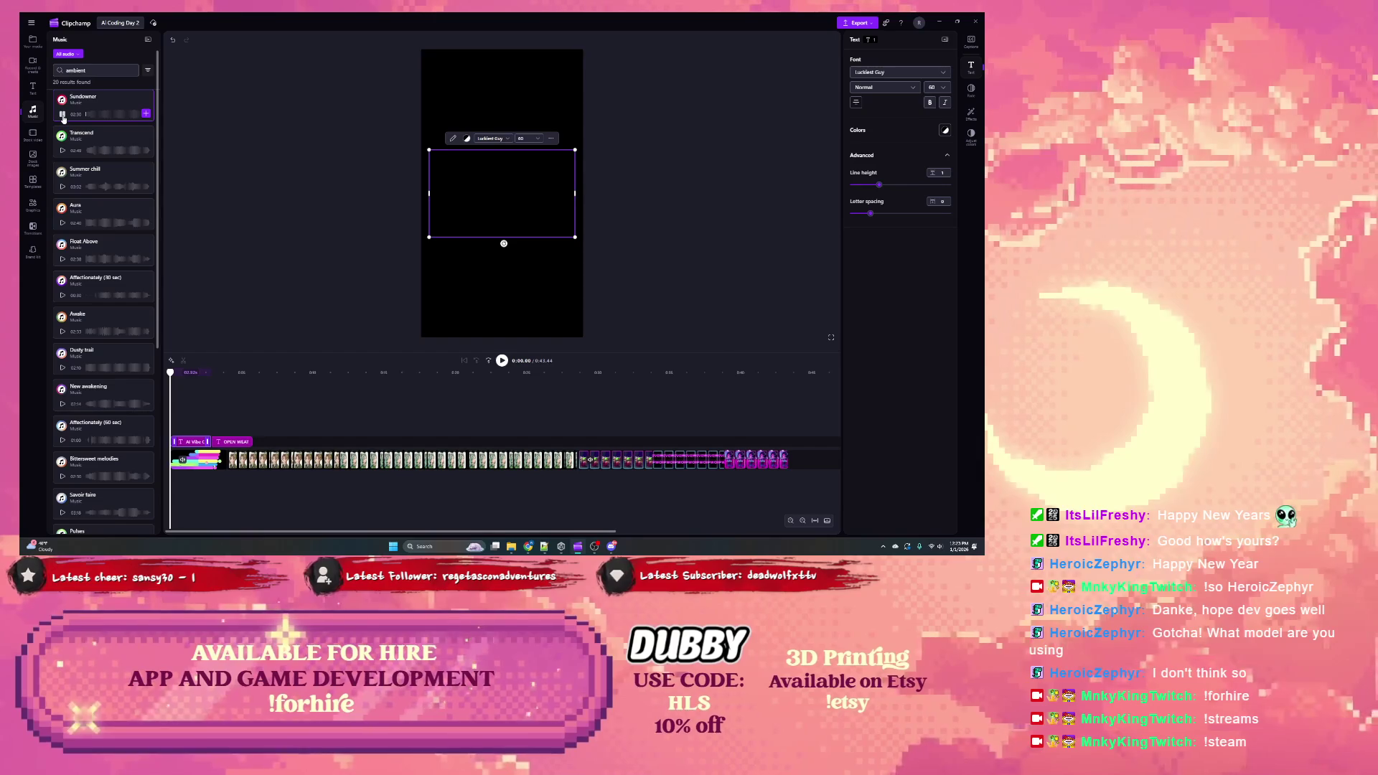
click(62, 152)
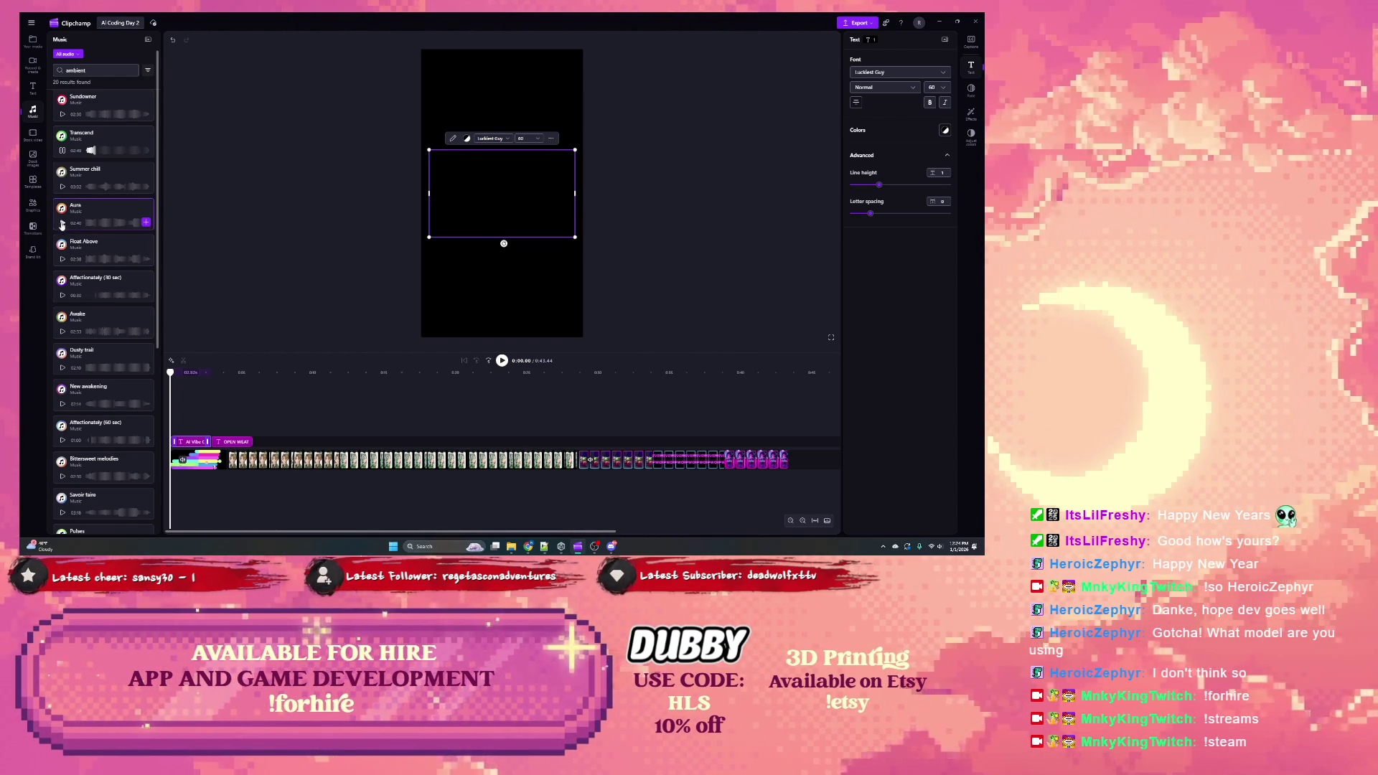
click(62, 259)
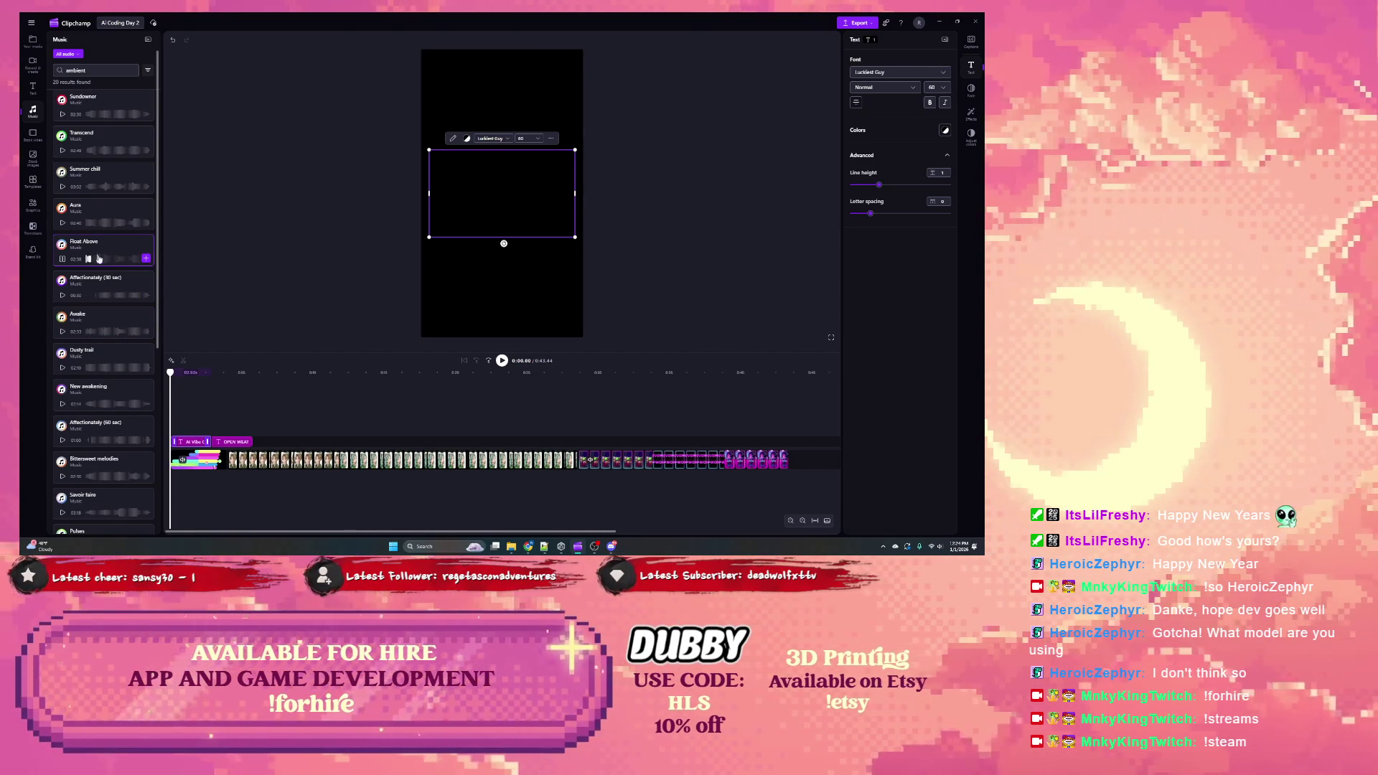
click(147, 259)
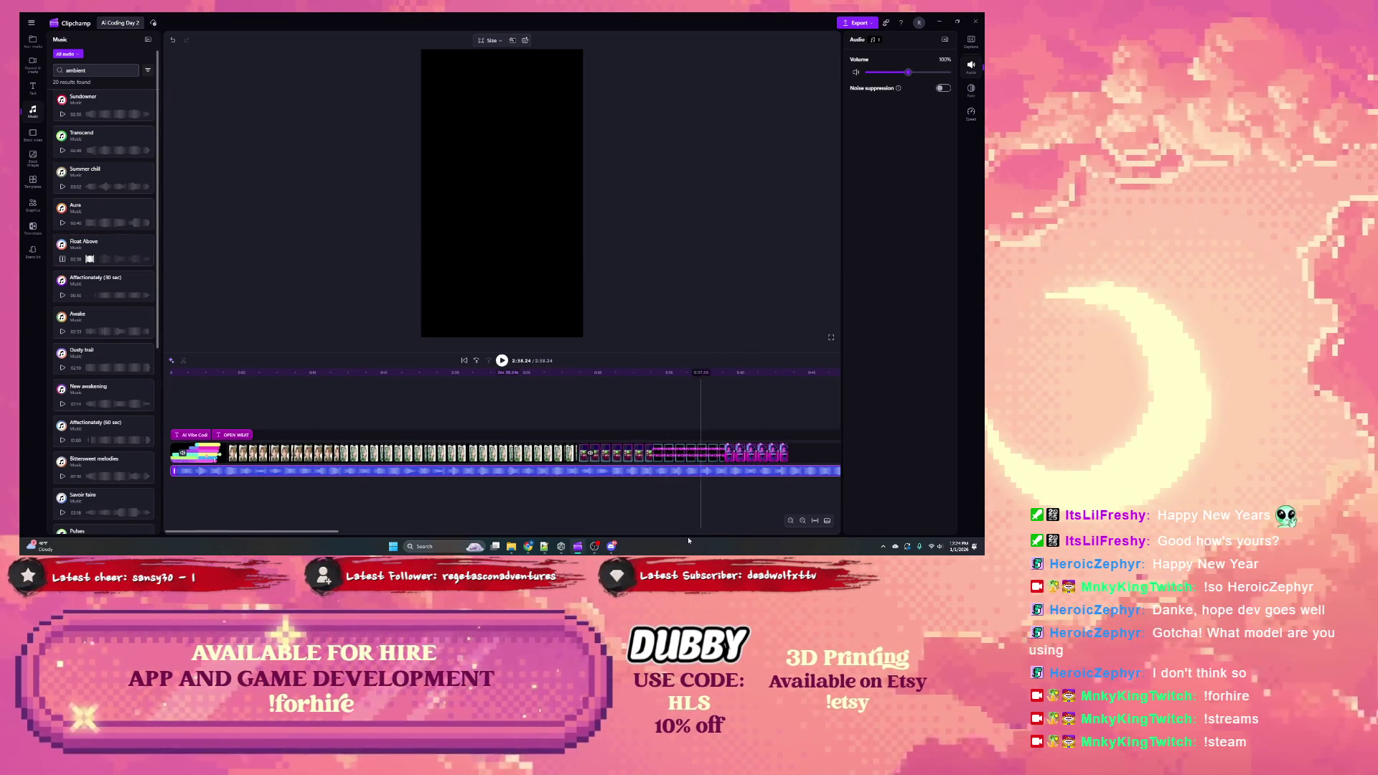
drag(316, 532, 766, 534)
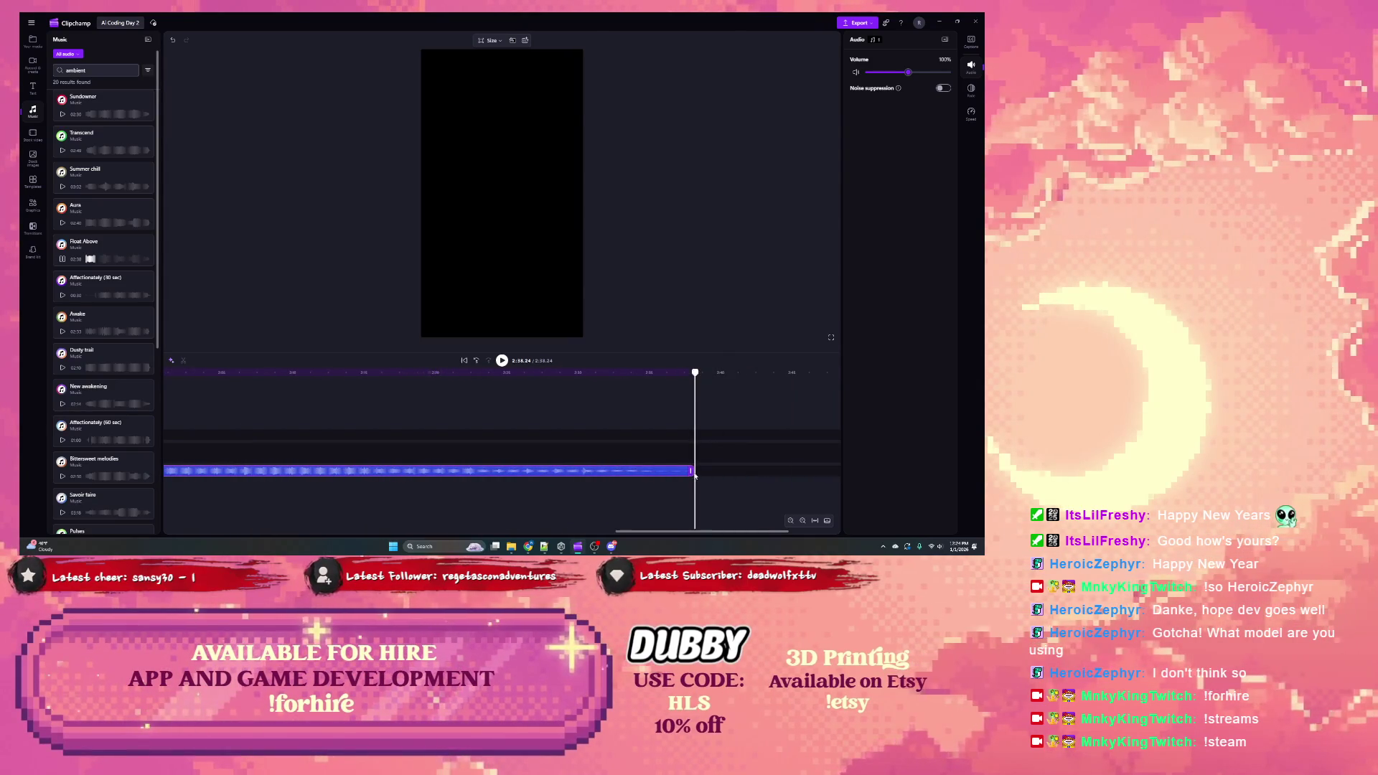
Step: Trim Float Above's right edge so it ends with the main coding footage, checking by playback
mouse_move(693, 472)
mouse_down()
mouse_move(295, 471)
mouse_move(457, 470)
mouse_up()
drag(434, 532, 208, 533)
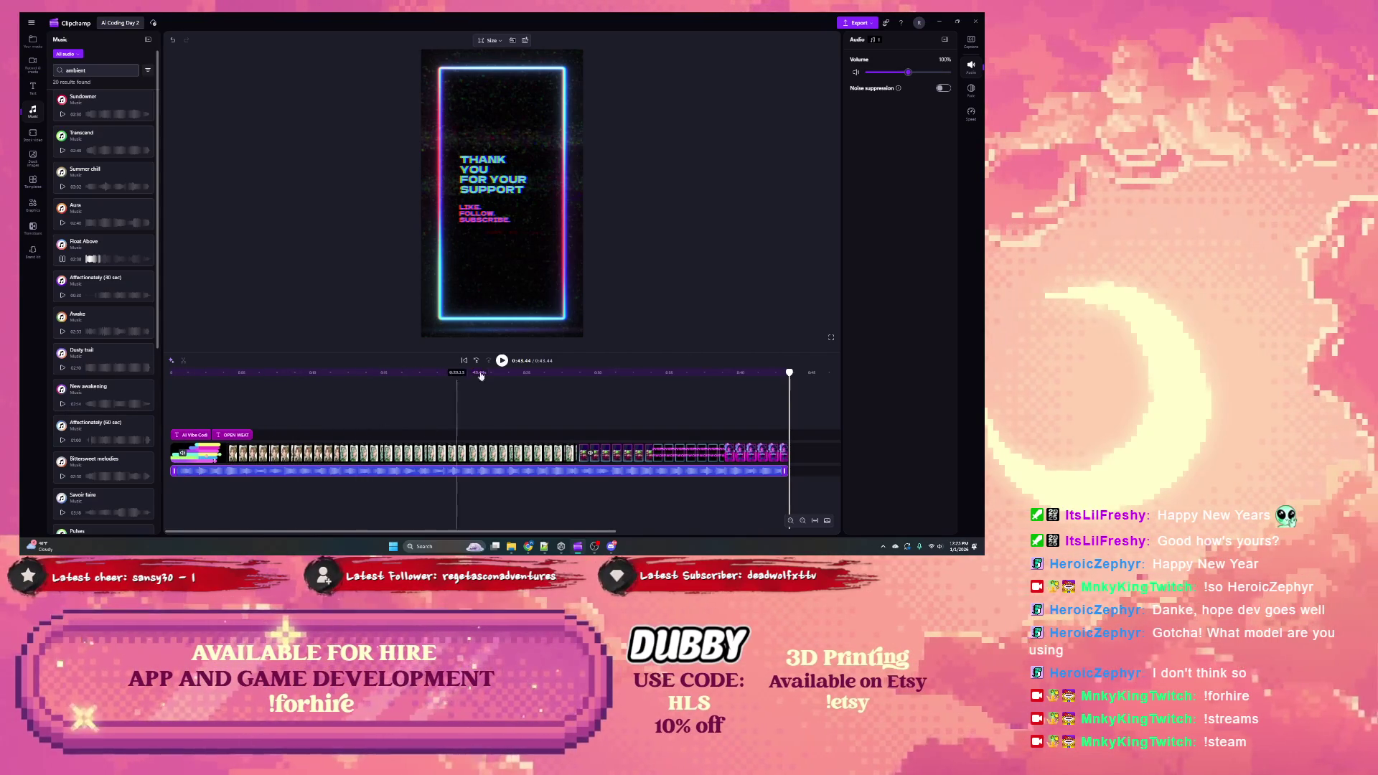
click(503, 361)
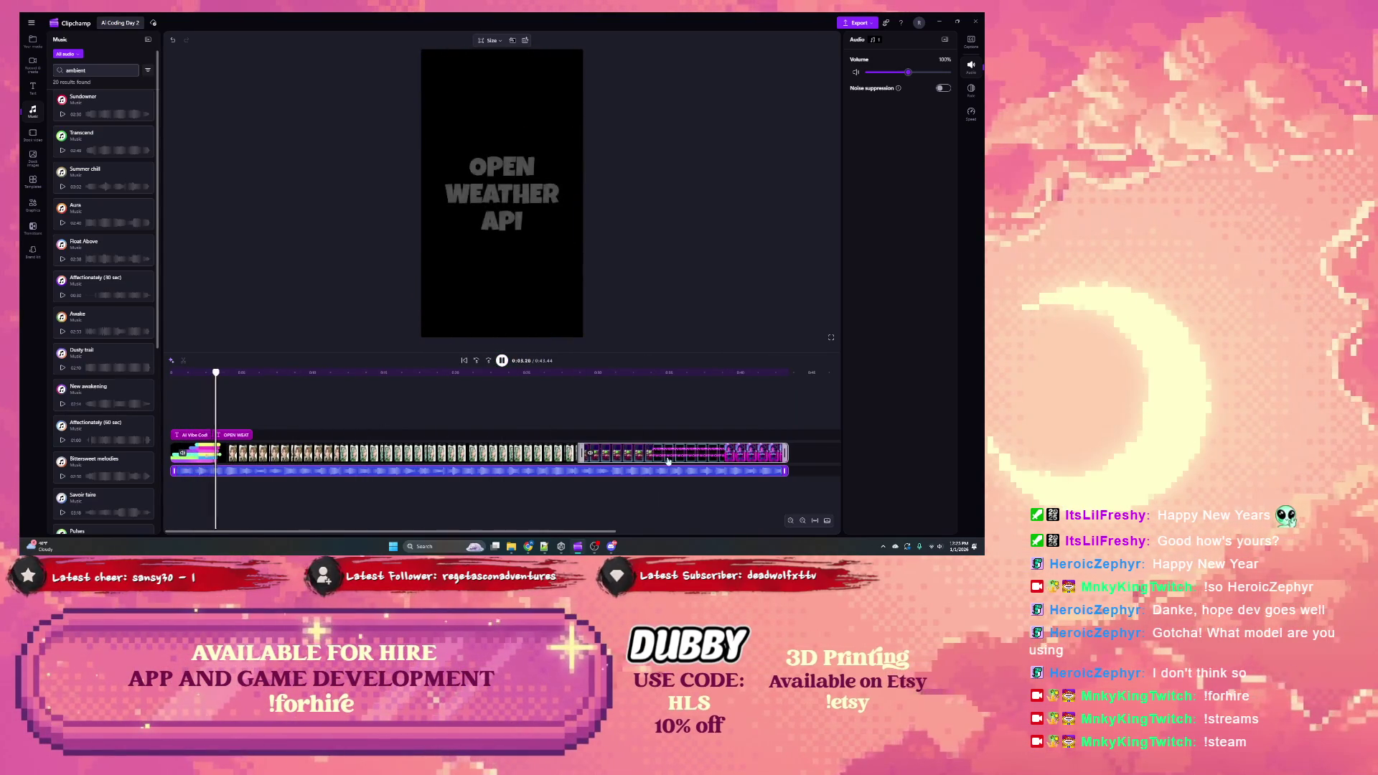
drag(786, 471, 575, 471)
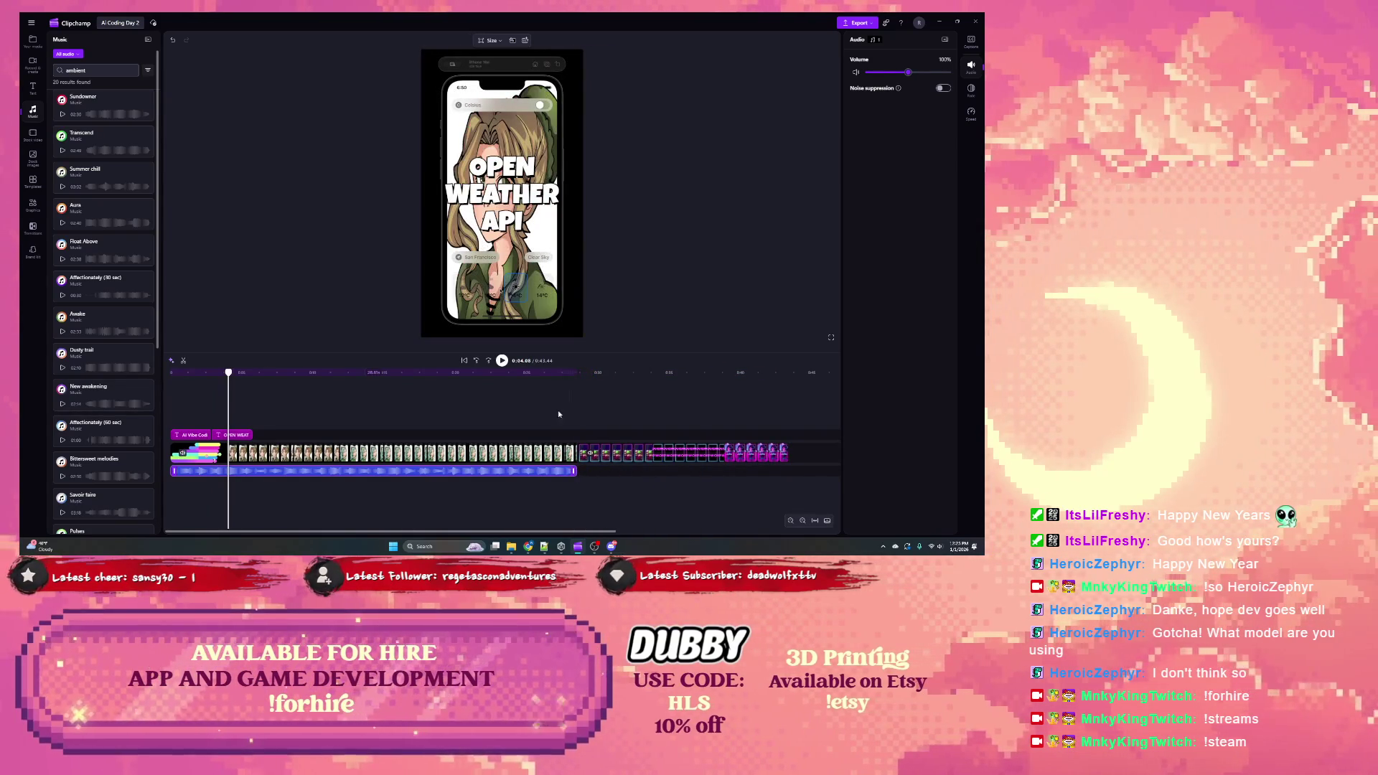
click(503, 361)
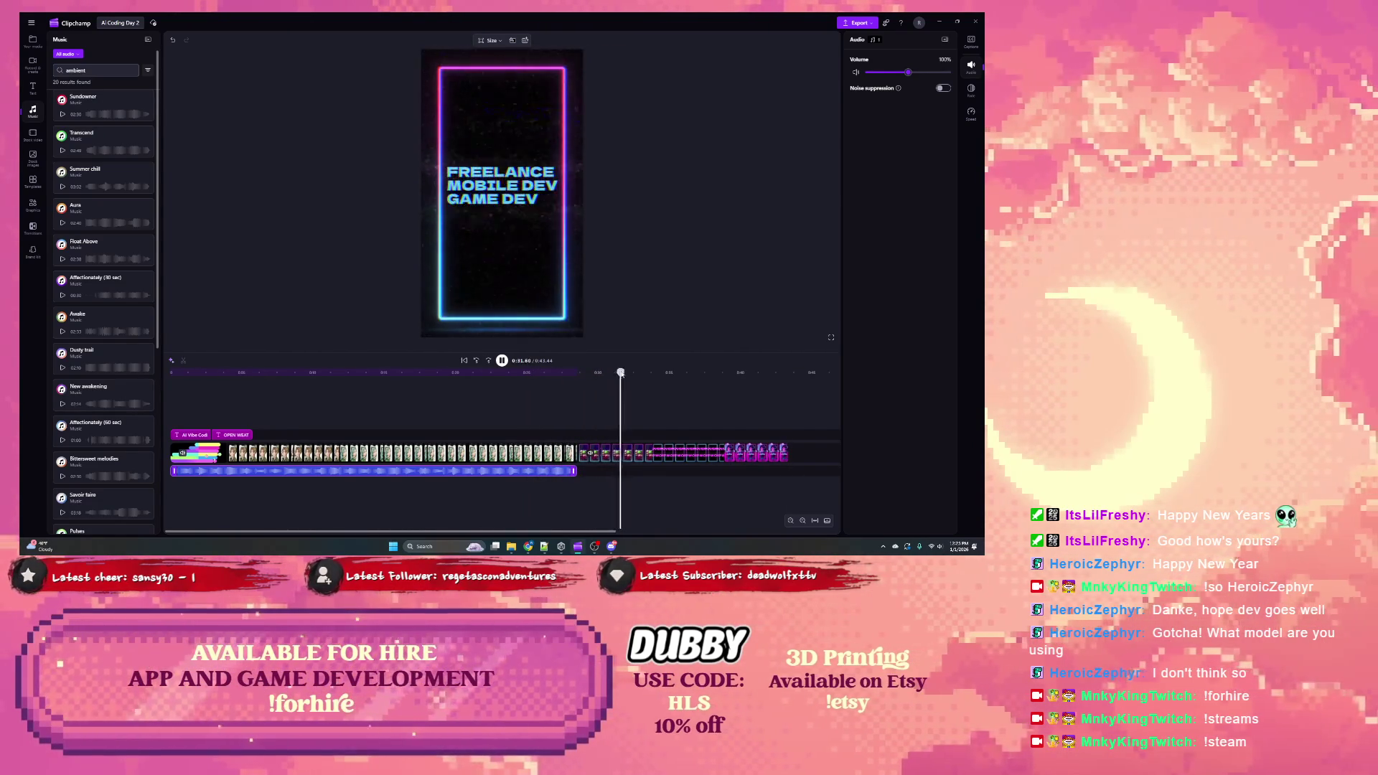
Step: Set a 2-second fade-out on the Float Above track and play from the start to hear it
click(555, 373)
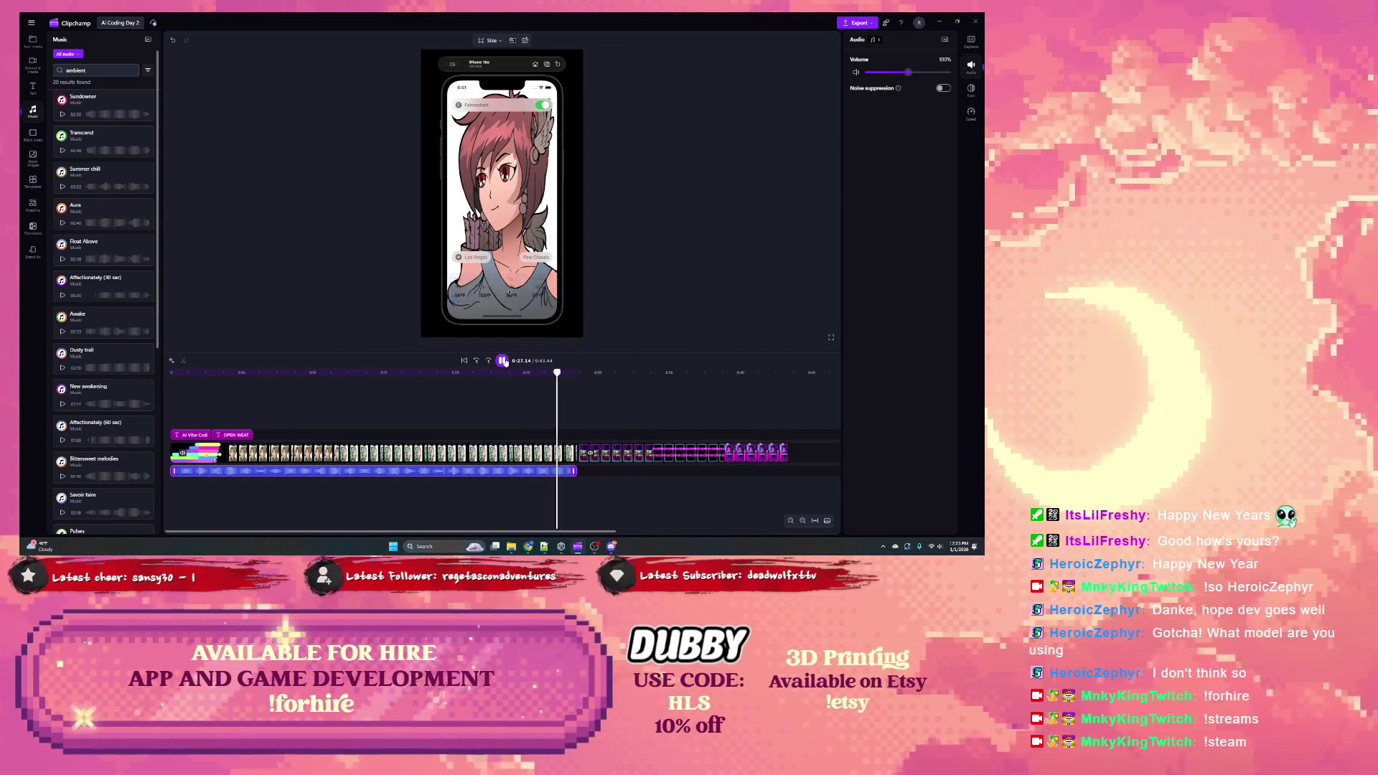
click(524, 450)
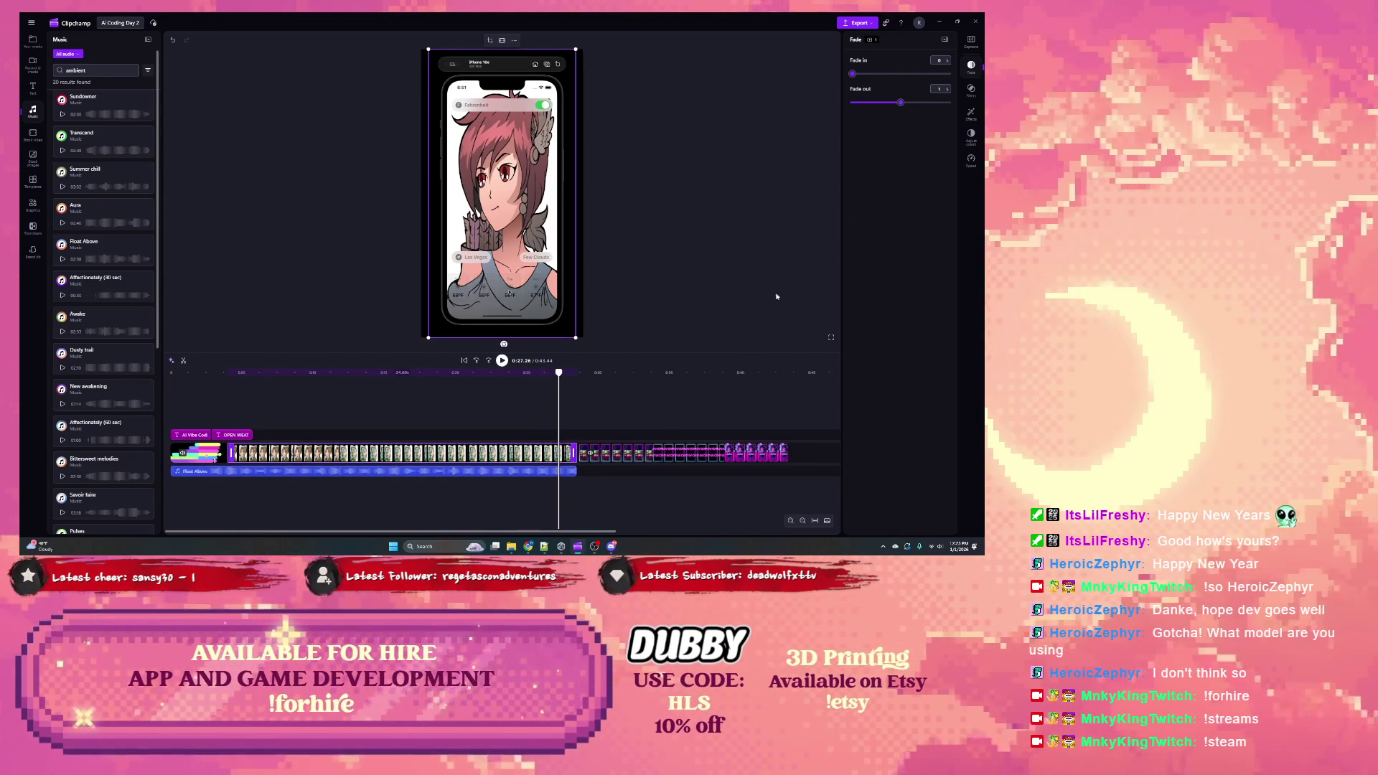
click(553, 471)
click(906, 103)
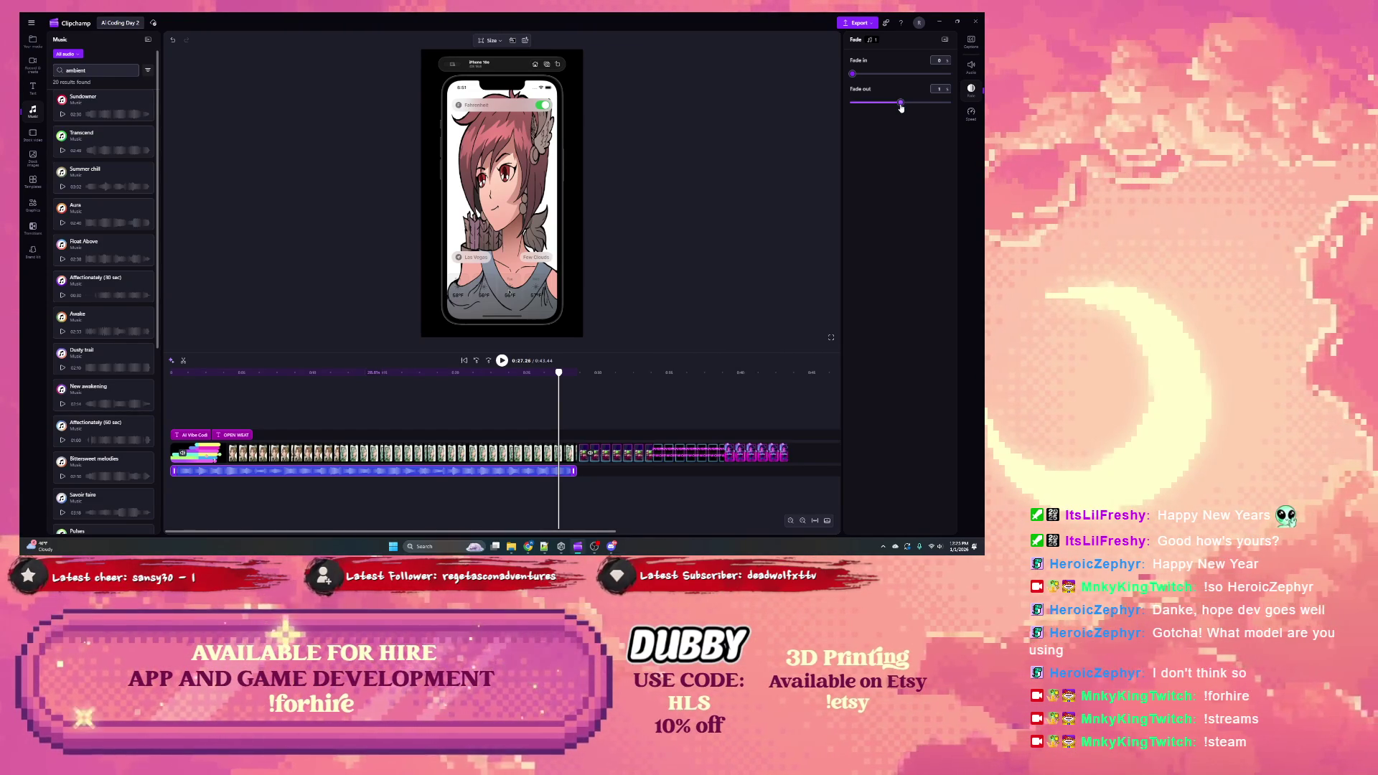
drag(901, 105, 975, 109)
drag(559, 372, 170, 372)
click(504, 360)
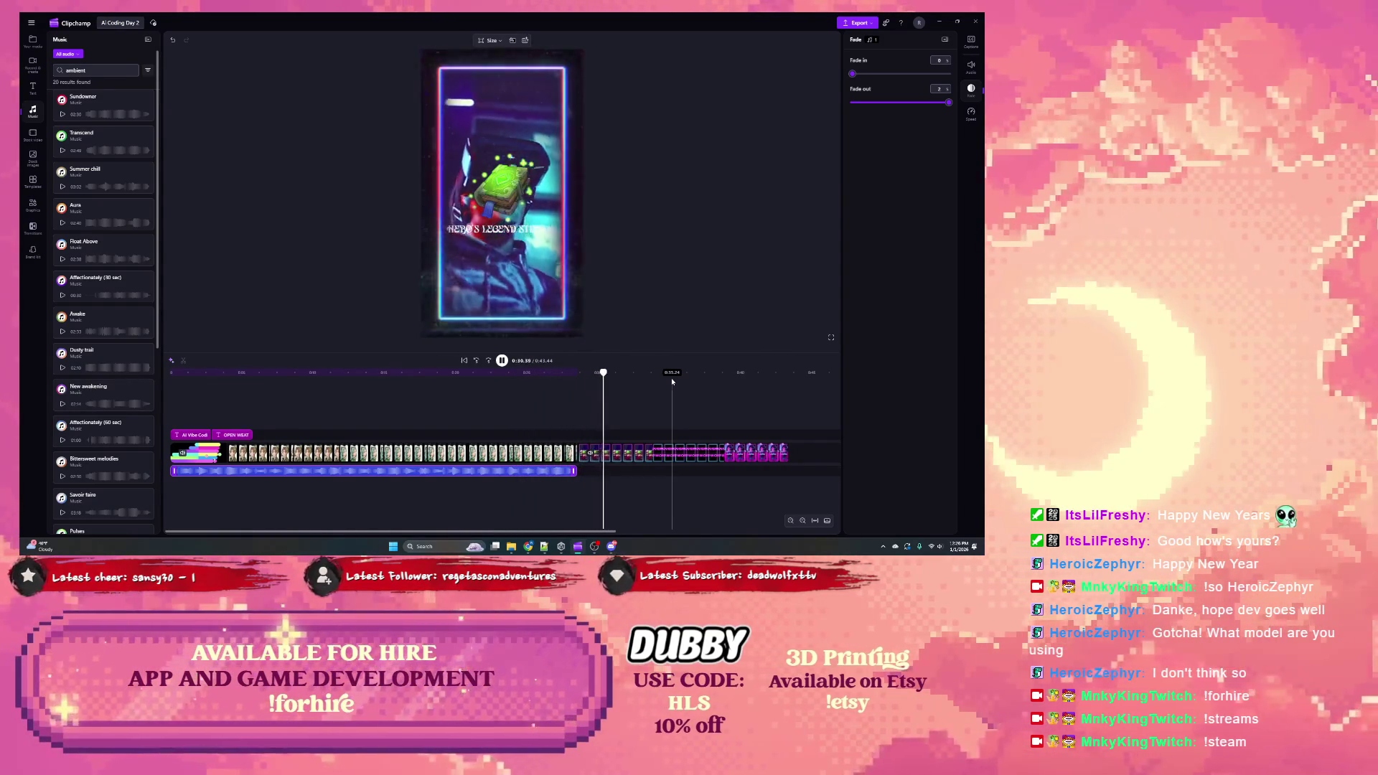
click(502, 361)
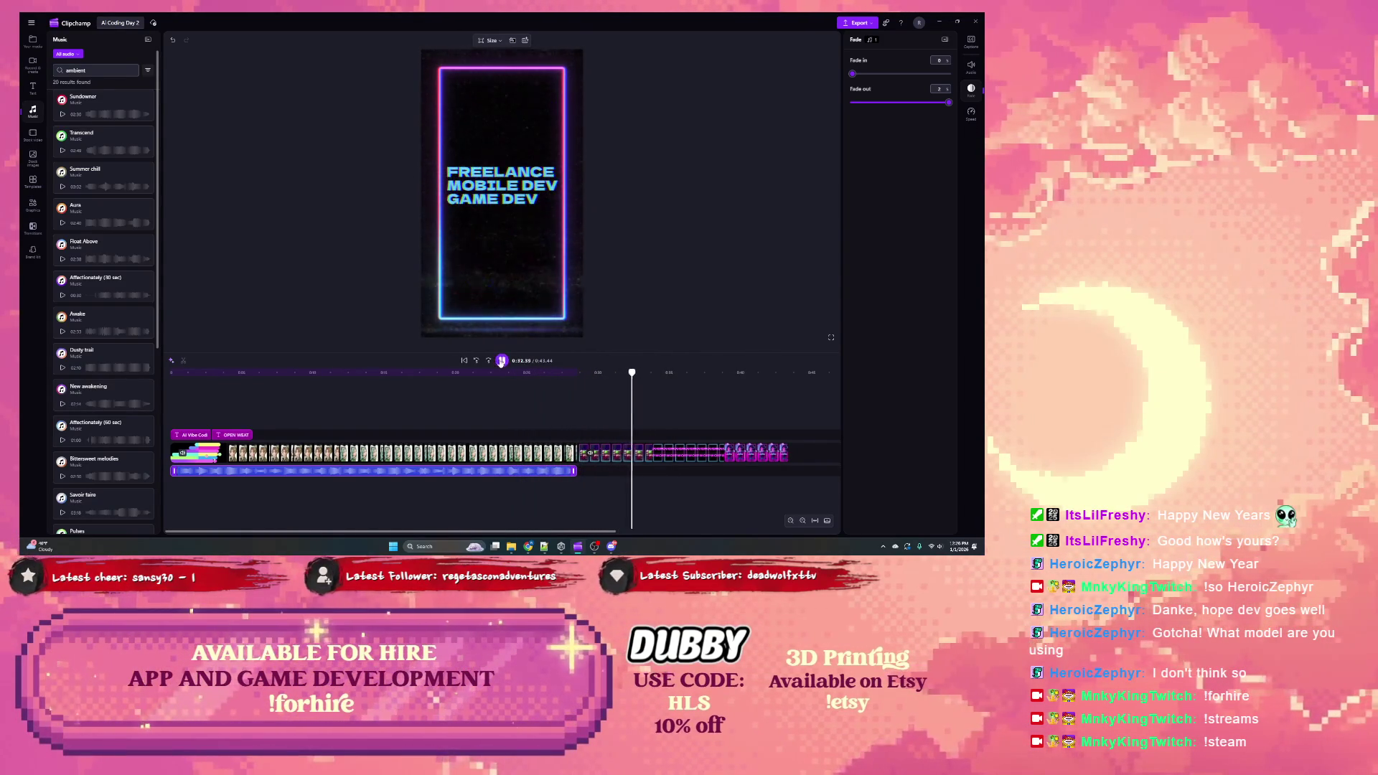
Step: Shift the video clips to close a gap, lengthen the OPEN WEATHER API title, and jump to it
drag(626, 373, 530, 374)
click(232, 435)
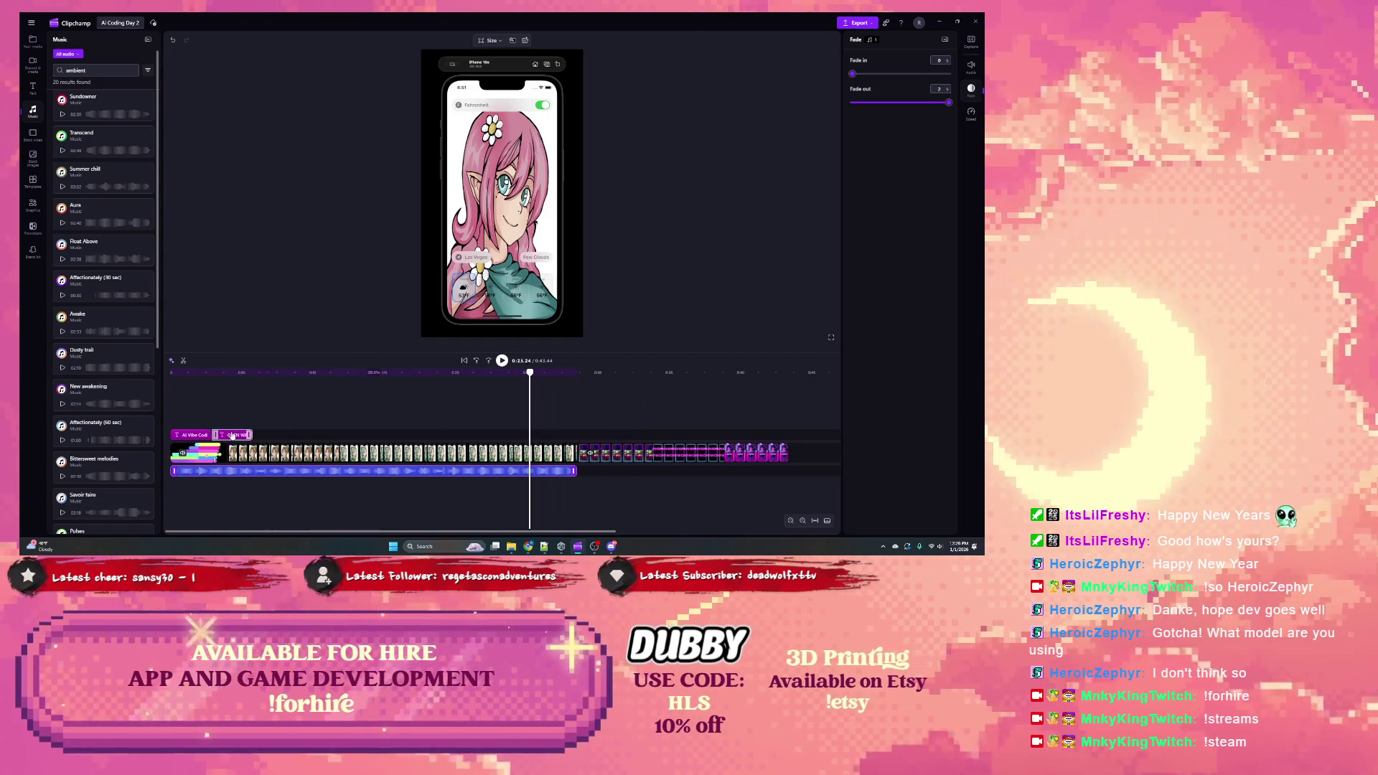
drag(682, 453, 691, 453)
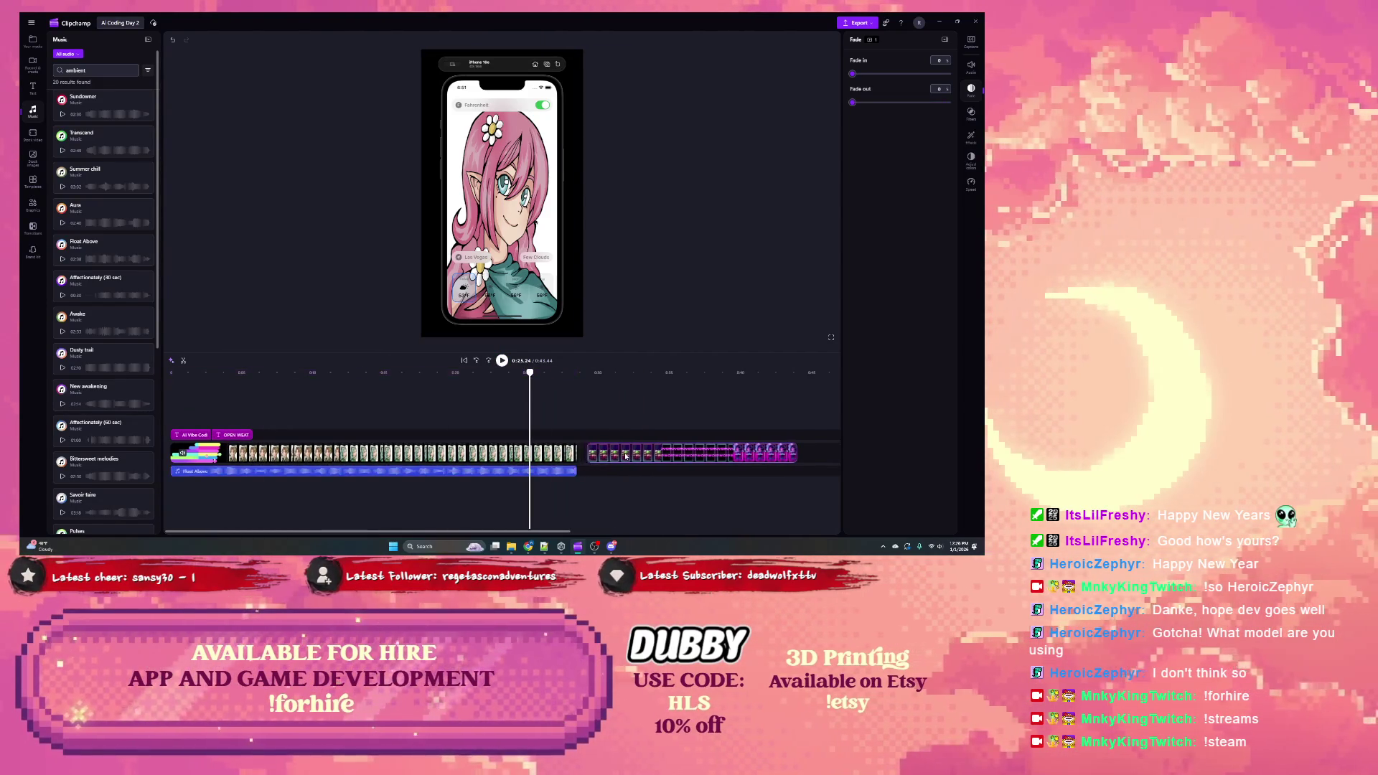
drag(527, 455, 545, 465)
click(544, 465)
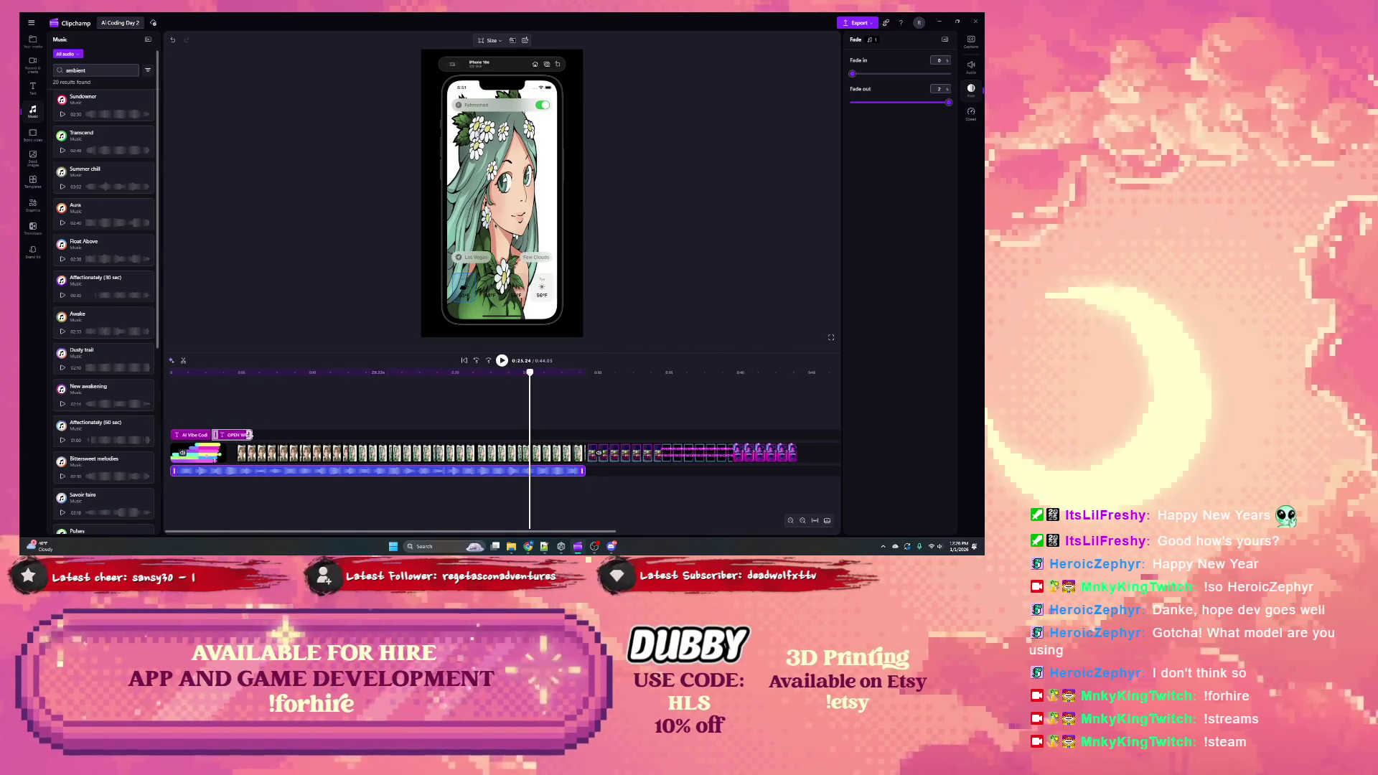
drag(249, 435, 264, 435)
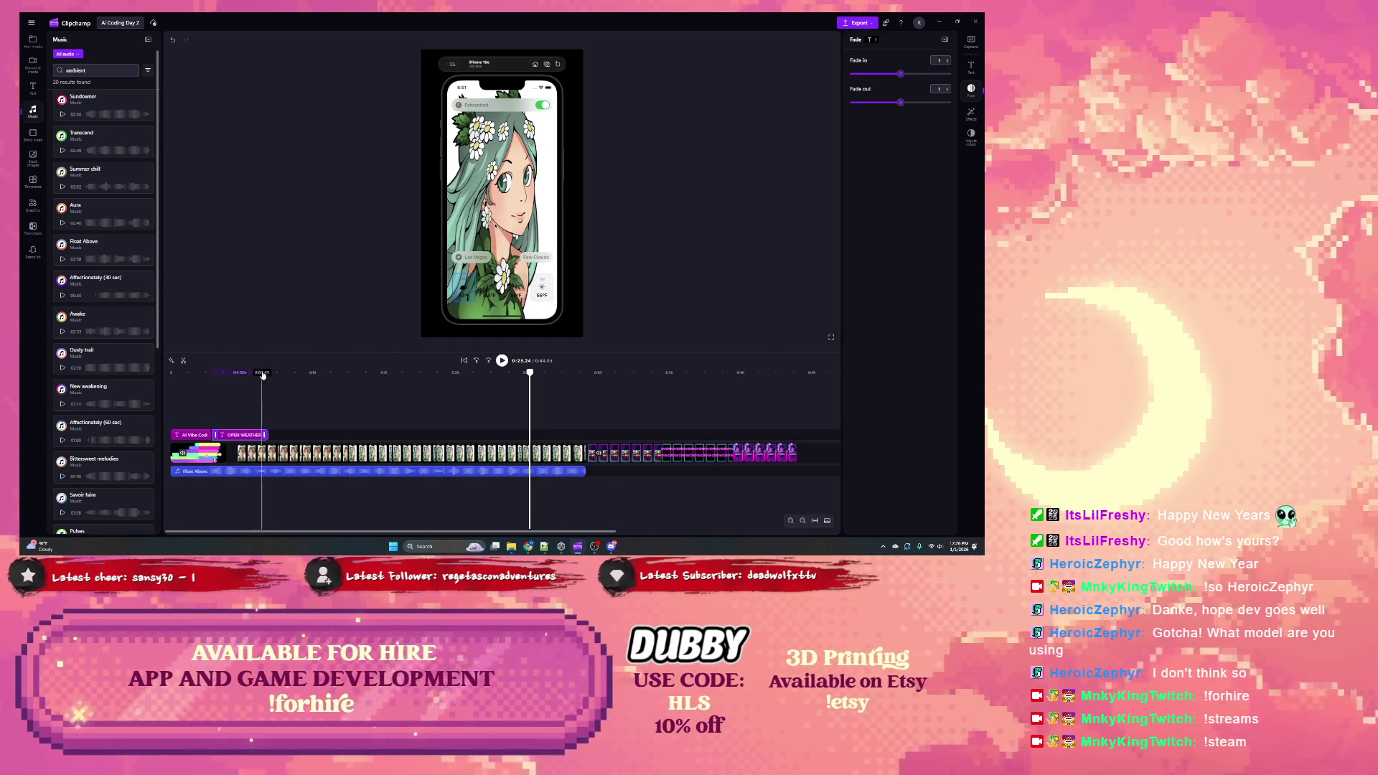
click(250, 417)
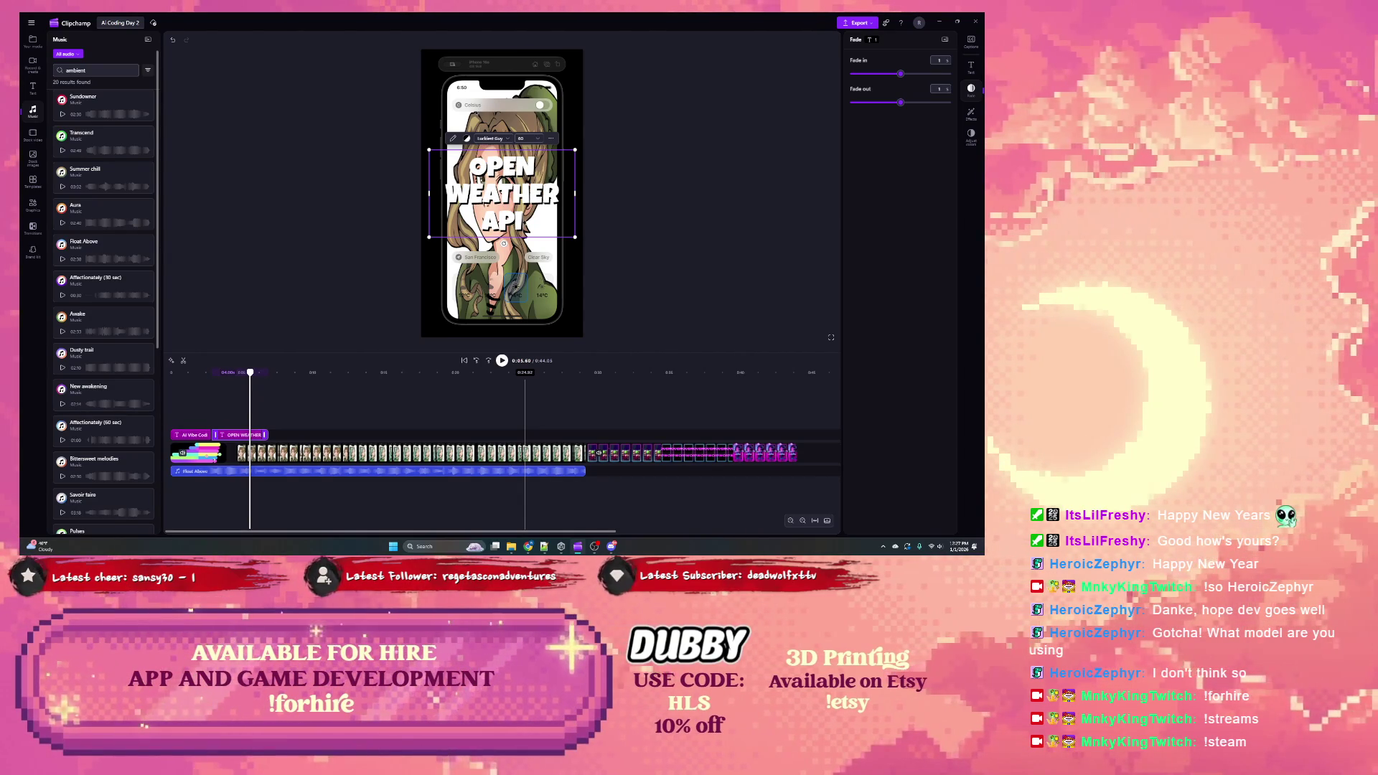
Step: Add 'Added' on a new line of the weather title and duplicate its text clip
key(Return)
text(Added)
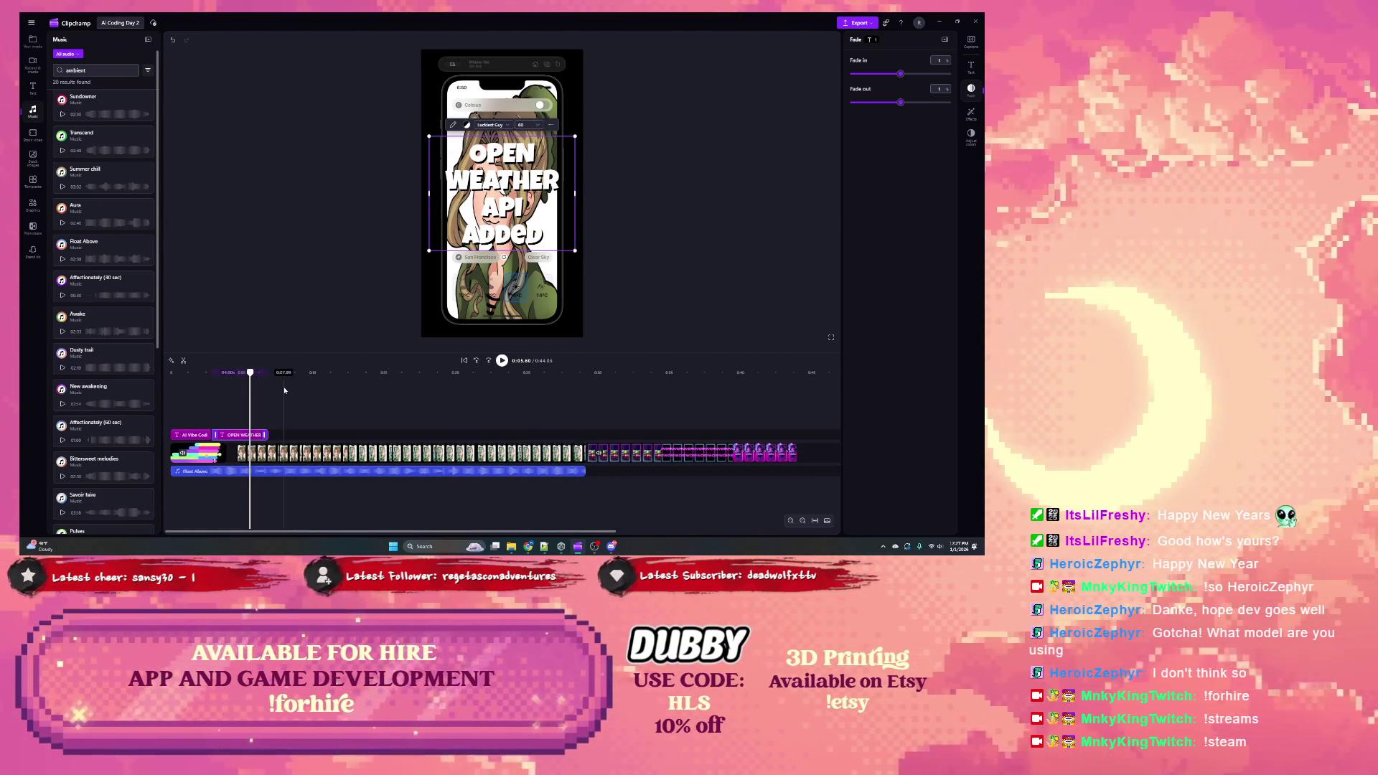
right_click(250, 436)
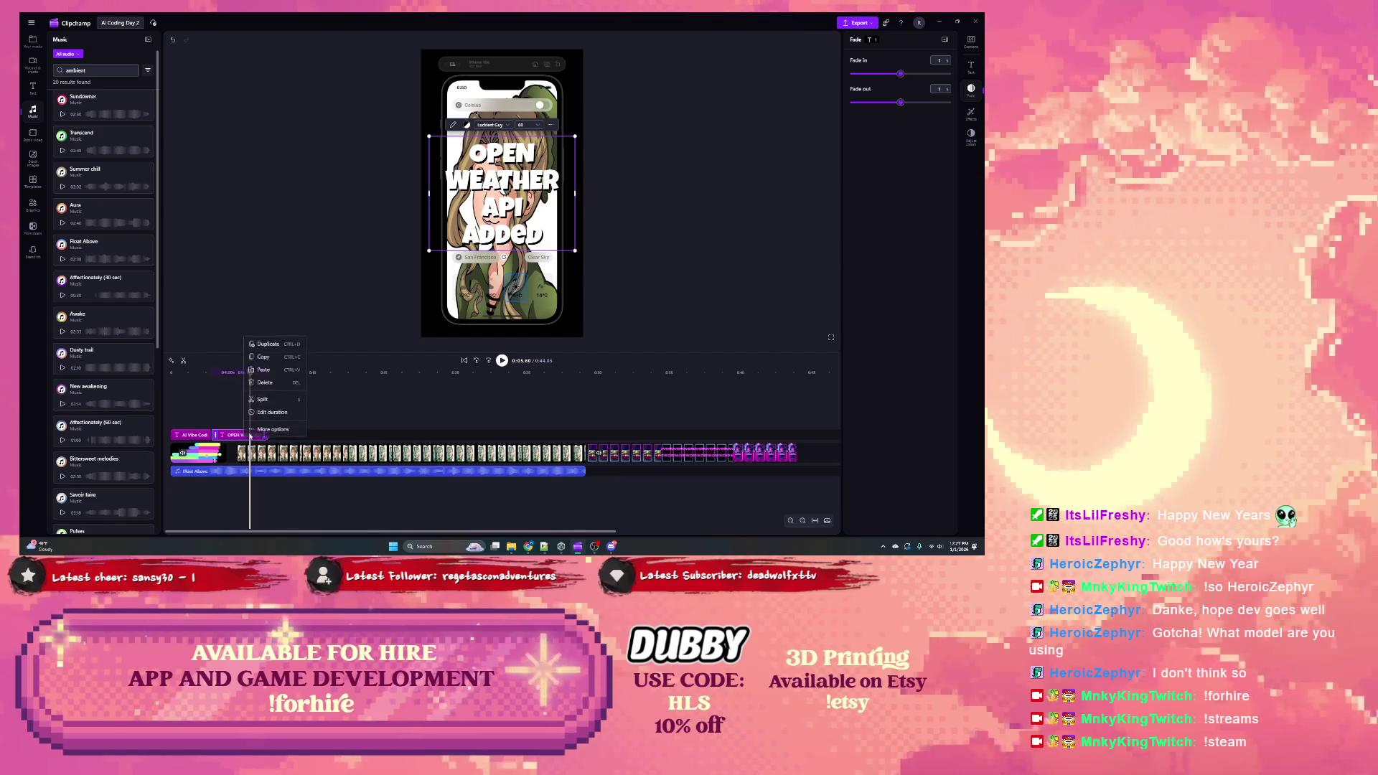
click(272, 435)
Step: Move the copied title near the video's end and retype it as 'THANKS FOR WATCHING'
mouse_move(295, 439)
mouse_down()
mouse_move(557, 439)
mouse_move(544, 435)
mouse_up()
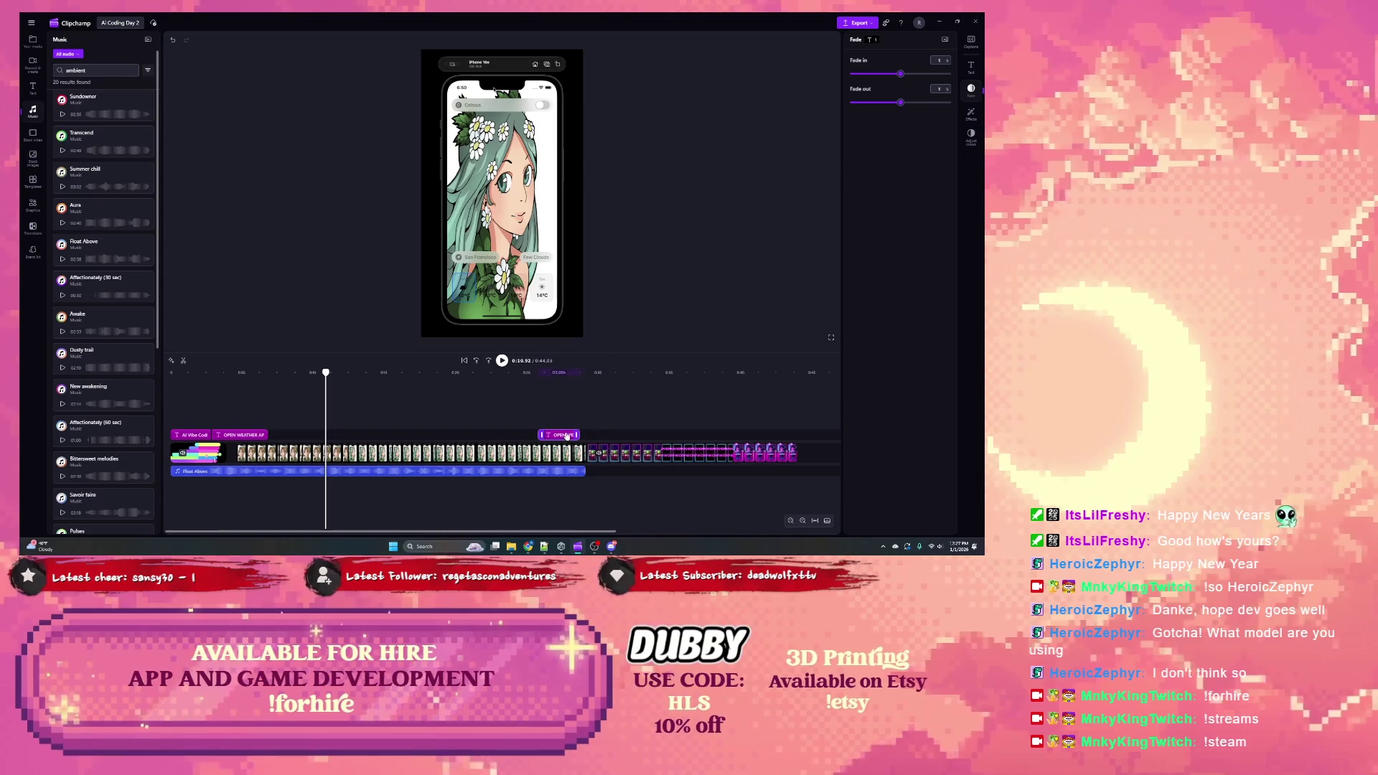
drag(565, 438, 568, 438)
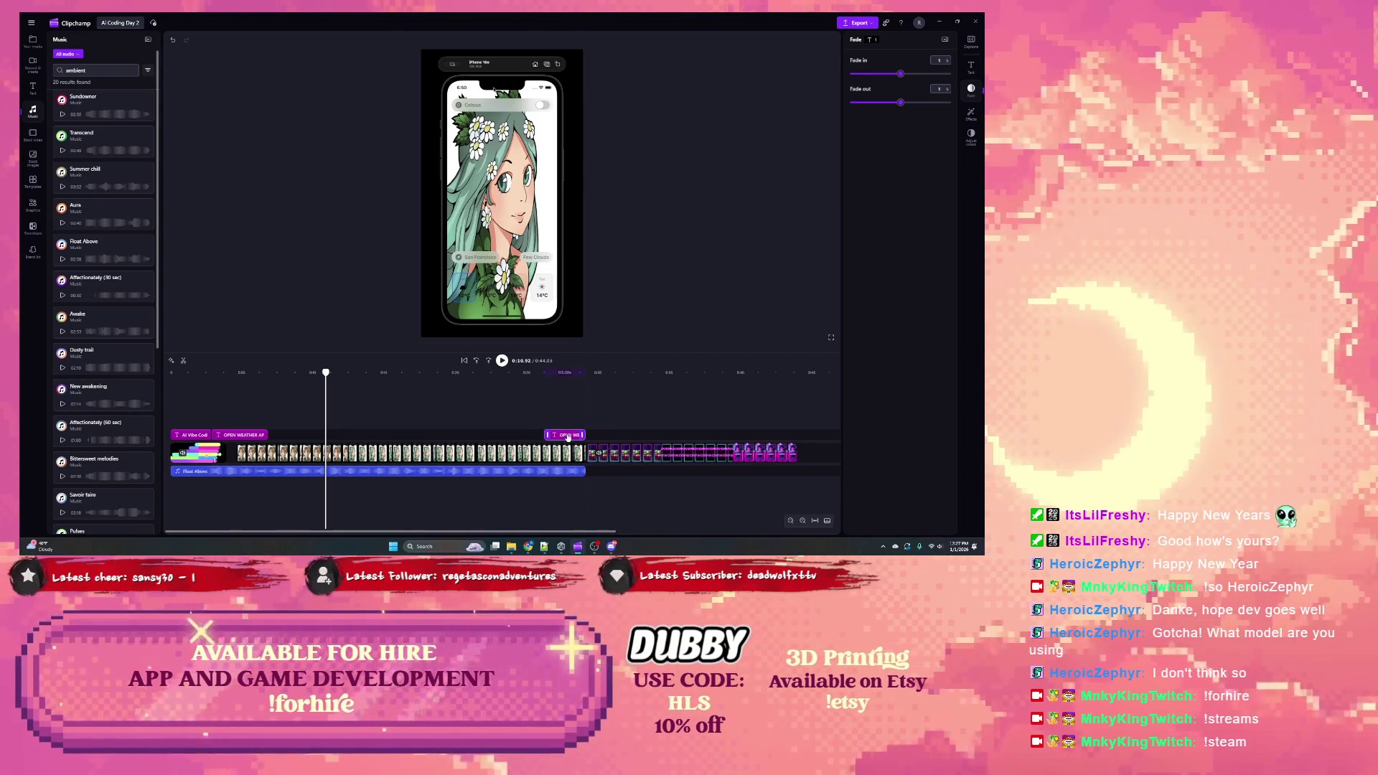
click(554, 375)
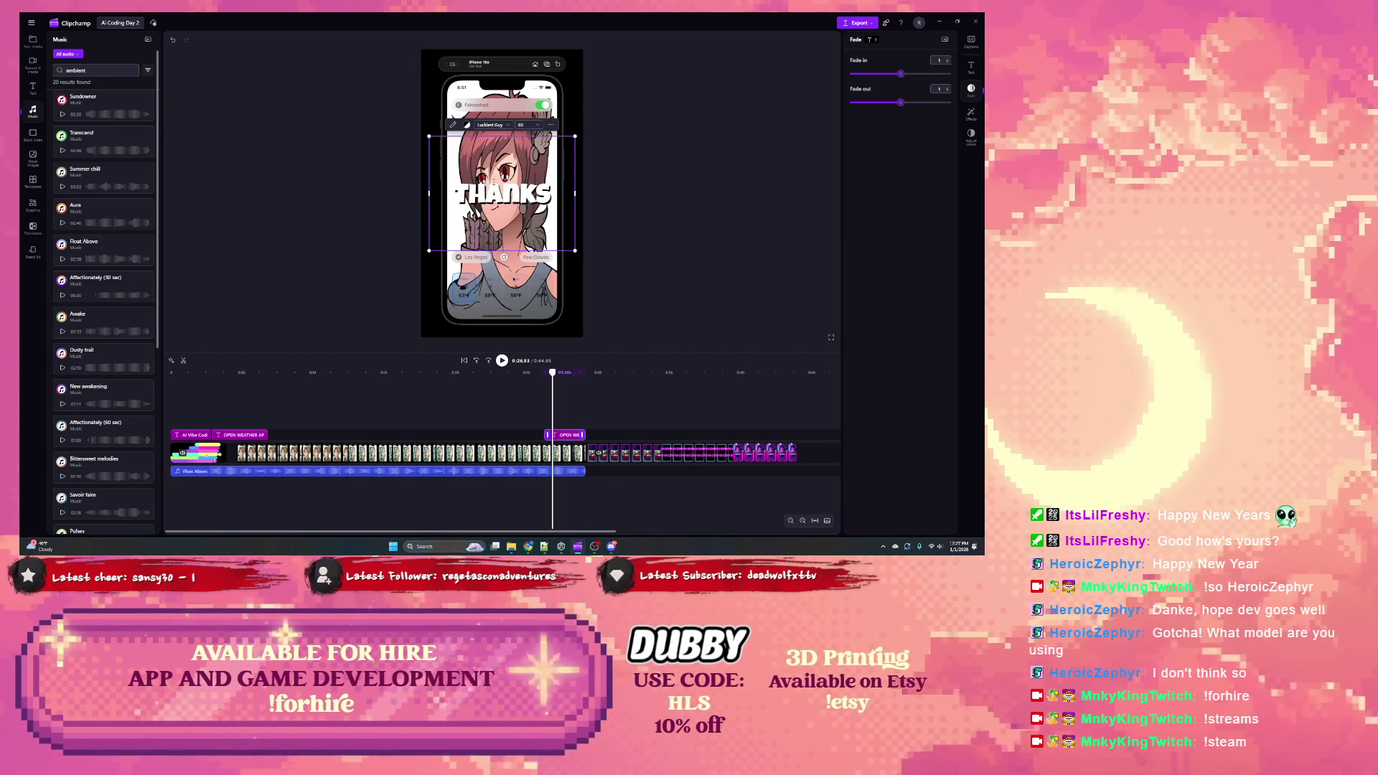
text( FOR WATC)
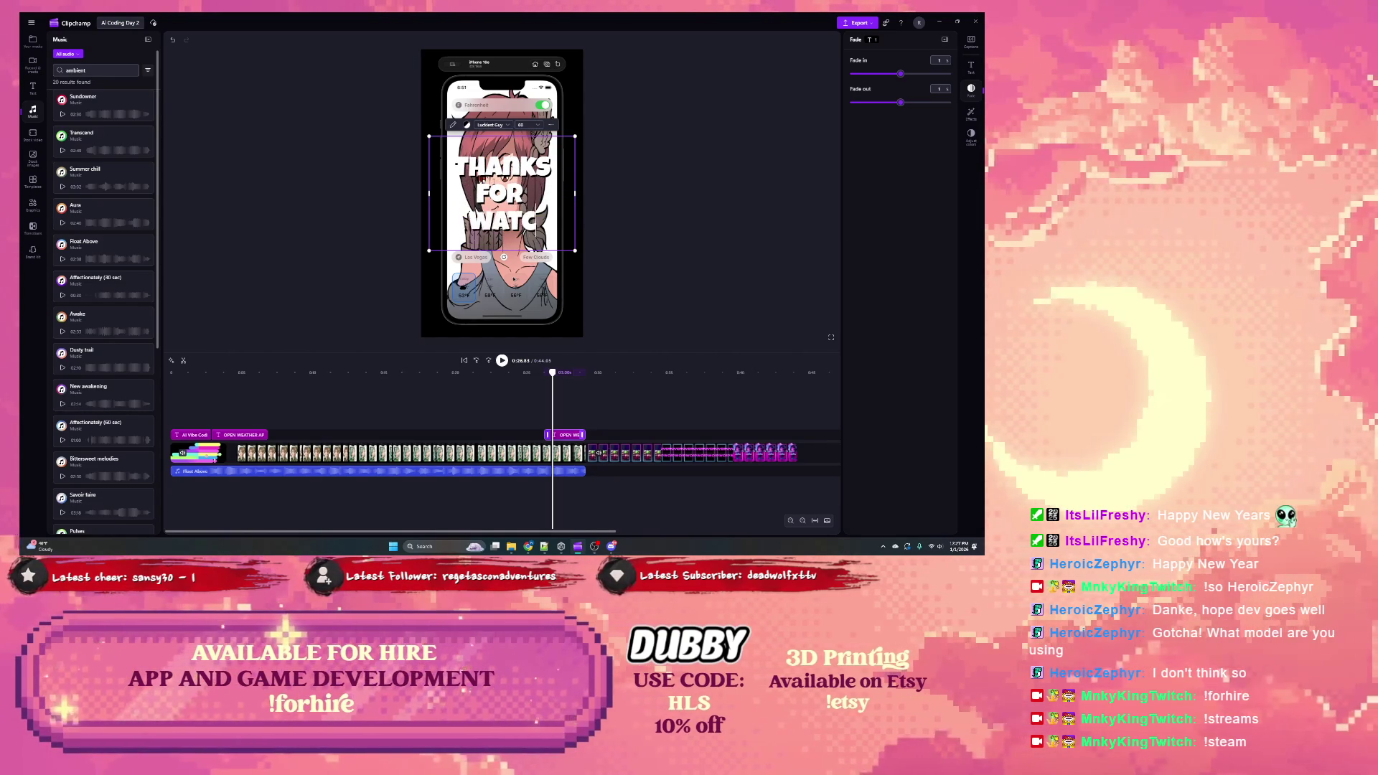
text(HING)
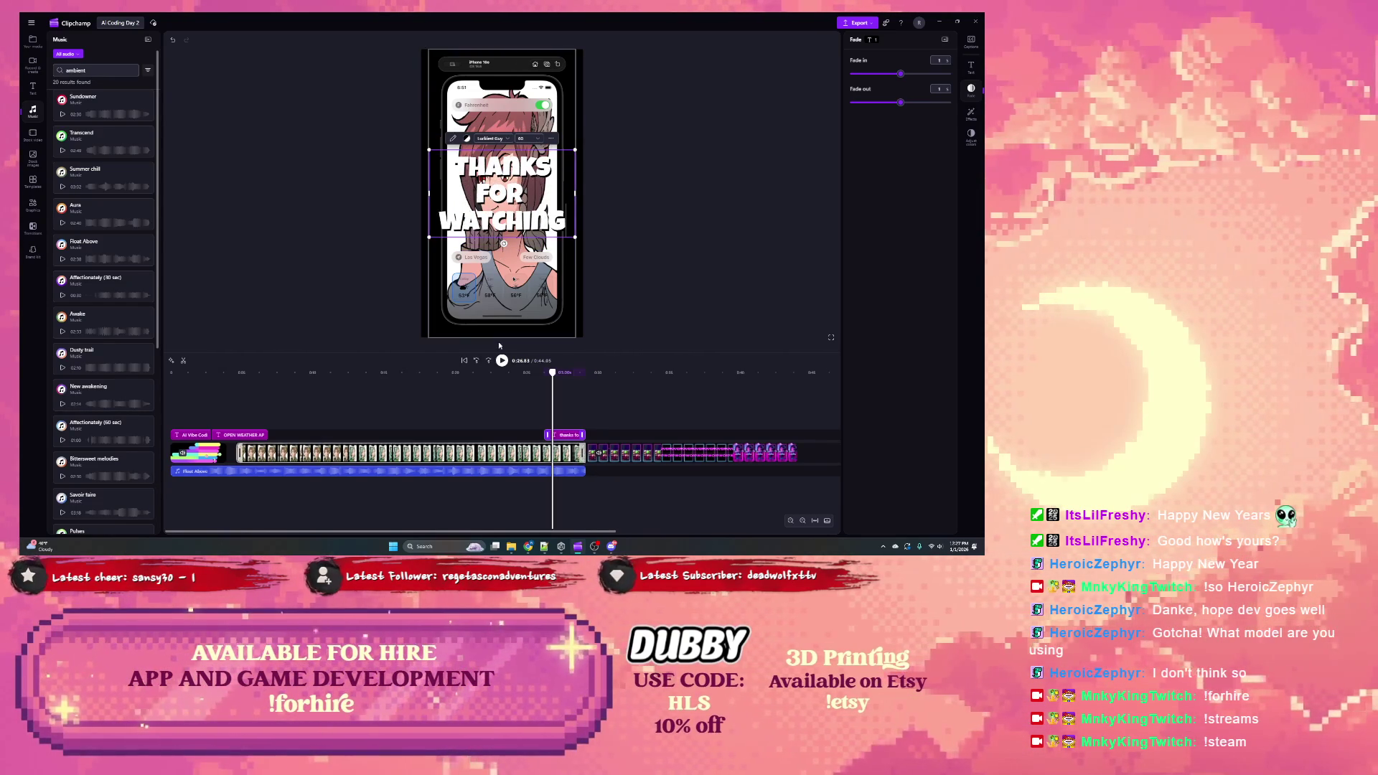
drag(552, 372, 192, 388)
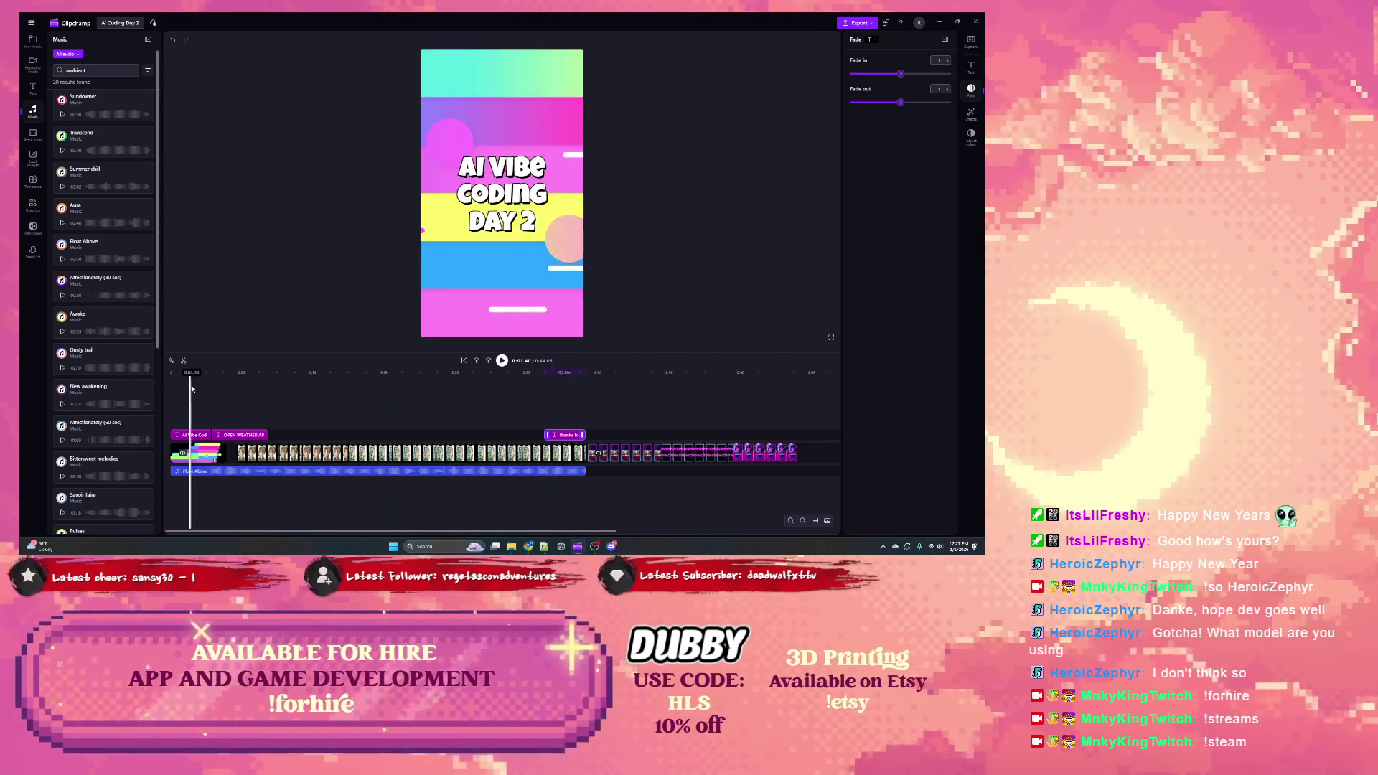
Step: Give the main phone recording clip a roughly 1-second fade, then replay the video from the start
key(space)
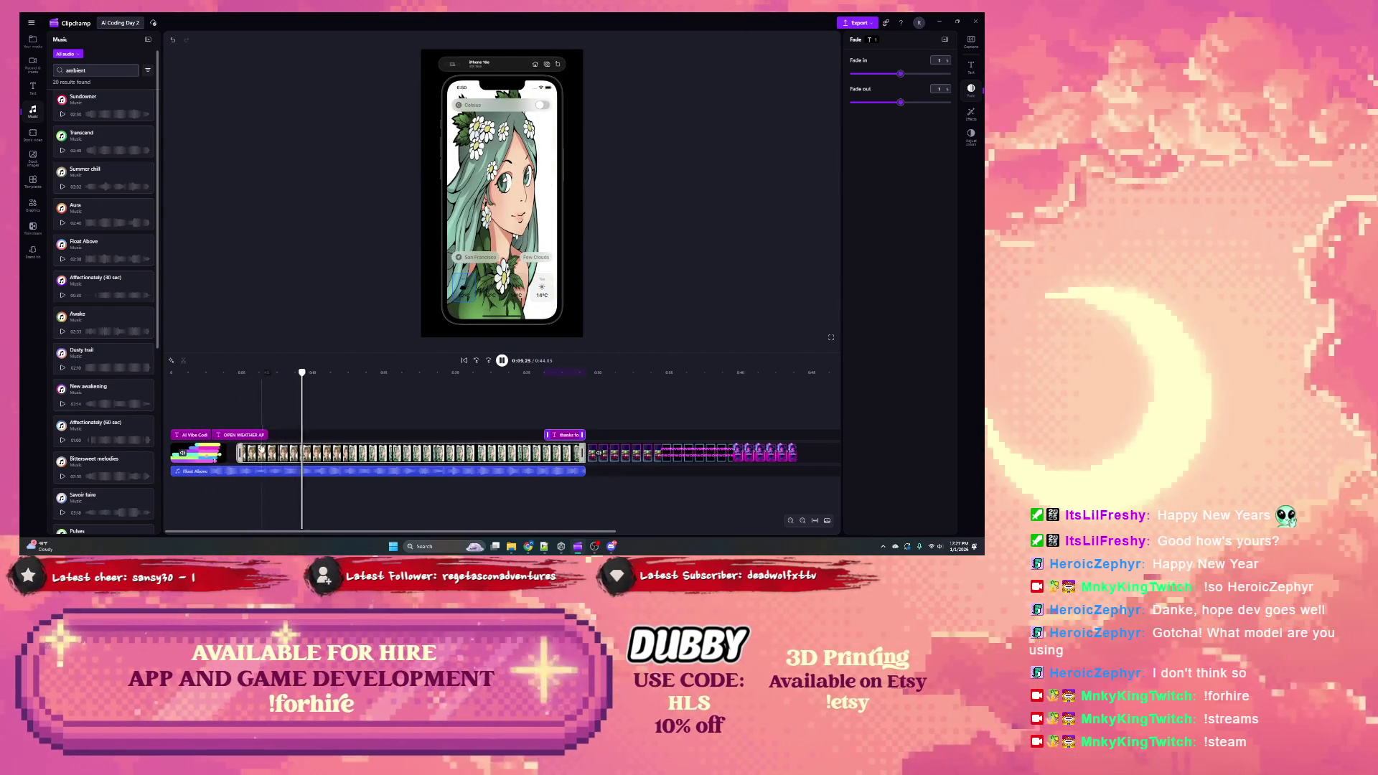
click(297, 445)
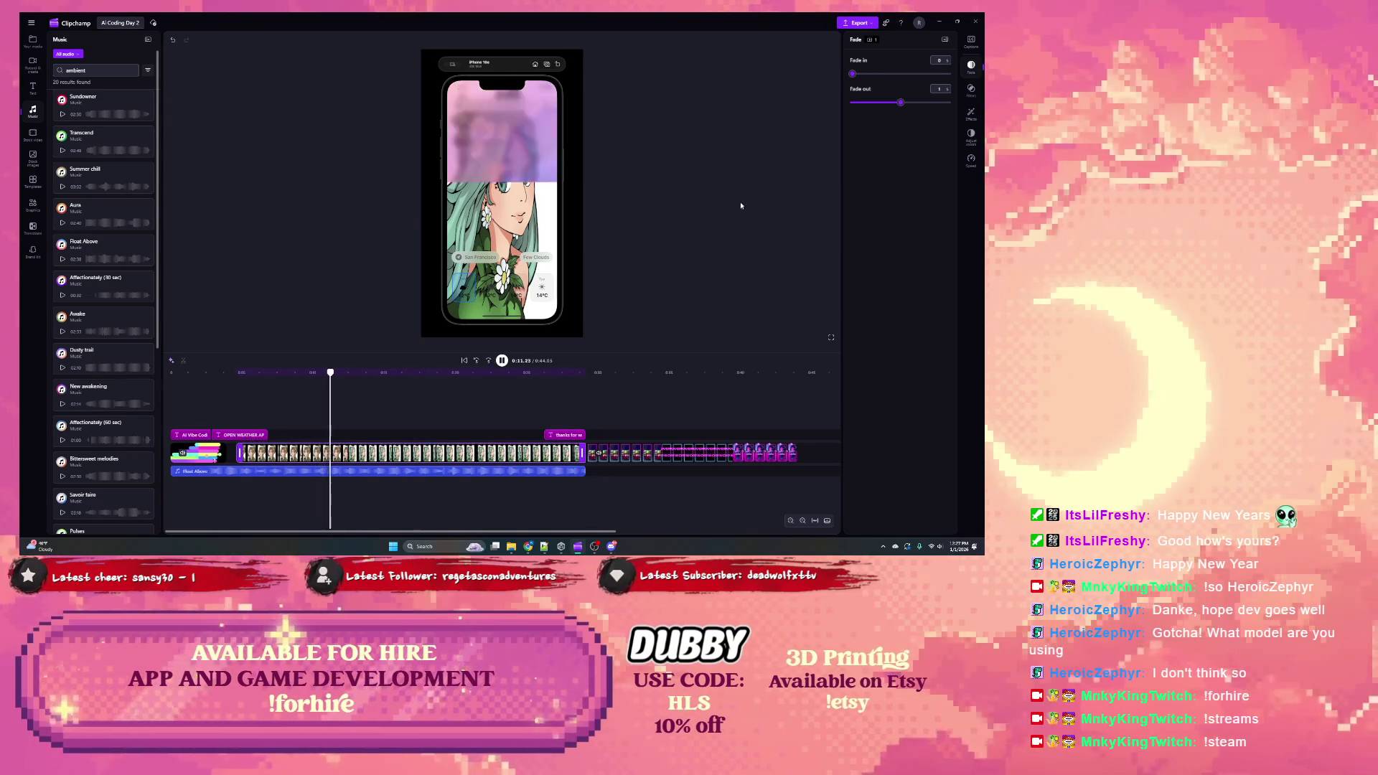
drag(852, 74, 900, 74)
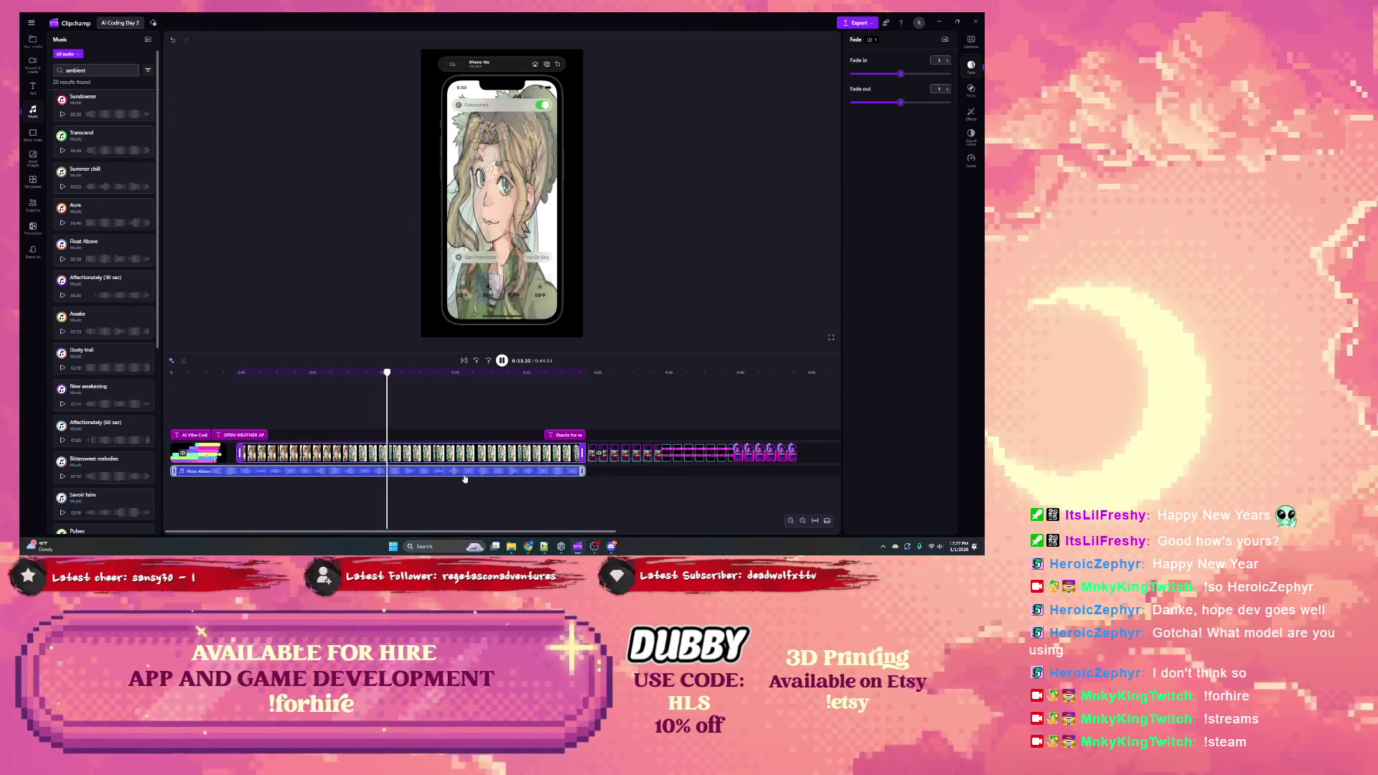
click(632, 454)
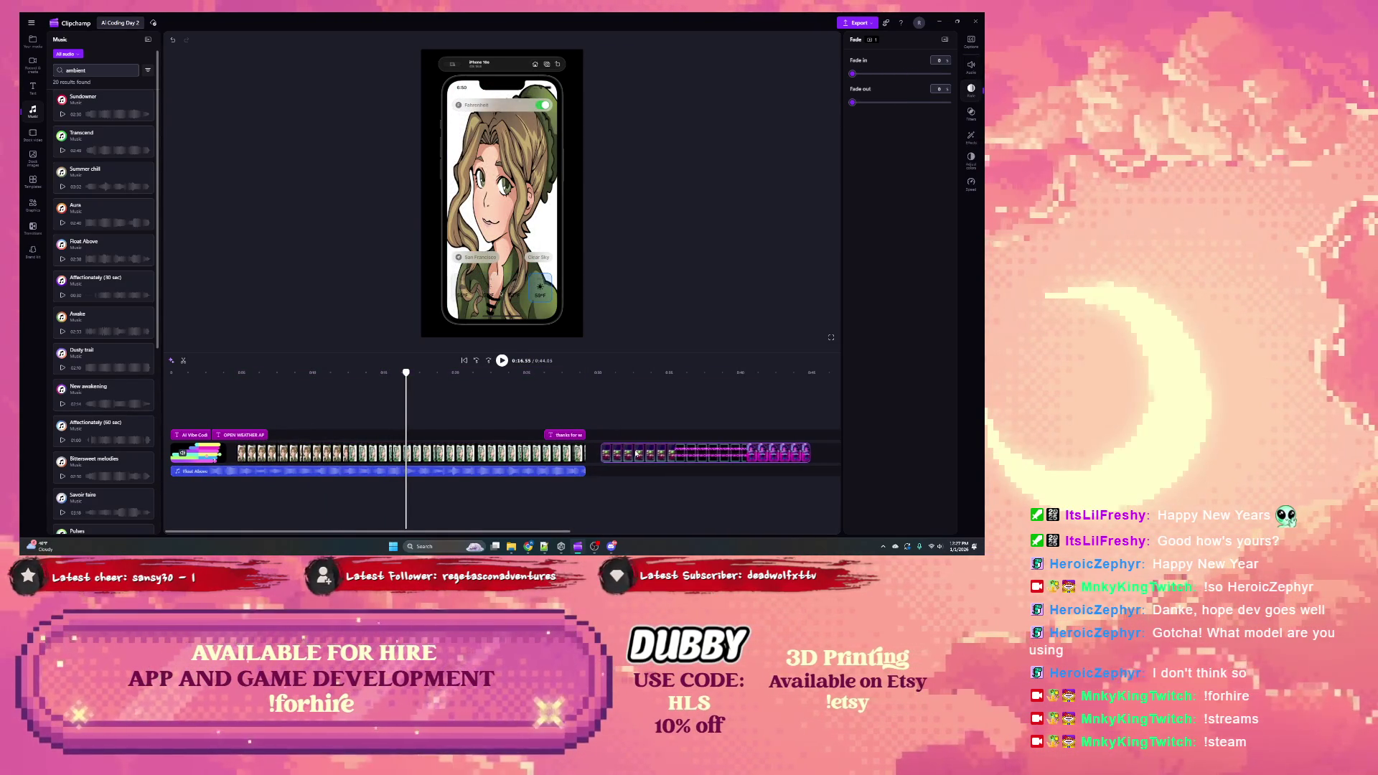
click(529, 453)
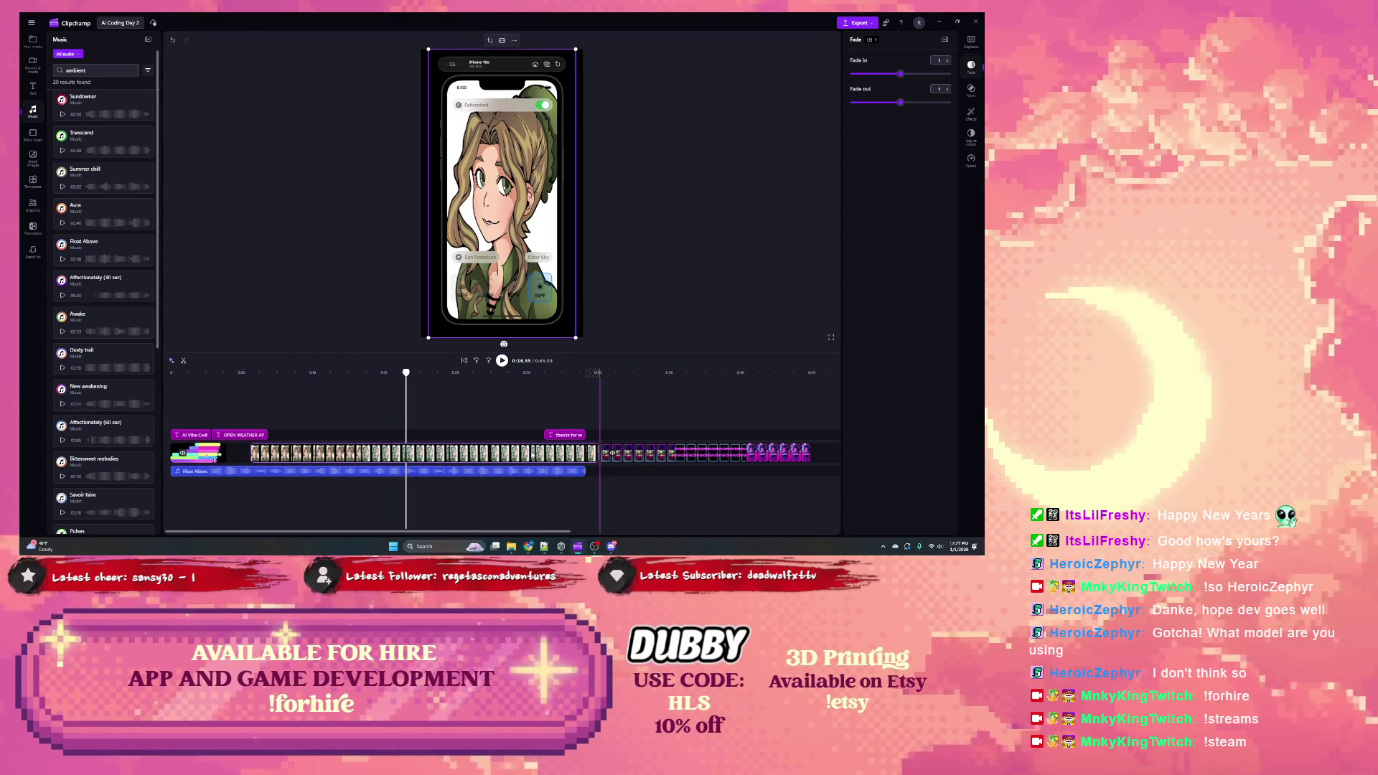
click(567, 437)
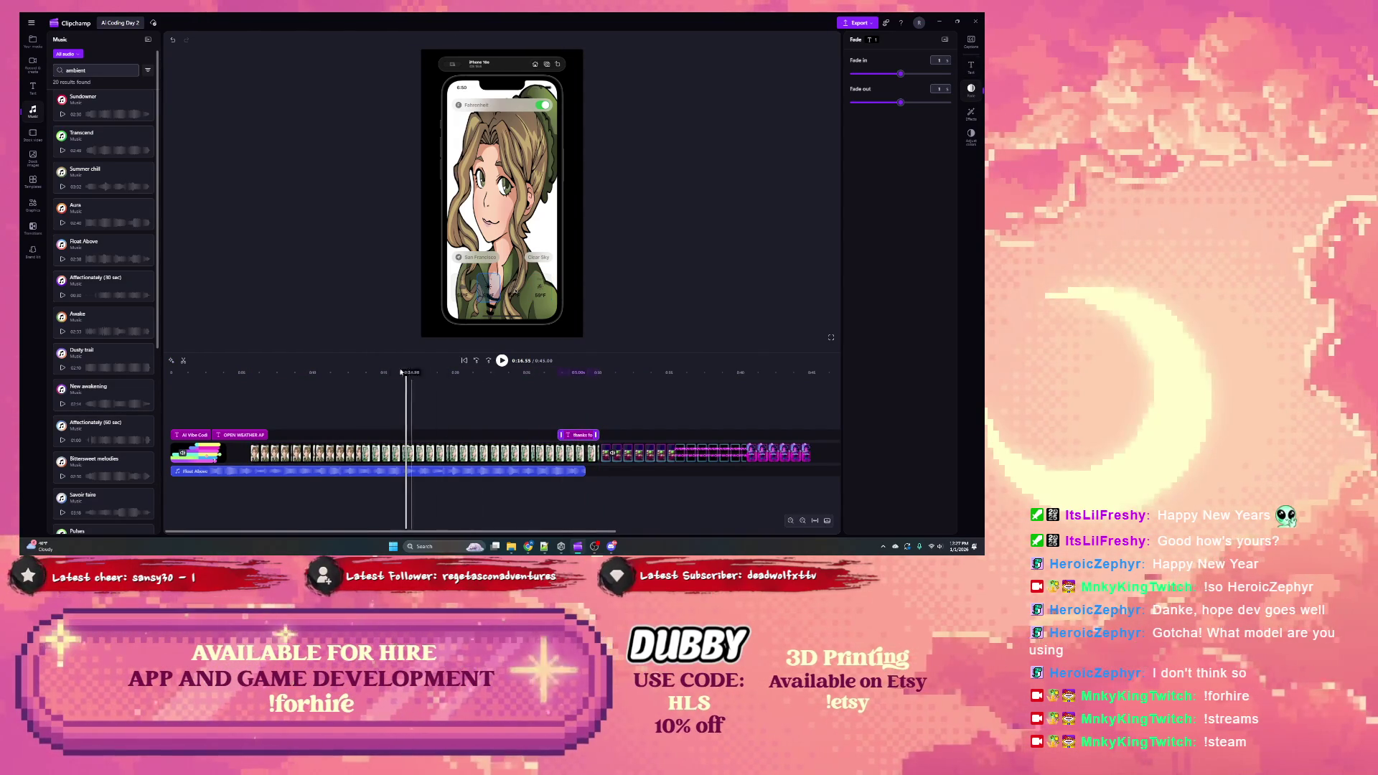
key(Home)
click(500, 360)
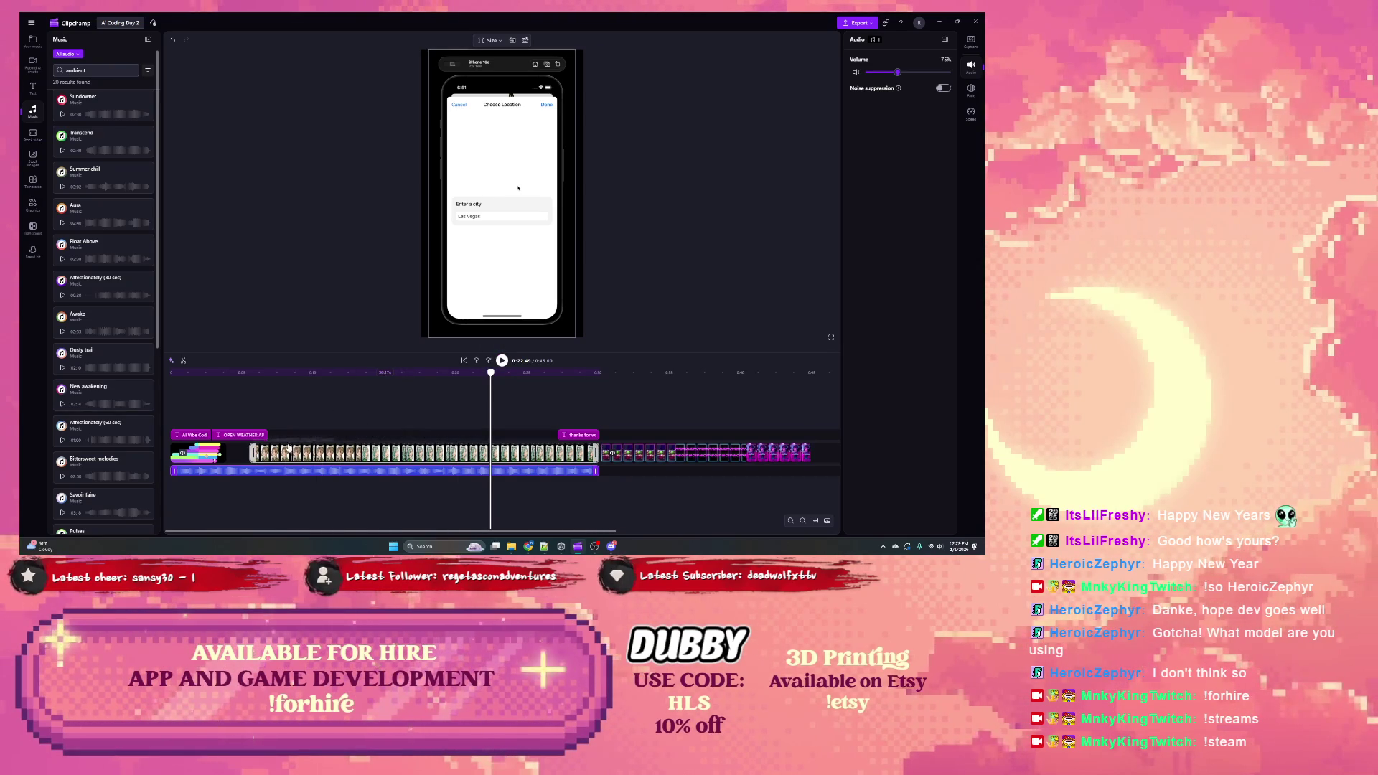
Step: Trim the right edge of the OPEN WEATHER API Added title so it ends earlier, then replay to check
click(244, 436)
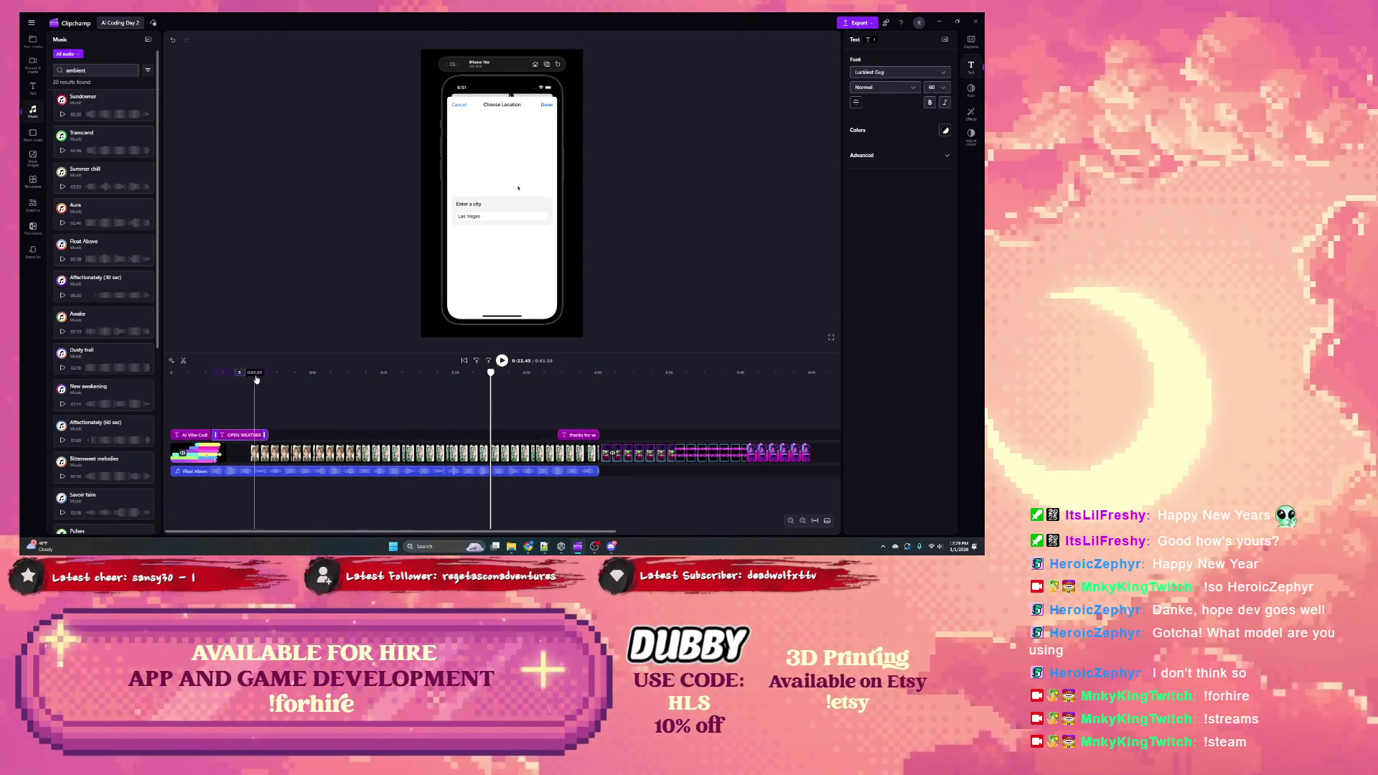
drag(266, 435, 253, 435)
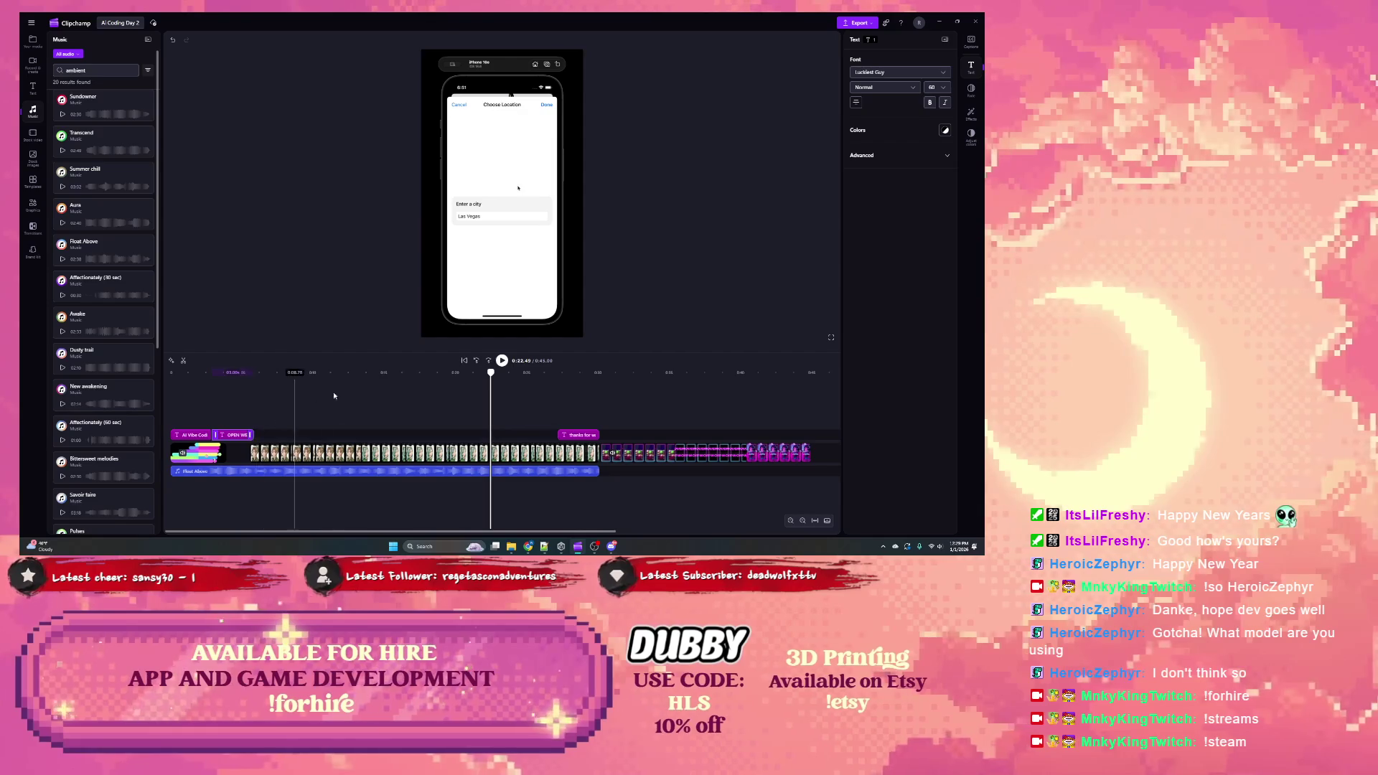
drag(488, 374, 232, 373)
click(502, 360)
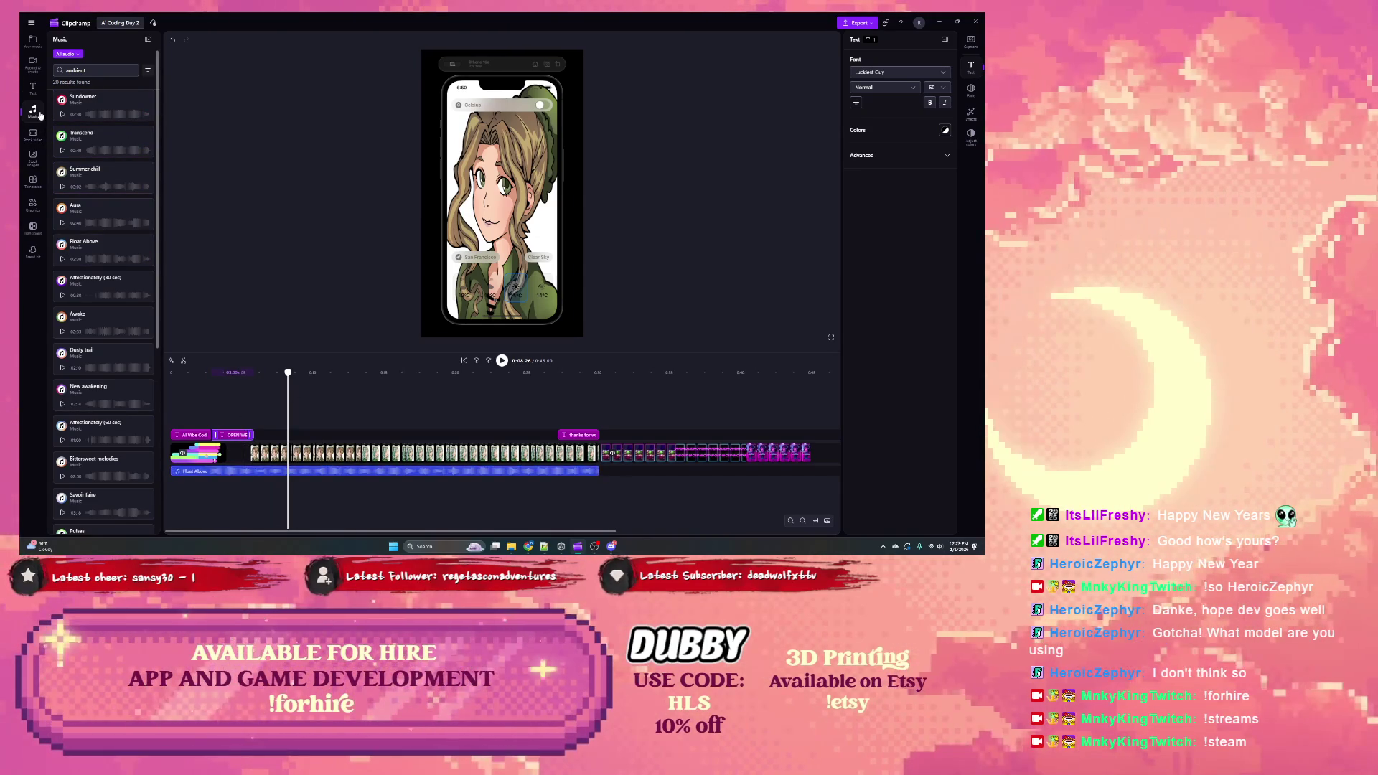
click(33, 89)
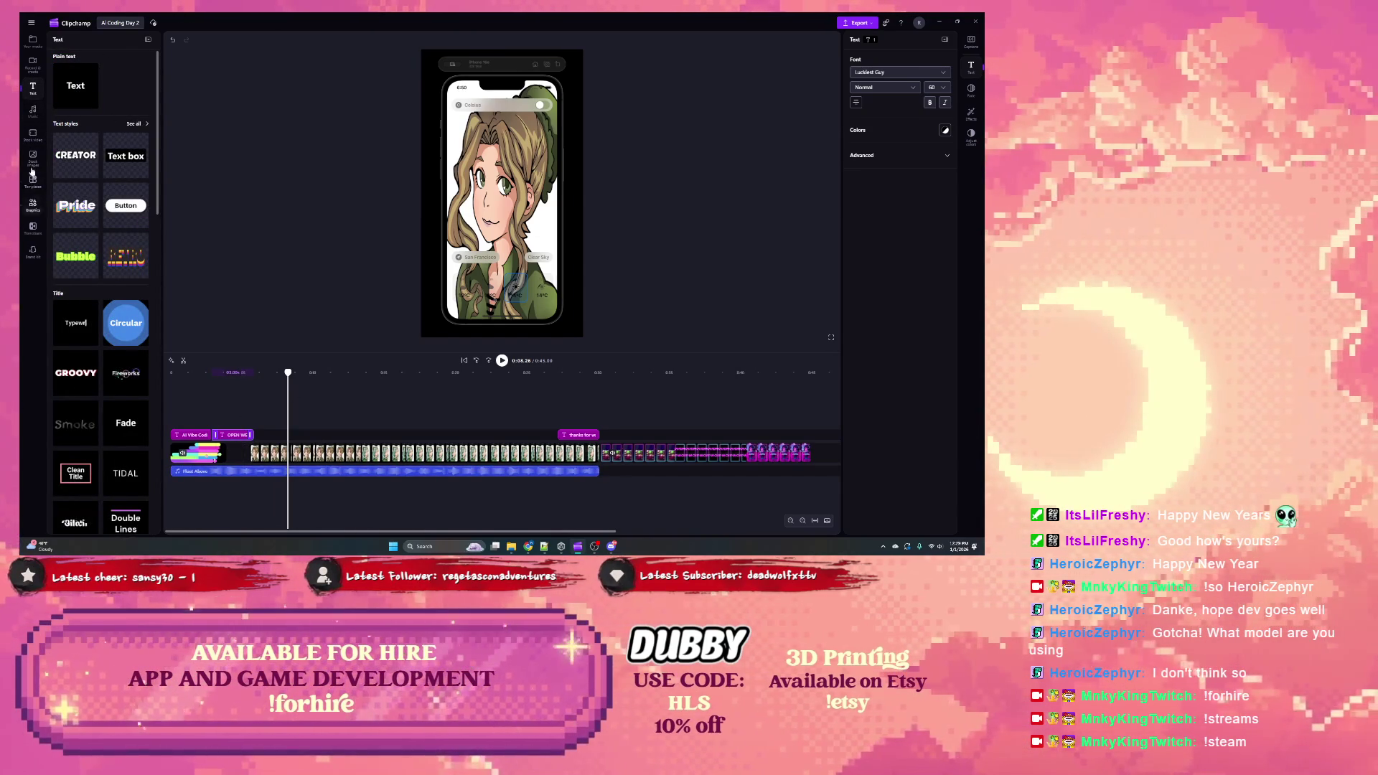
Step: Add a plain text box that lasts until about 0:30 and move it to the top of the frame
scroll(93, 330, down, 15)
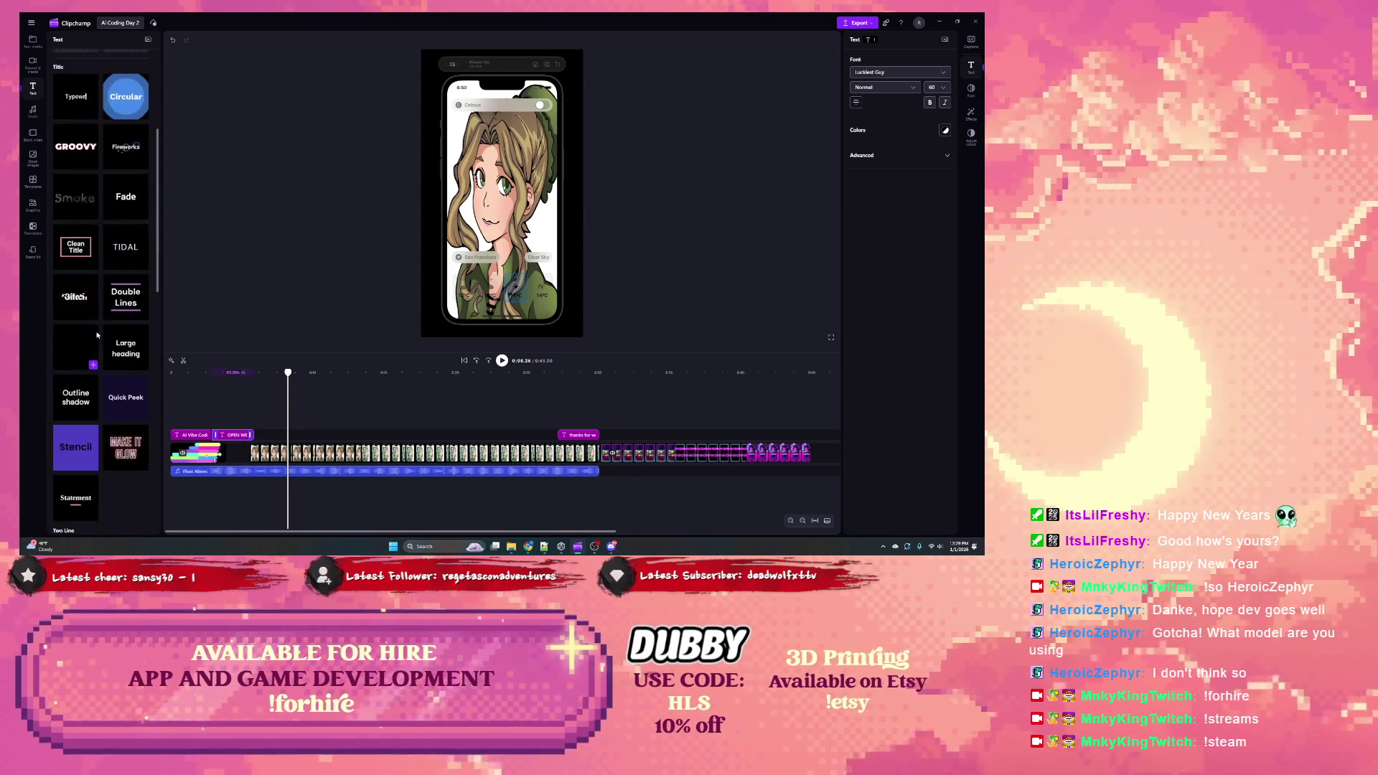
scroll(93, 342, up, 15)
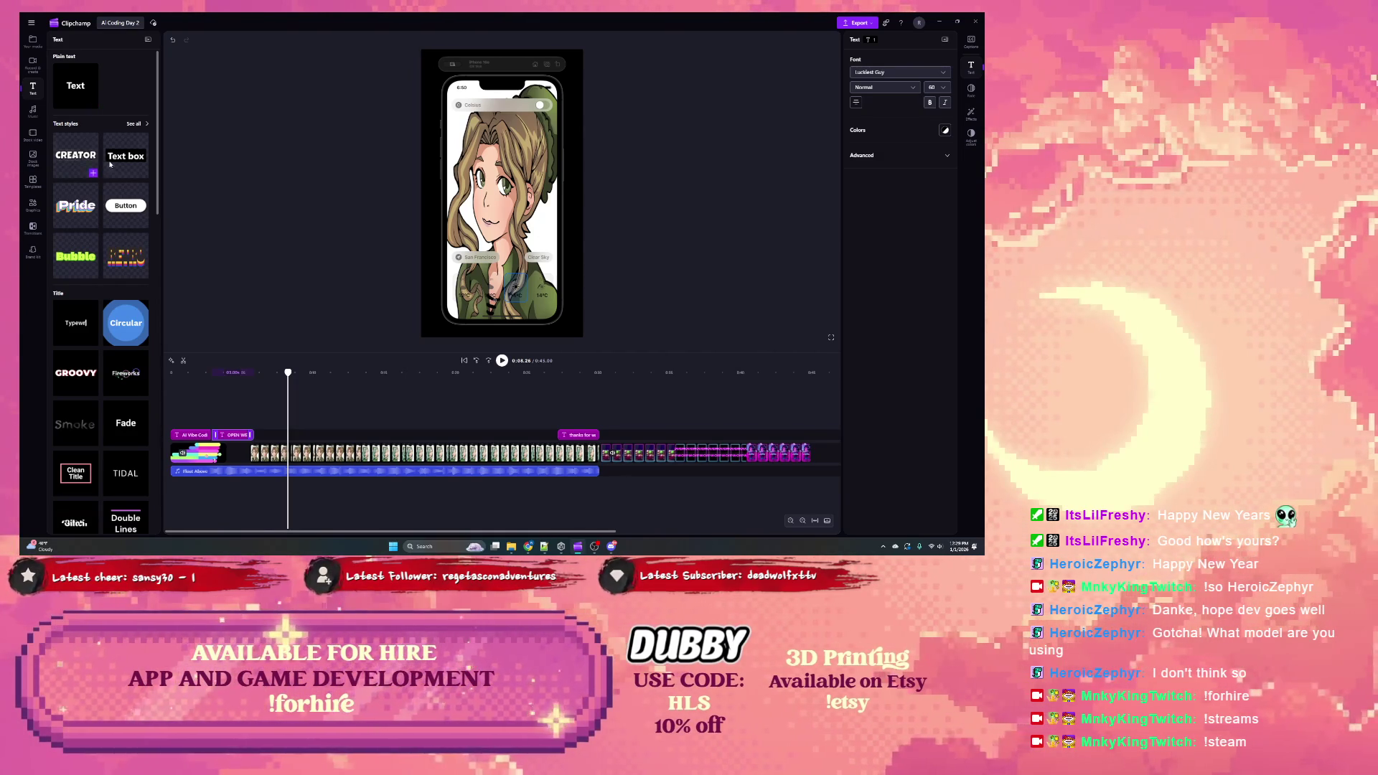
mouse_move(146, 175)
mouse_down()
mouse_move(296, 388)
mouse_move(288, 424)
mouse_move(221, 429)
mouse_up()
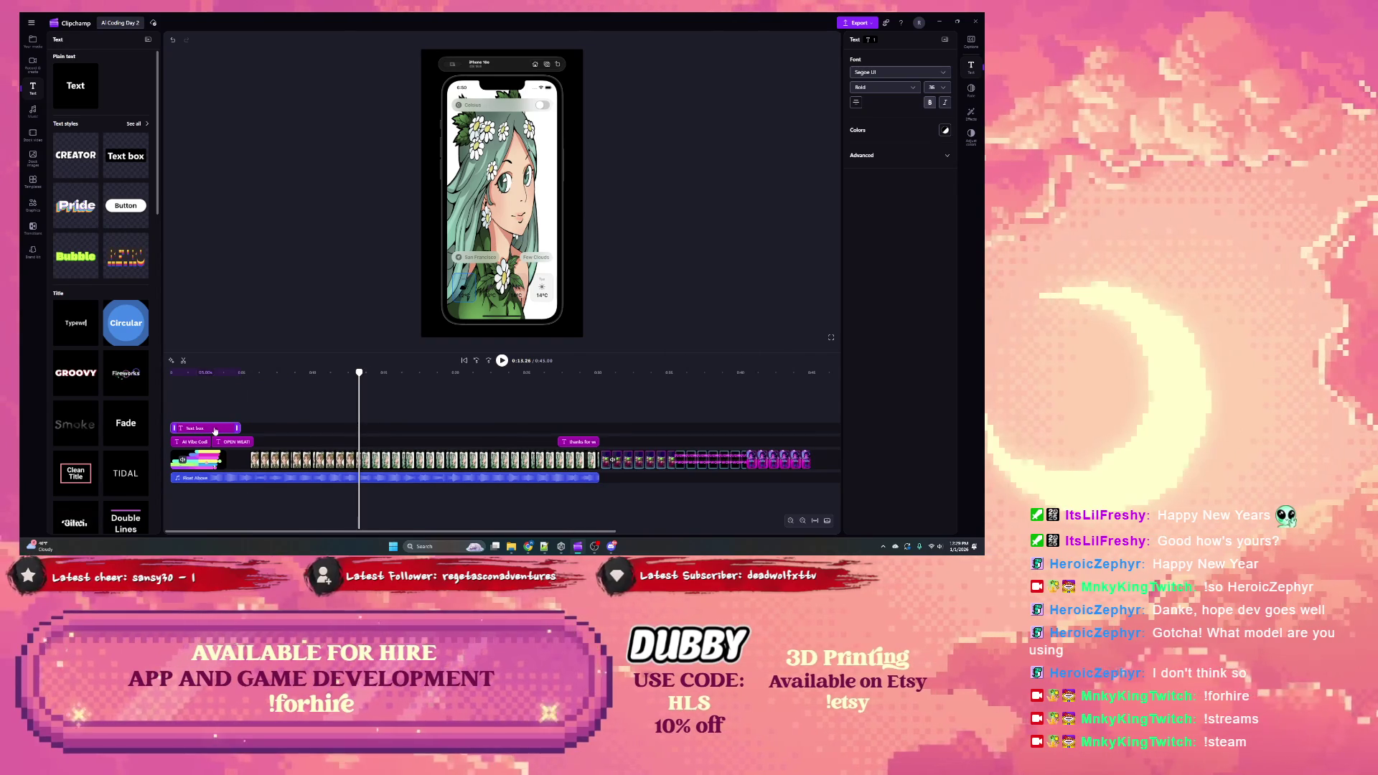
drag(237, 428, 598, 429)
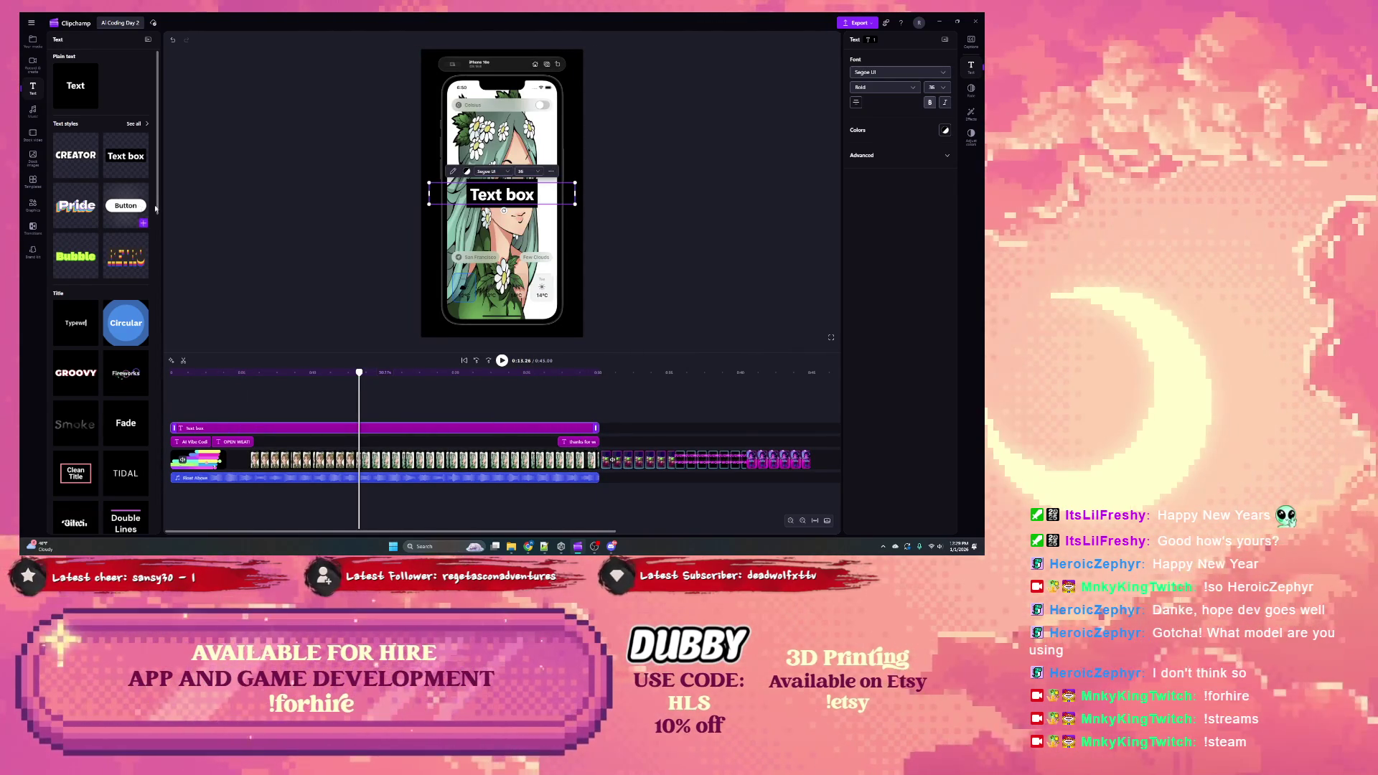
scroll(100, 338, down, 3)
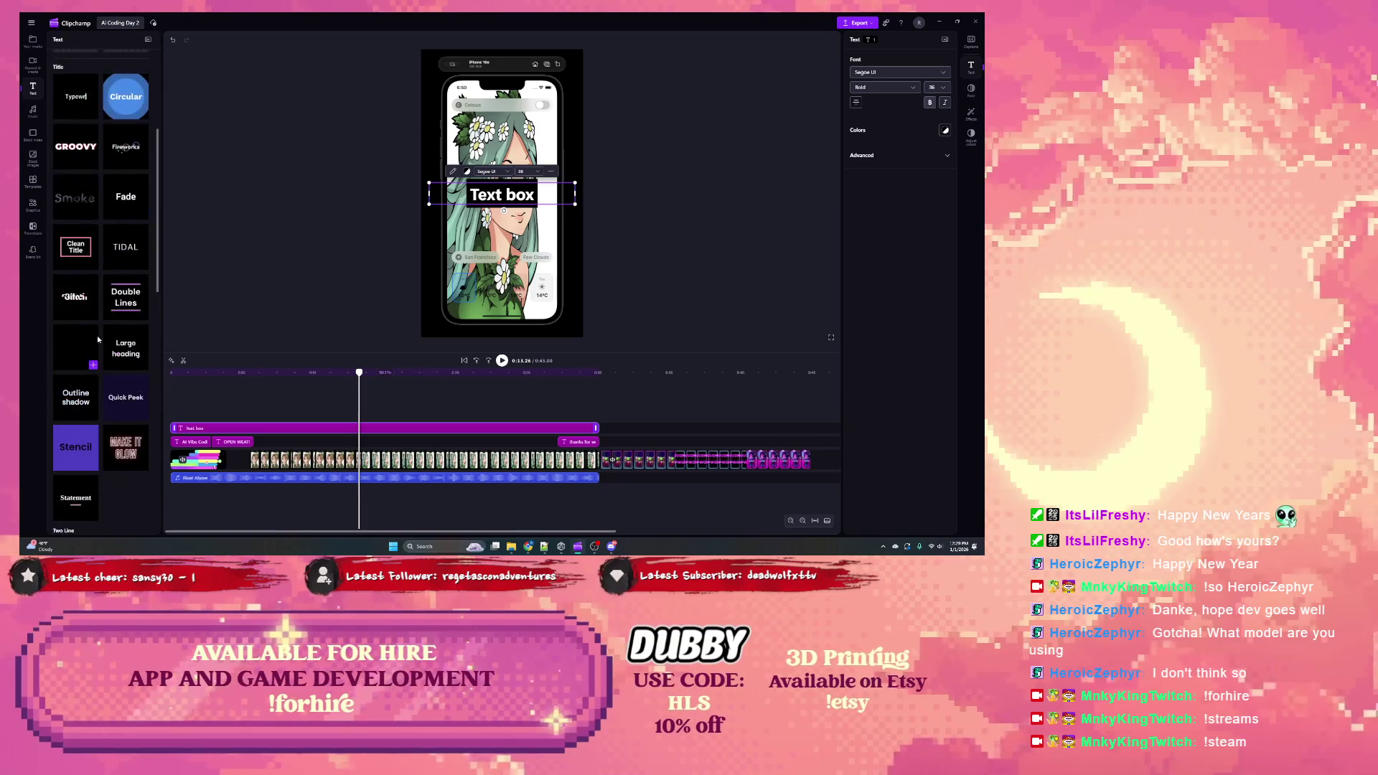
mouse_move(506, 198)
mouse_down()
mouse_move(499, 67)
mouse_move(581, 64)
mouse_up()
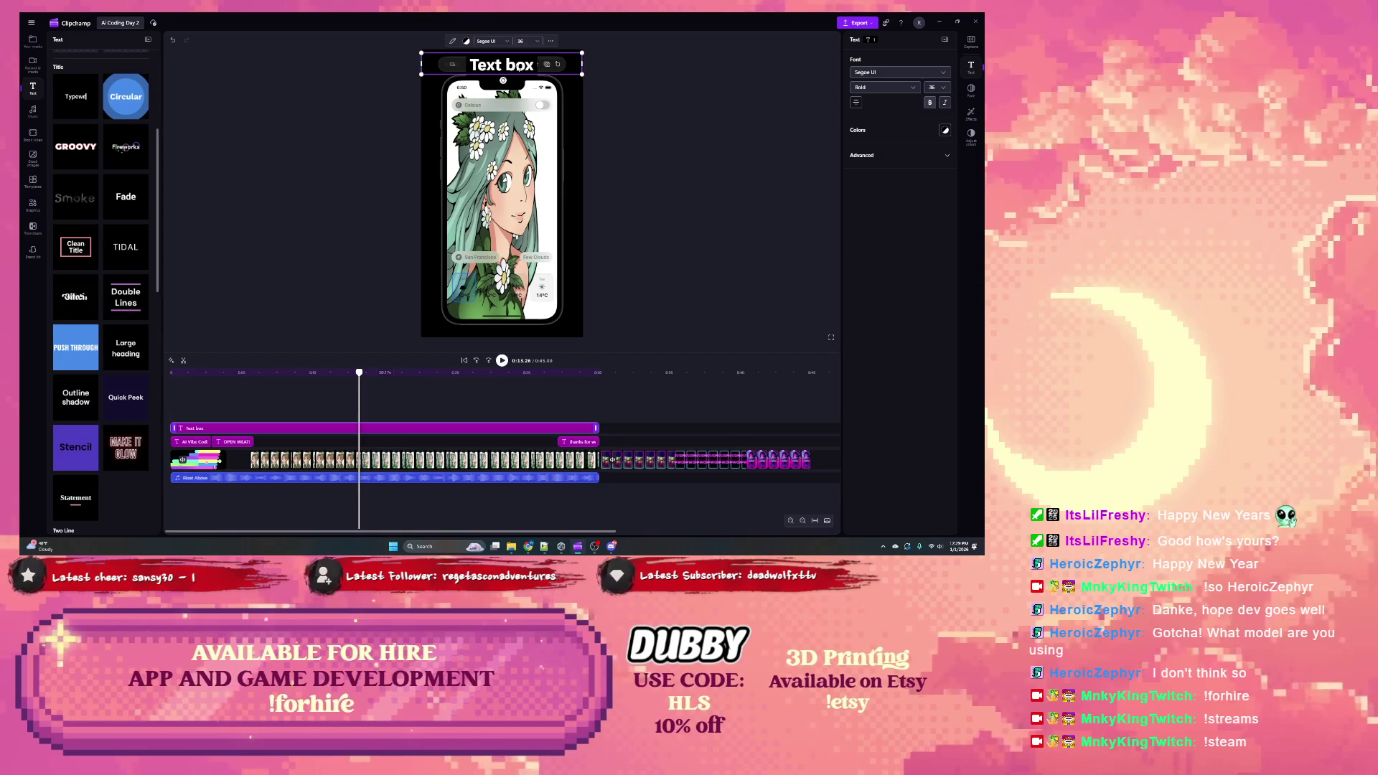
Step: Replace the placeholder with 'Made in ClimpChamp Music: Float Above' and set font size 14
double_click(518, 67)
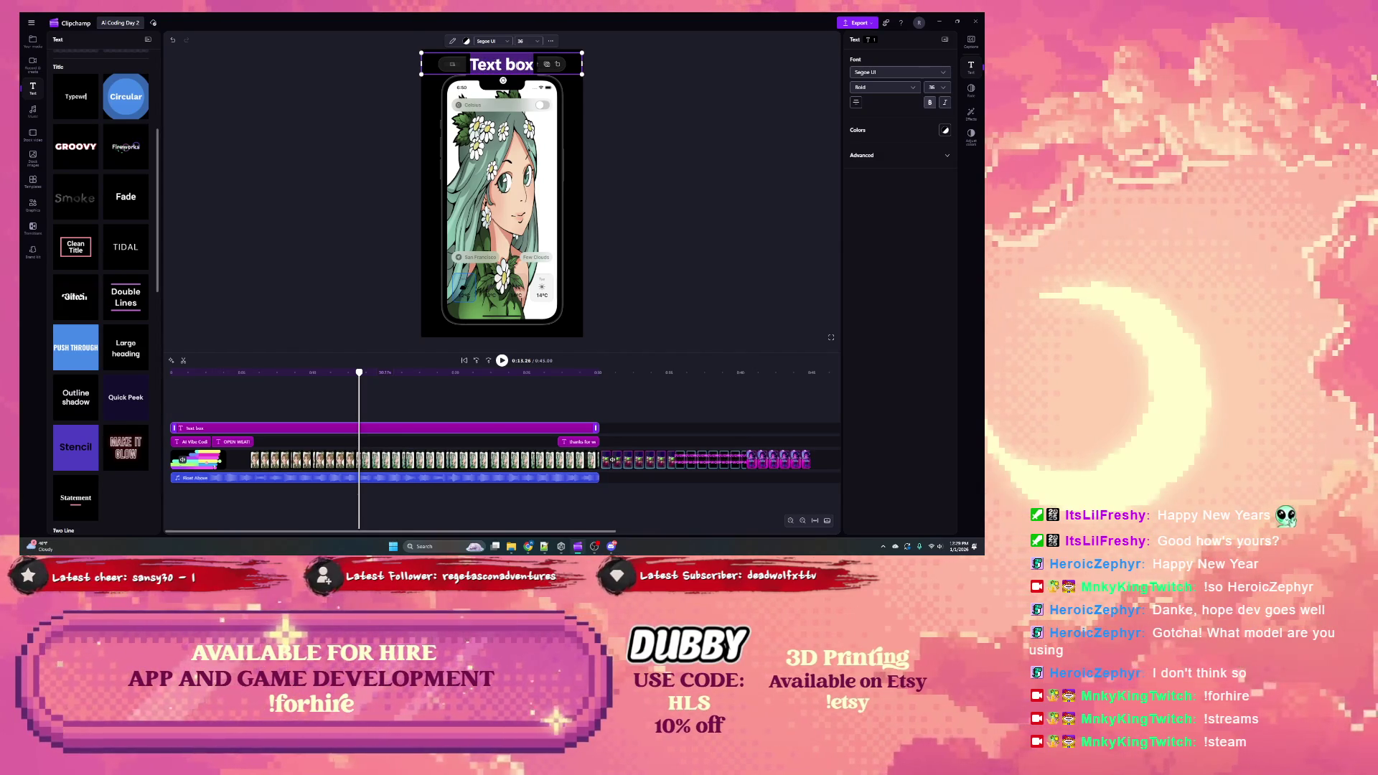
text(mad)
key(BackSpace)
key(BackSpace)
key(BackSpace)
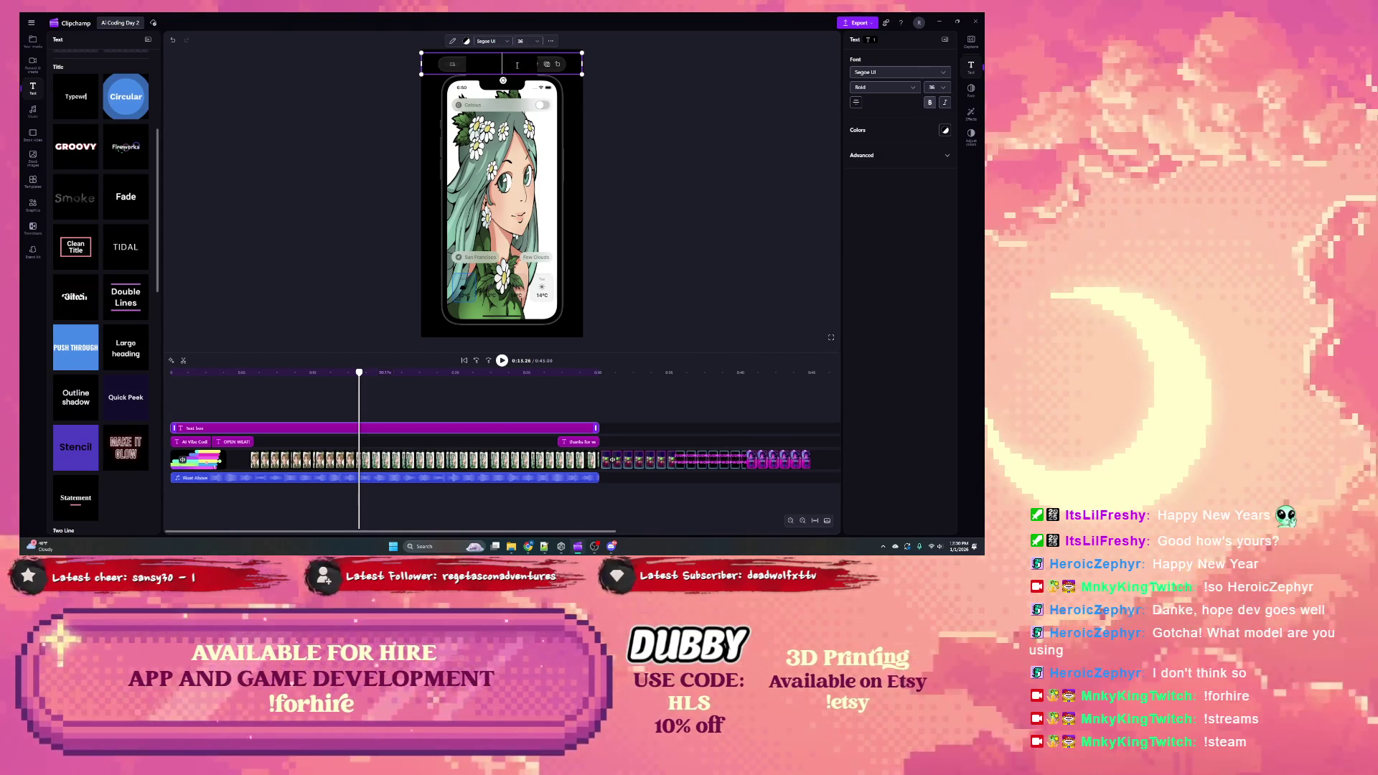
text(c)
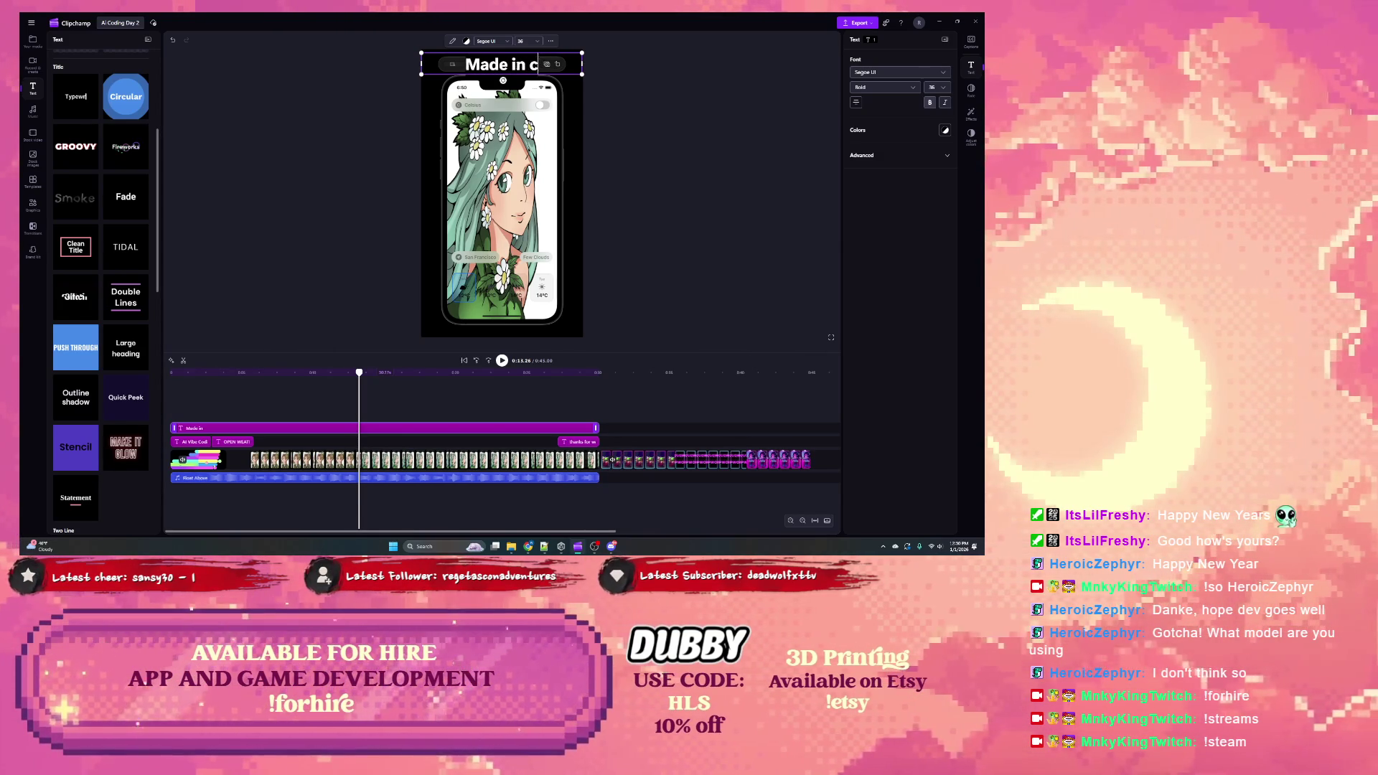
text(limpChamp)
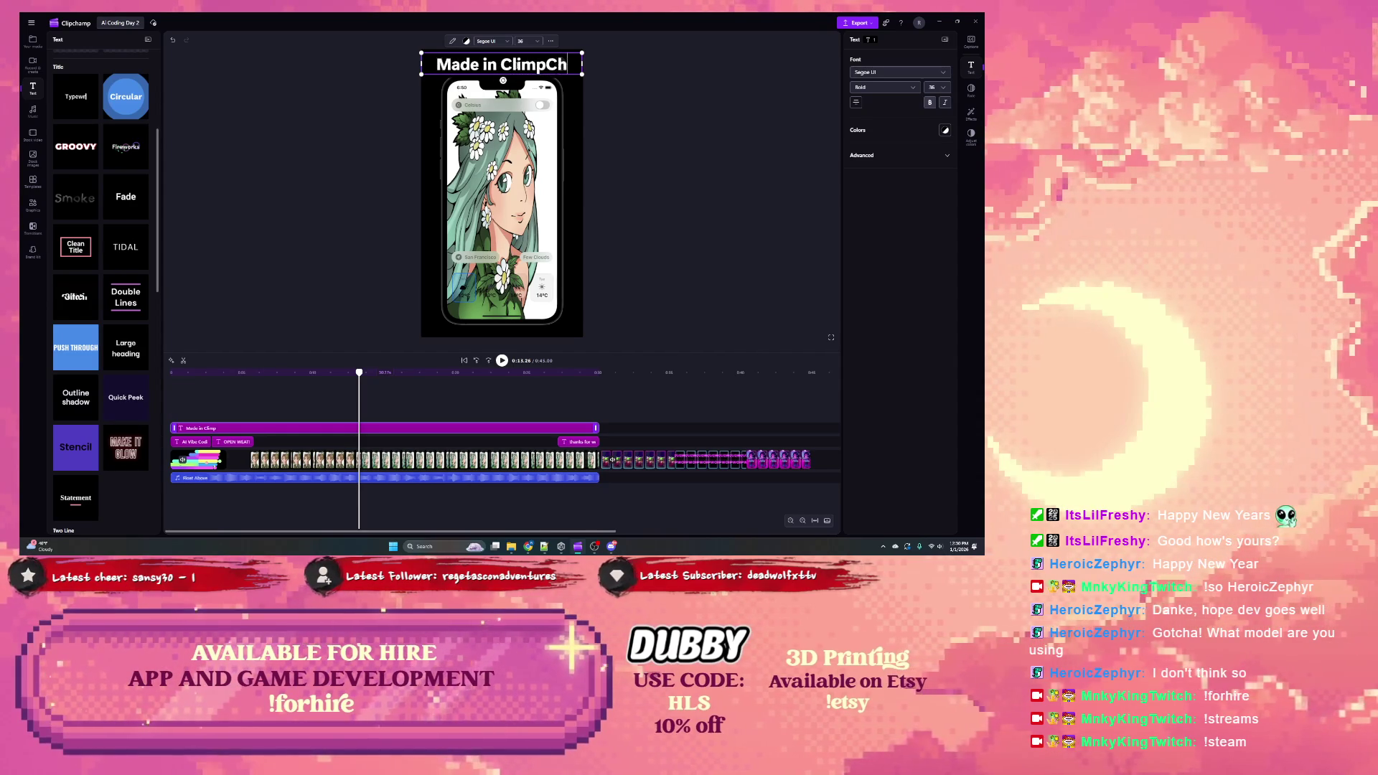
text( Music:)
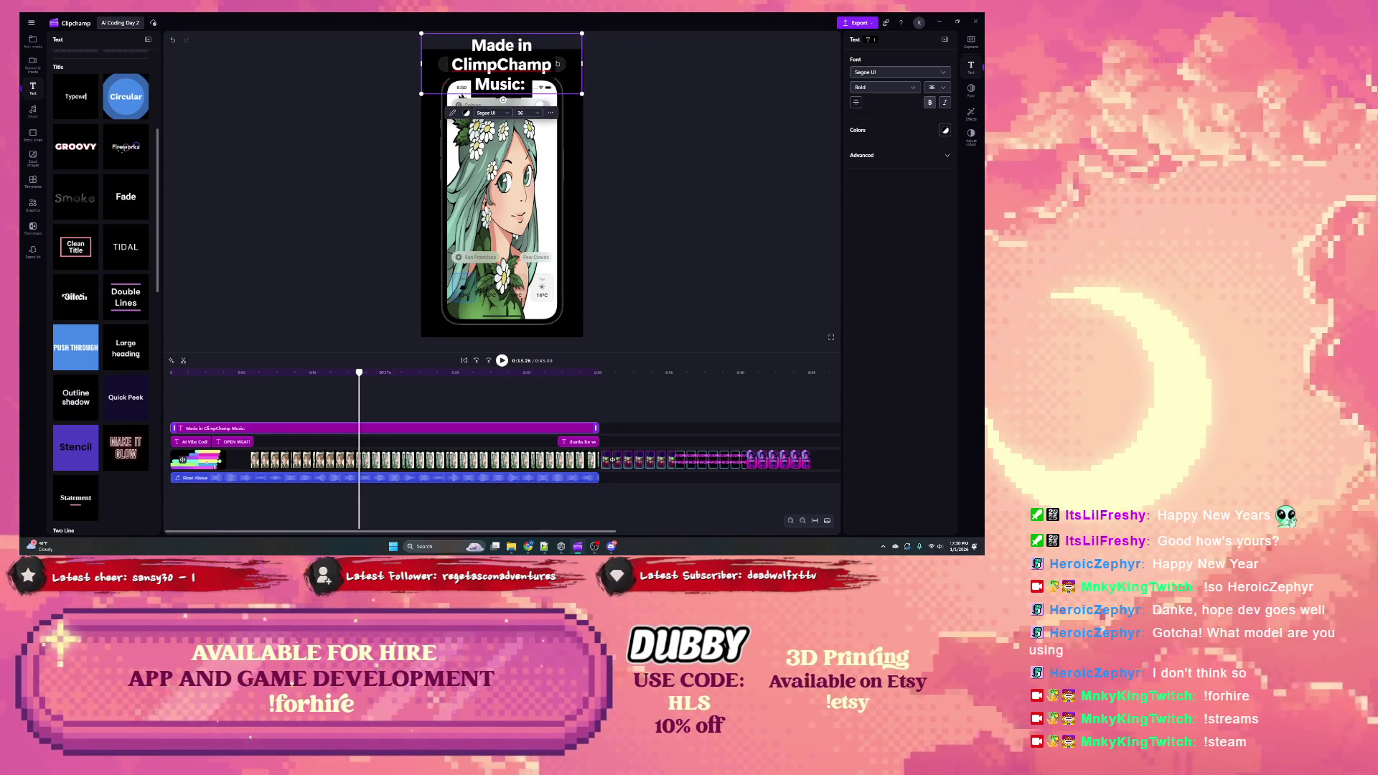
text( Float Above)
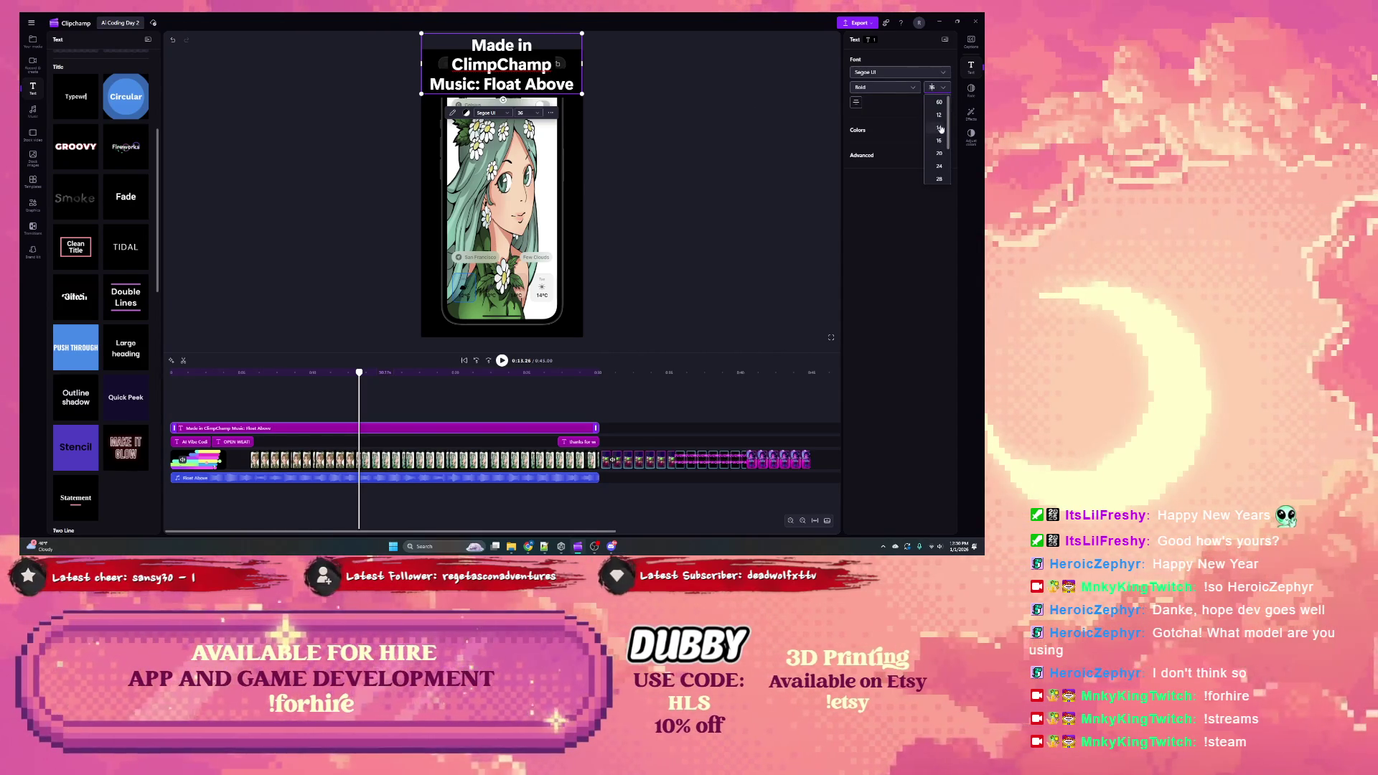
click(940, 128)
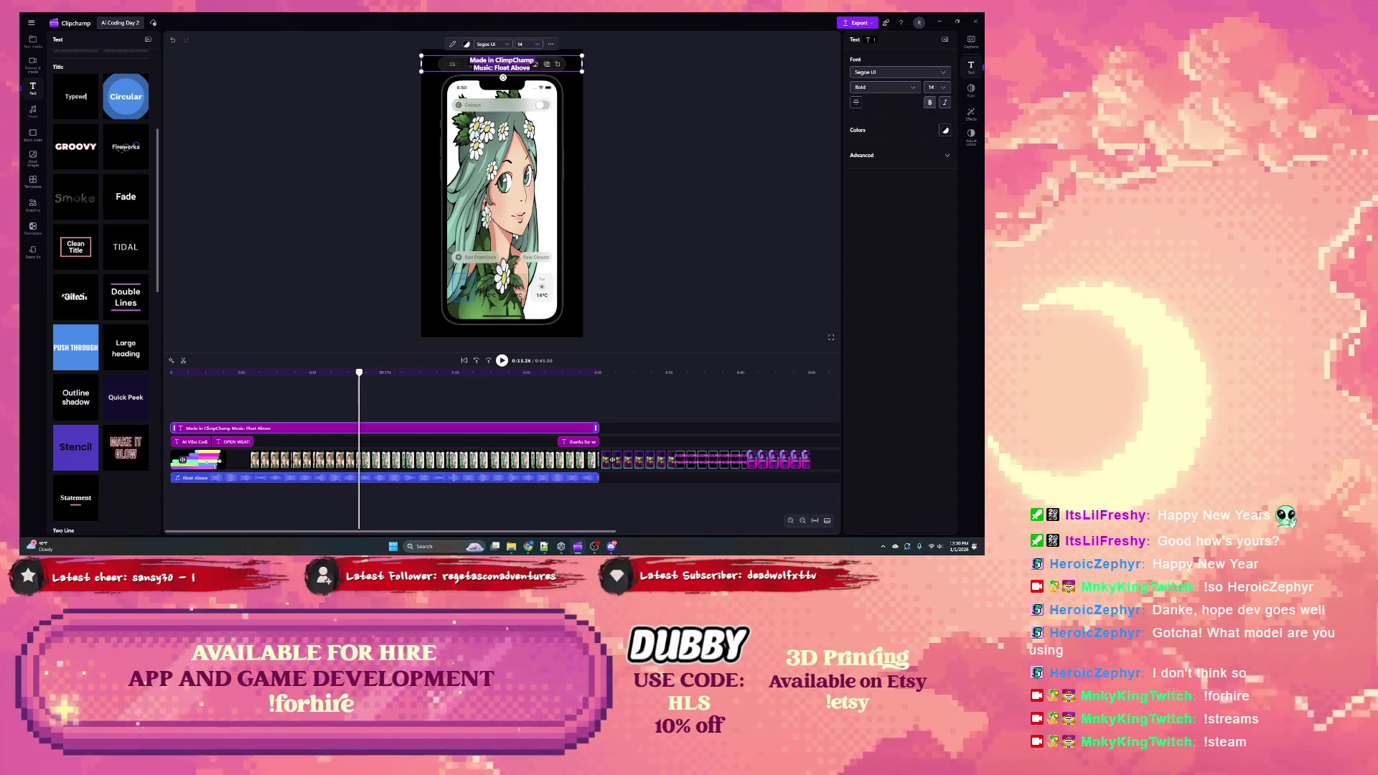
Step: Left-align the credit title and nudge it in from the frame's left edge
click(855, 102)
click(882, 124)
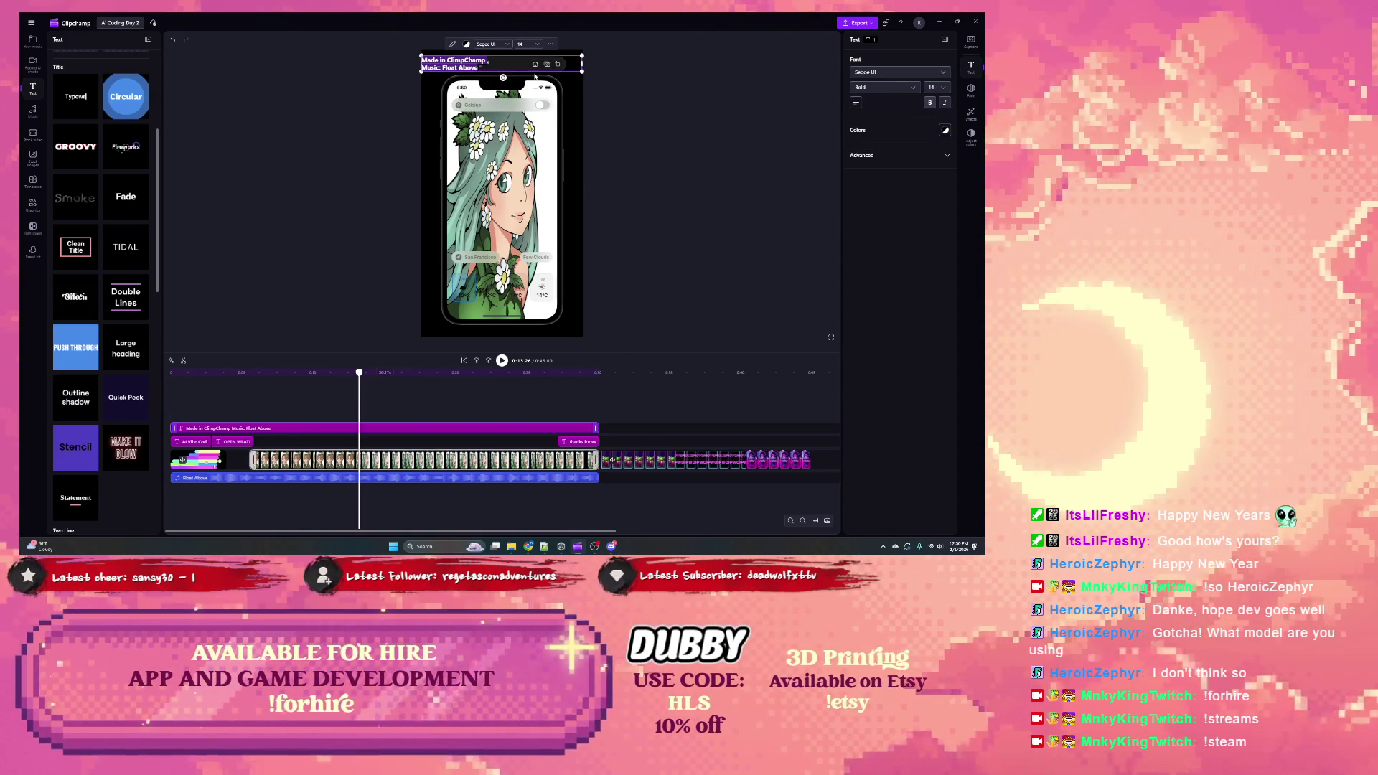
click(626, 78)
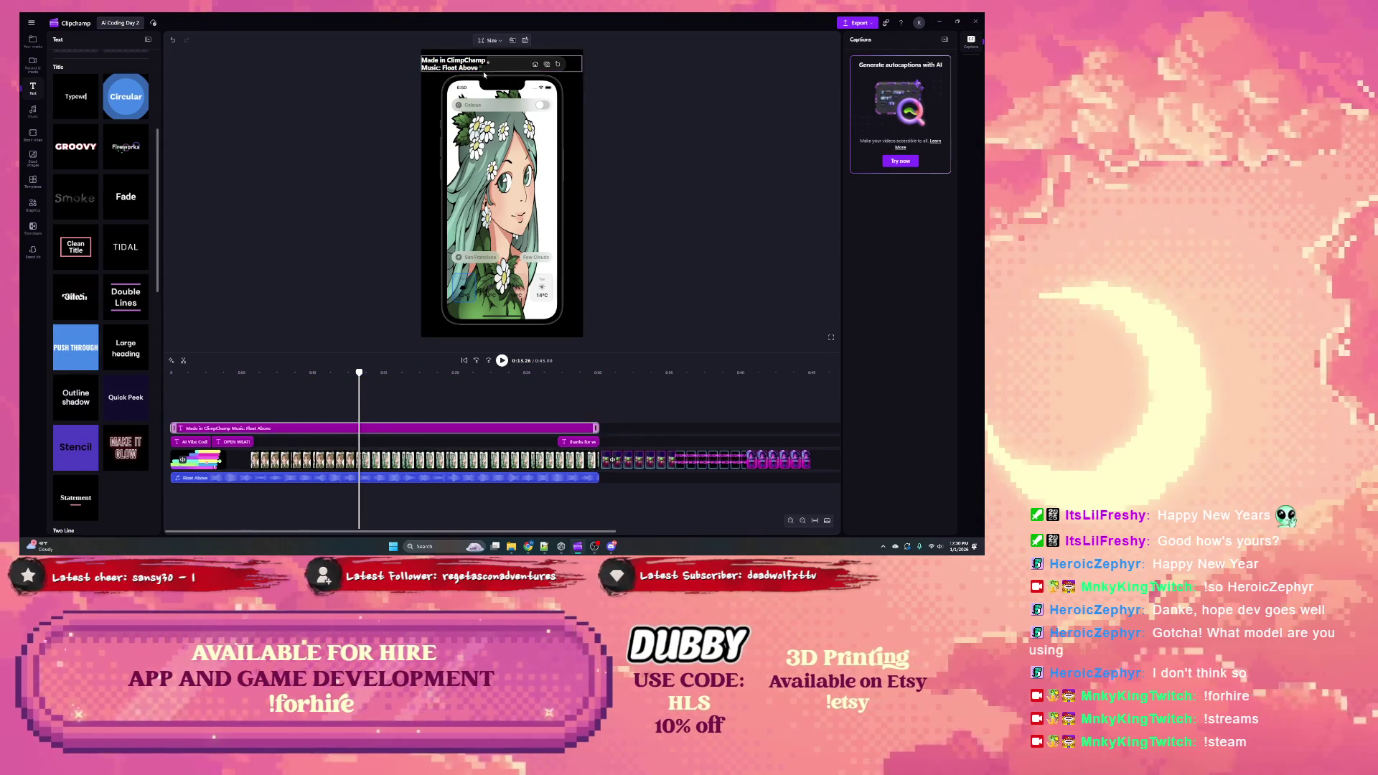
click(455, 66)
drag(421, 65, 432, 65)
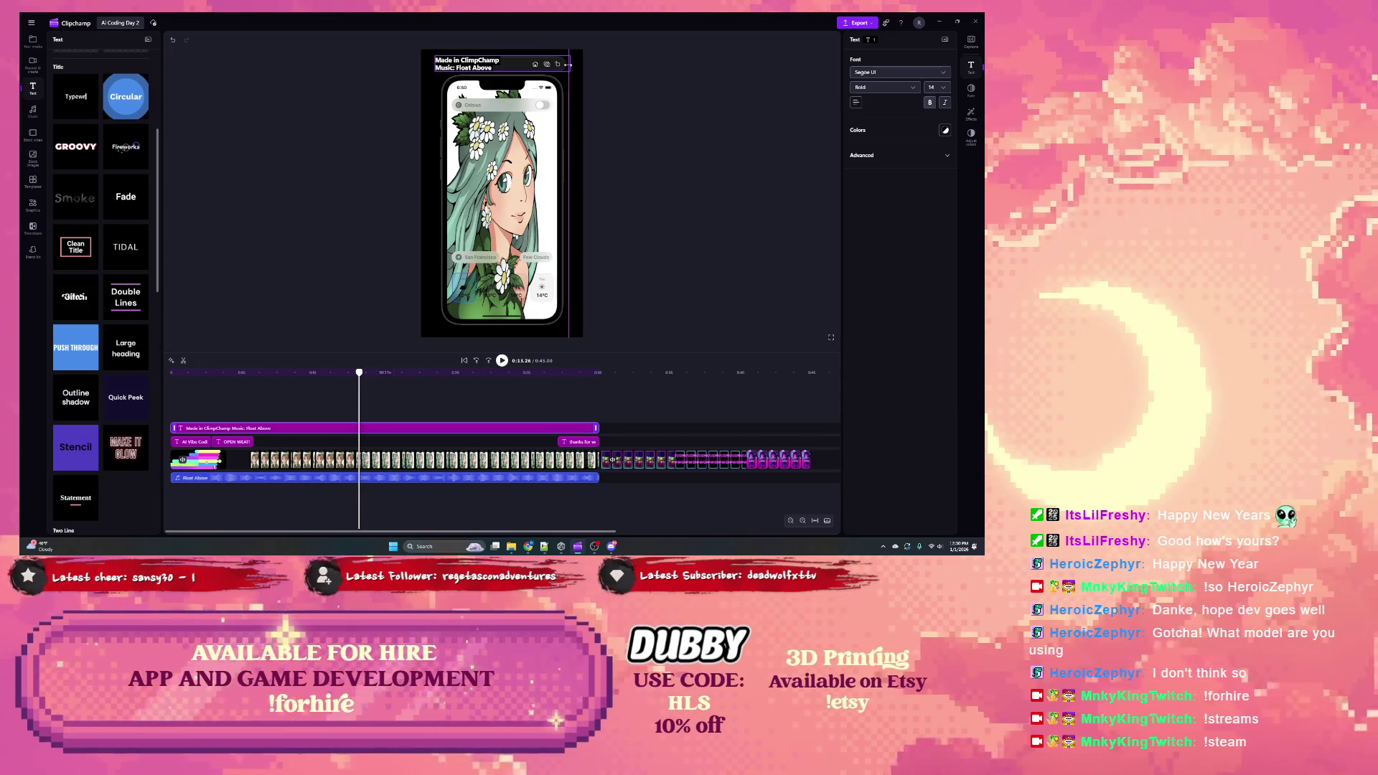
Step: Preview from the start, then move the credit title clip so it begins after the intro cards
click(646, 131)
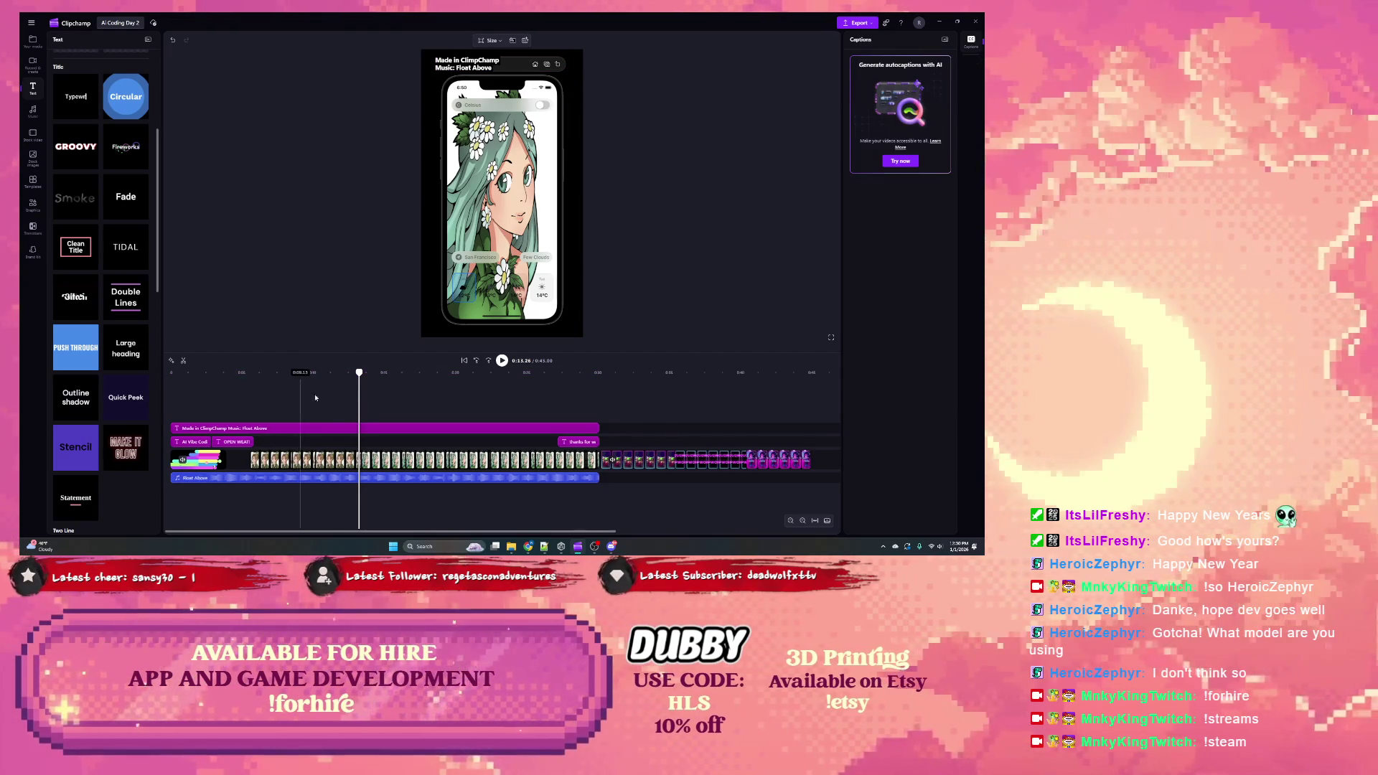
drag(359, 373, 170, 372)
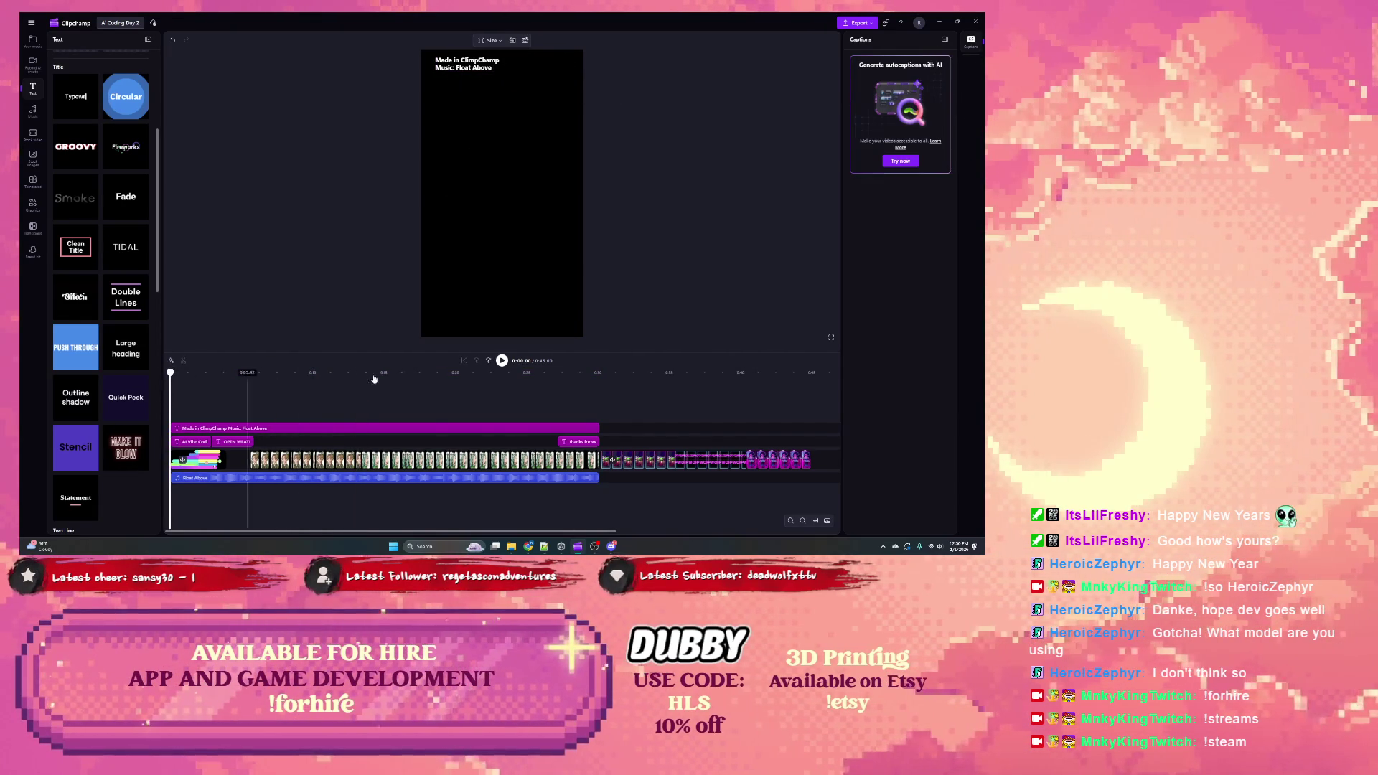
click(503, 361)
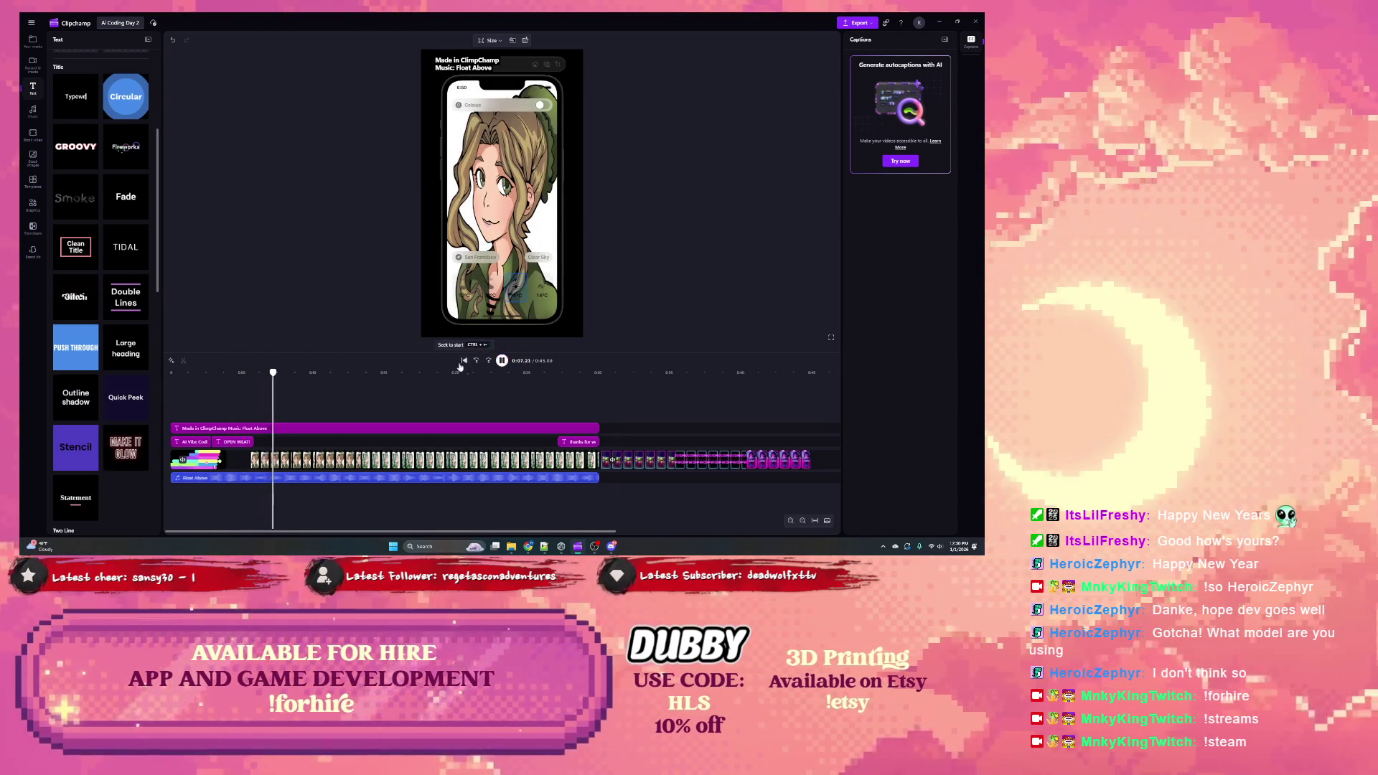
click(173, 428)
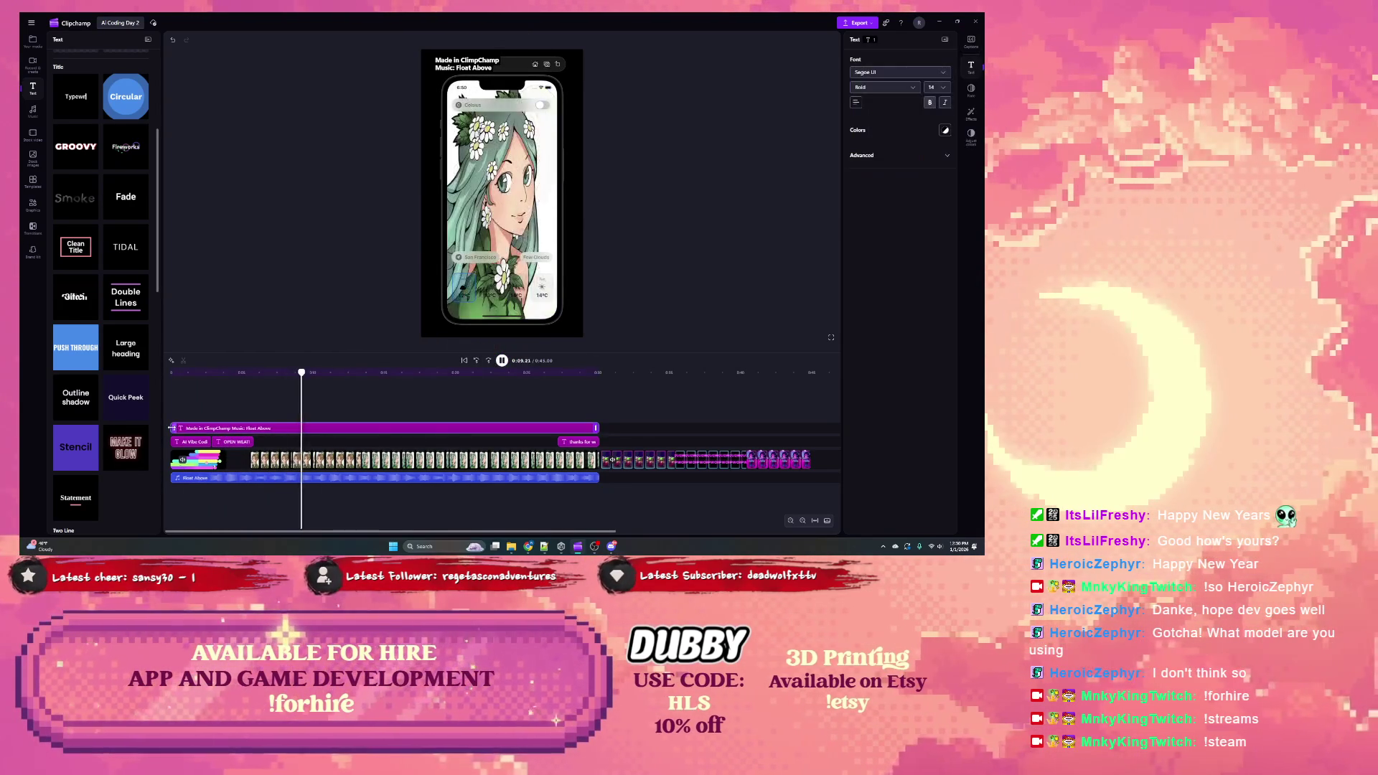
drag(173, 428, 255, 428)
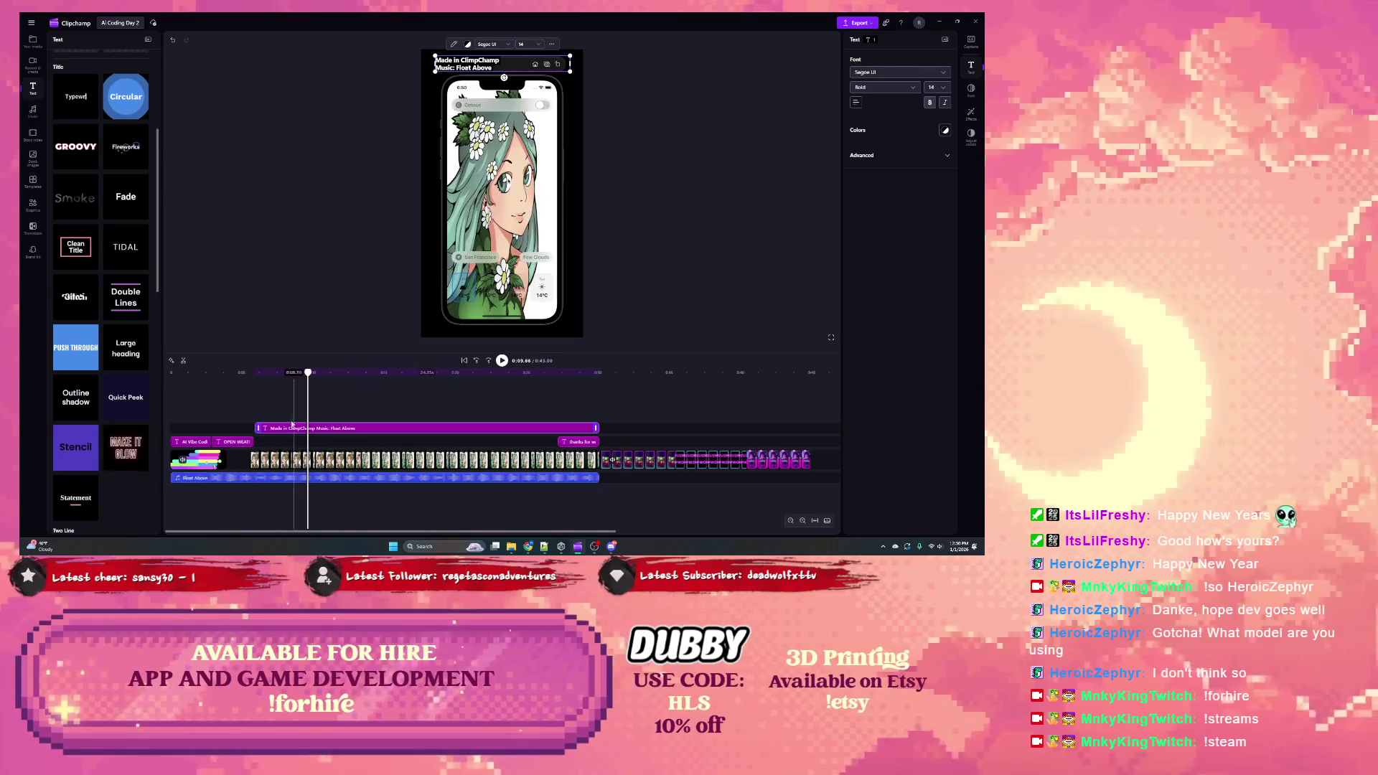
Step: Give the credit title a 1-second fade-in and replay from the start
click(972, 90)
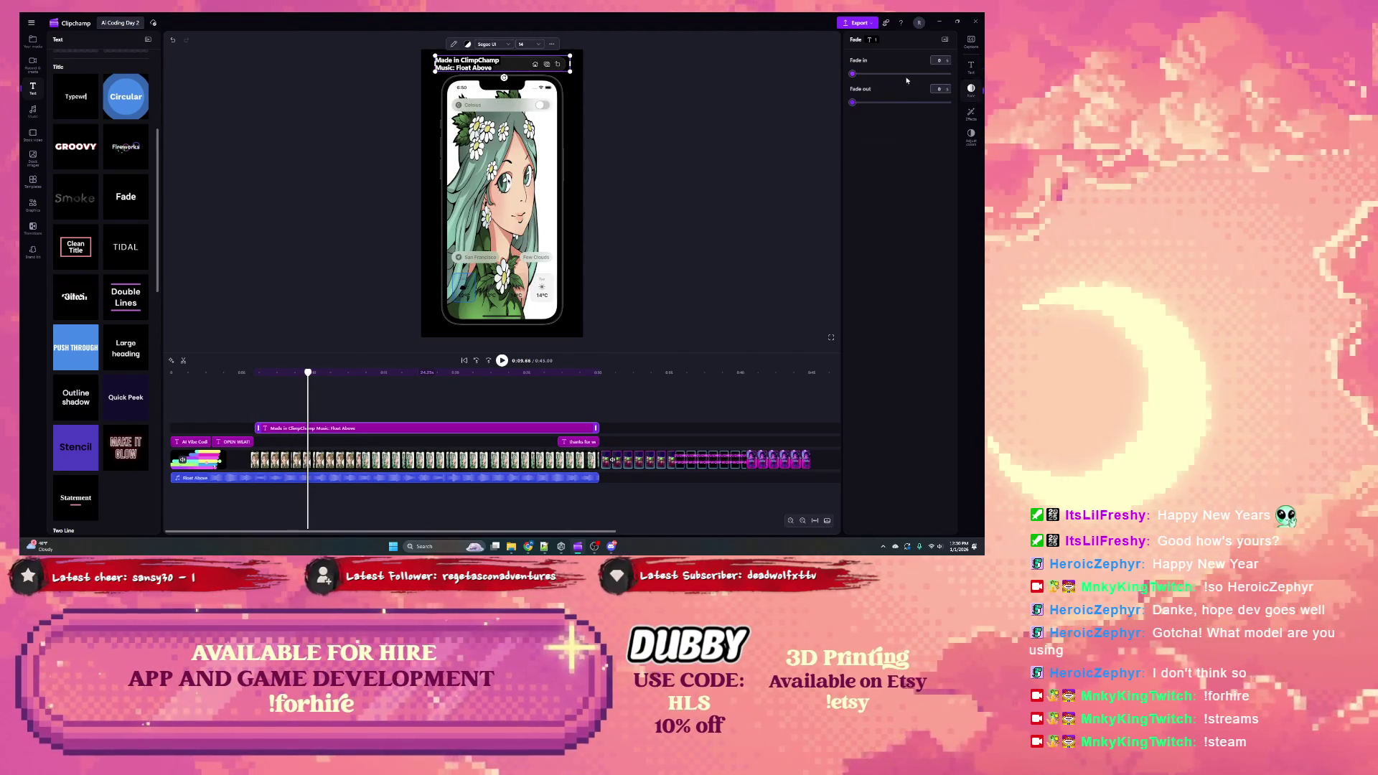
drag(888, 77, 901, 77)
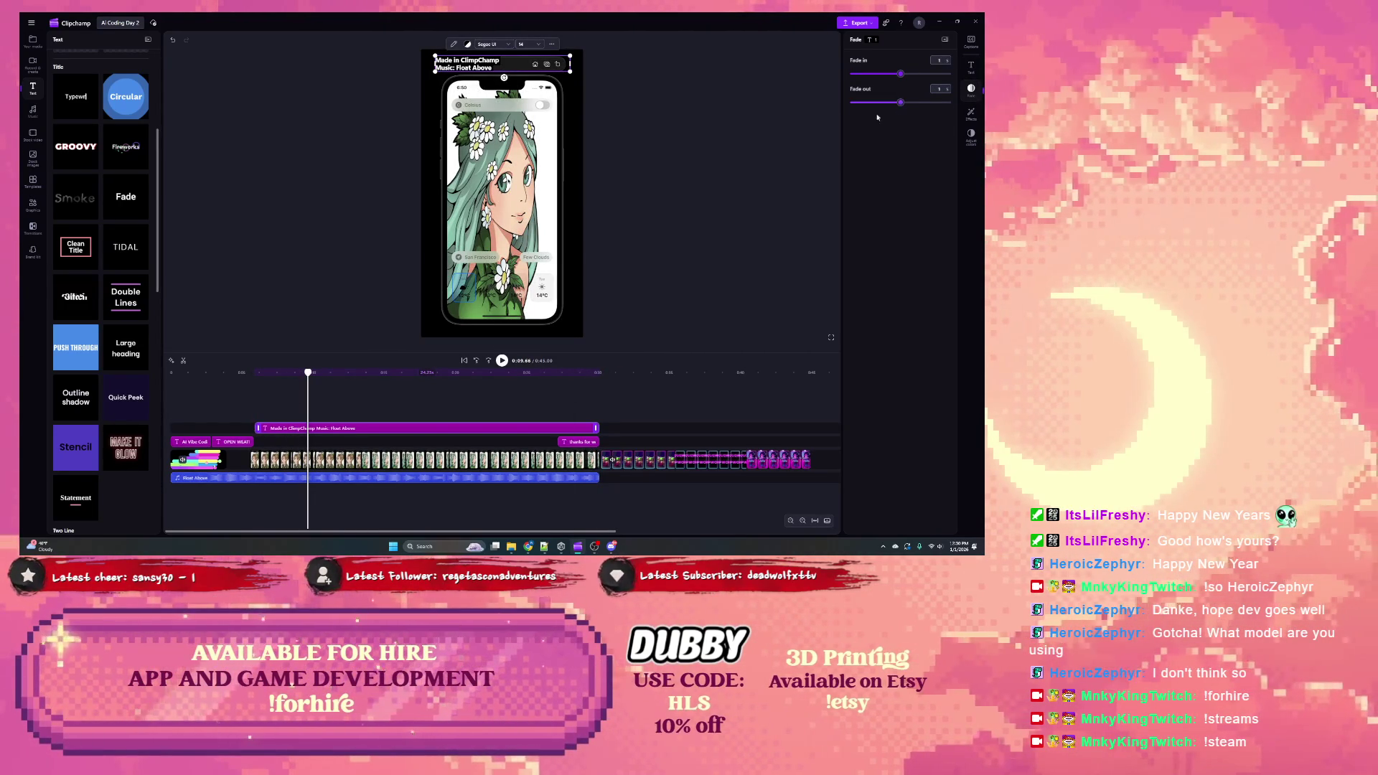
drag(274, 375, 173, 373)
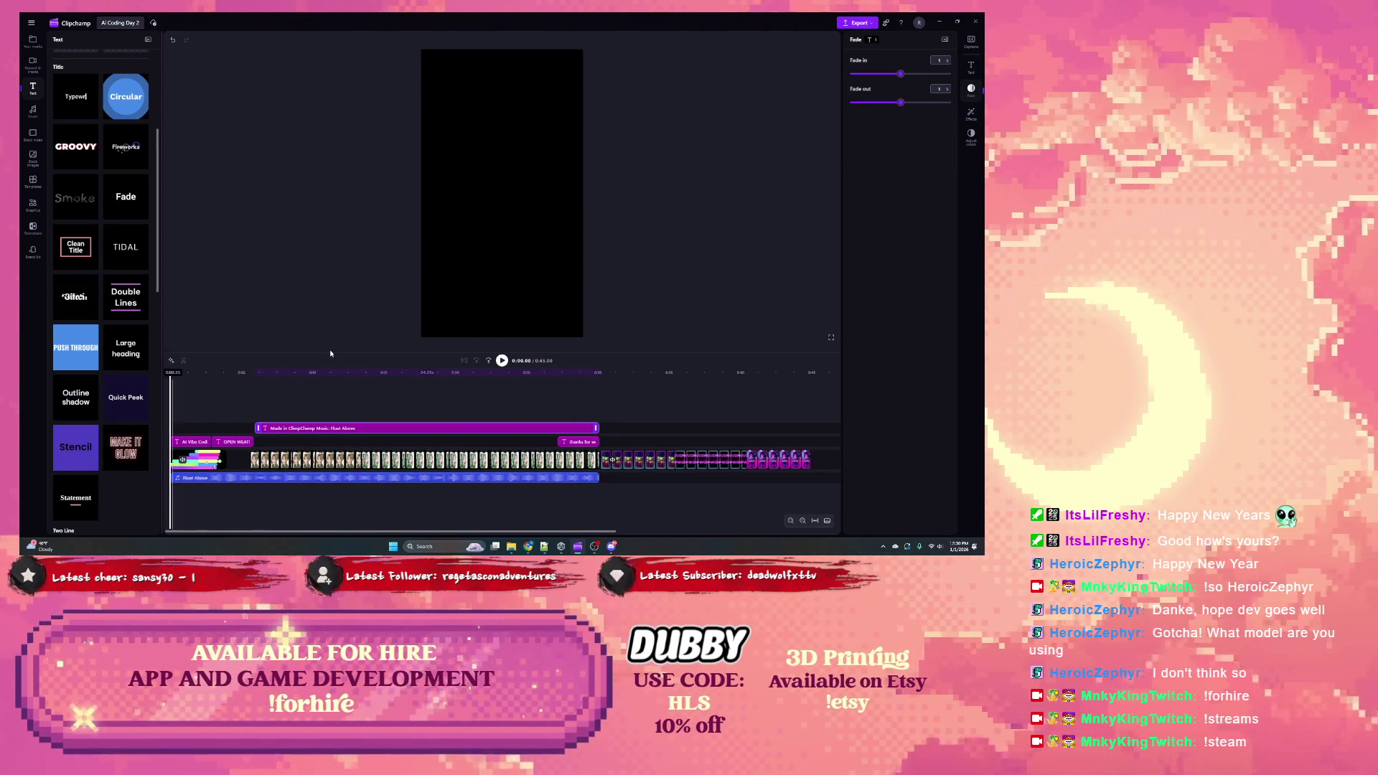
click(501, 361)
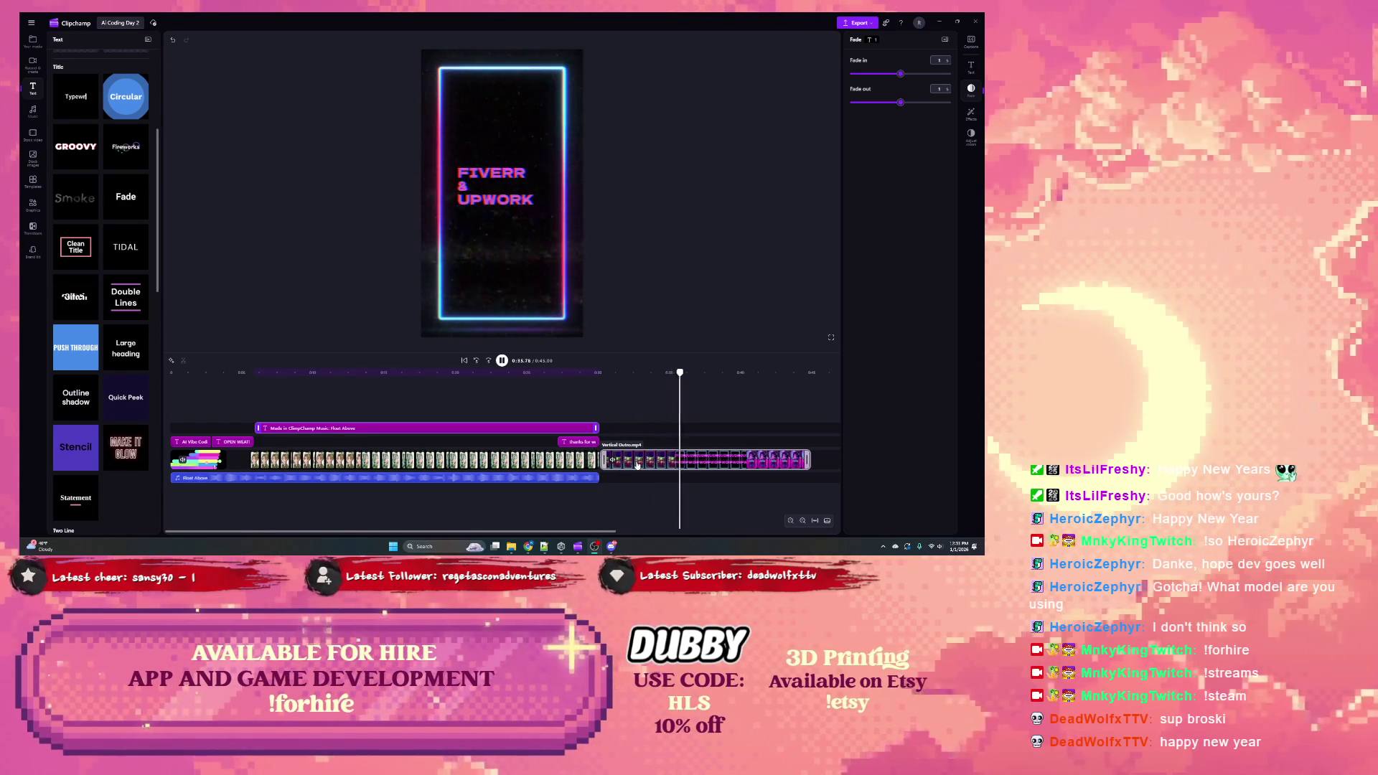
Step: Trim the ends of the main video and the Float Above music back to the THANKS FOR WATCHING text, about 0:29.4
mouse_move(637, 465)
mouse_down()
mouse_move(648, 465)
mouse_move(595, 444)
mouse_up()
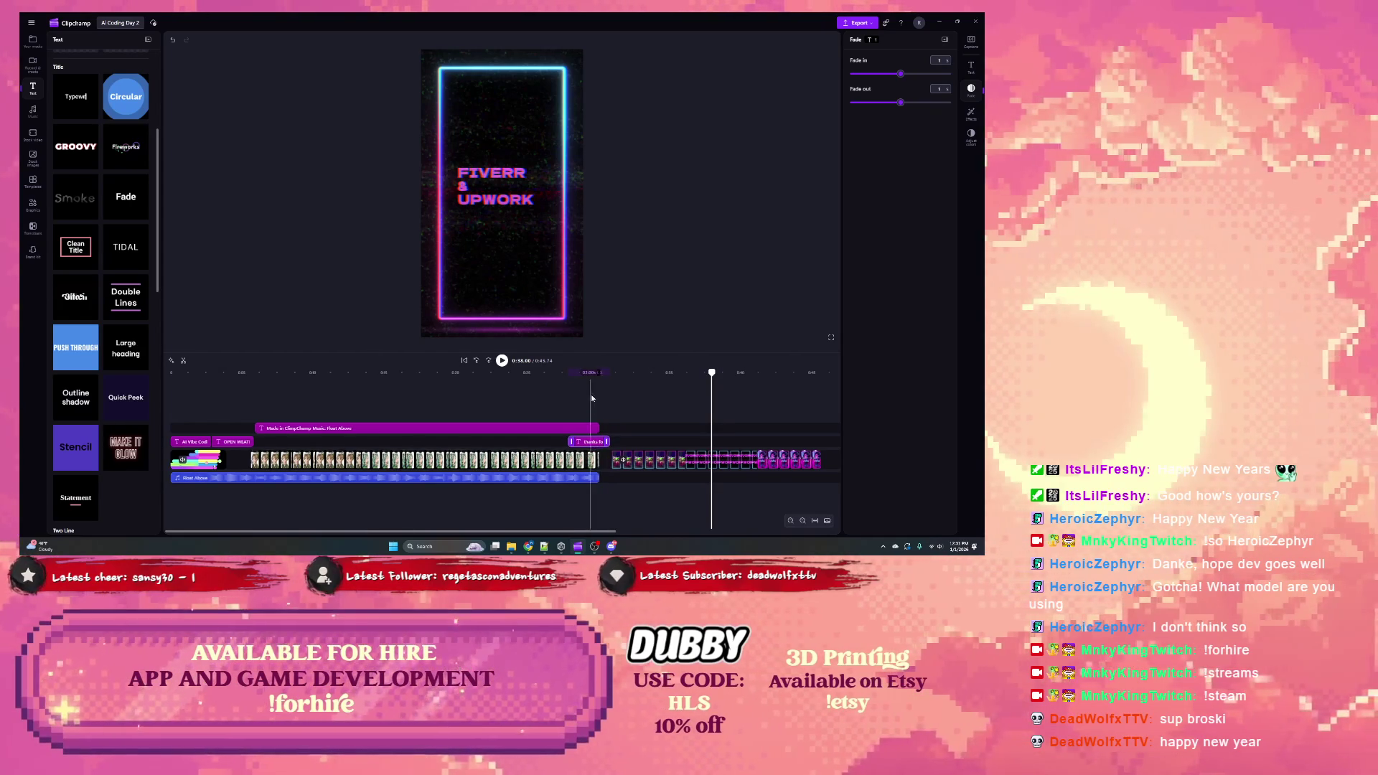
click(592, 373)
mouse_move(592, 372)
mouse_down()
mouse_move(566, 373)
mouse_move(592, 382)
mouse_up()
click(596, 460)
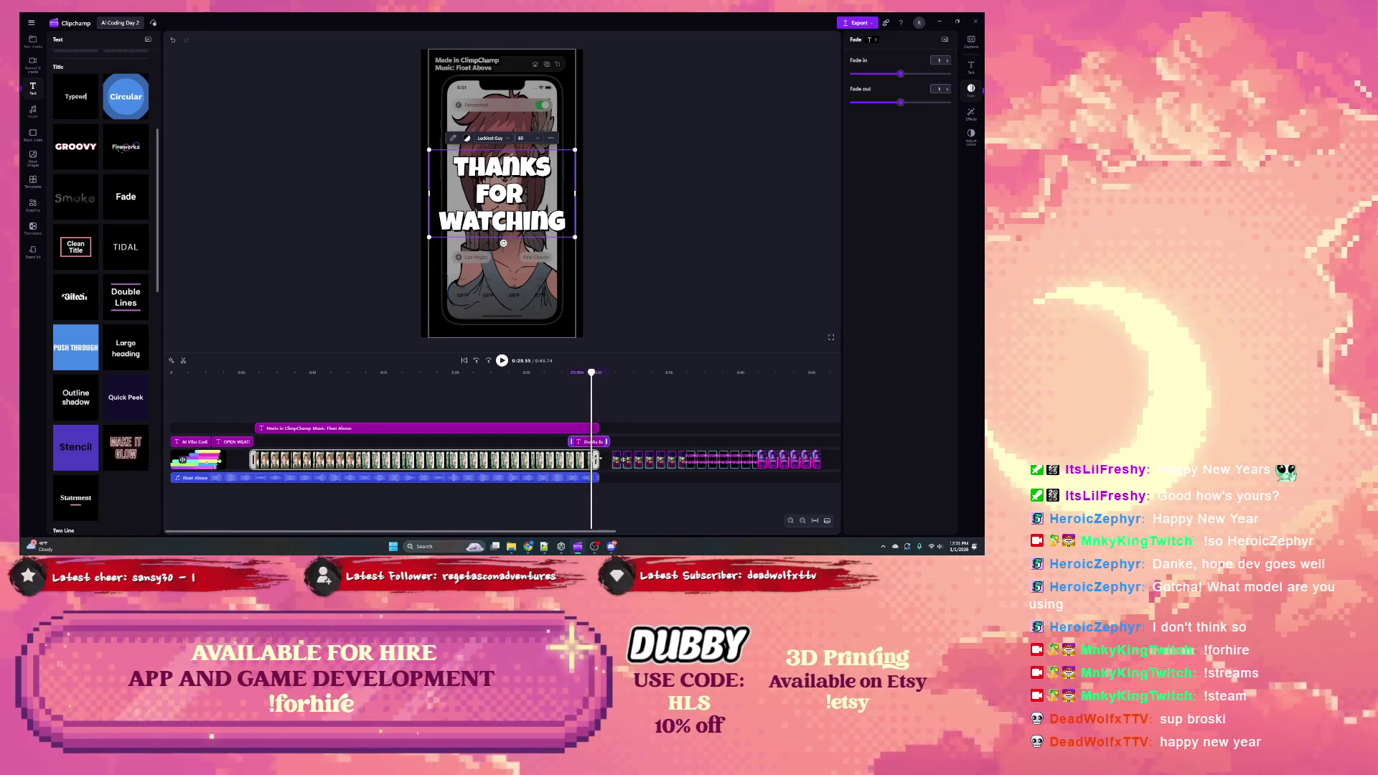
drag(596, 458, 587, 457)
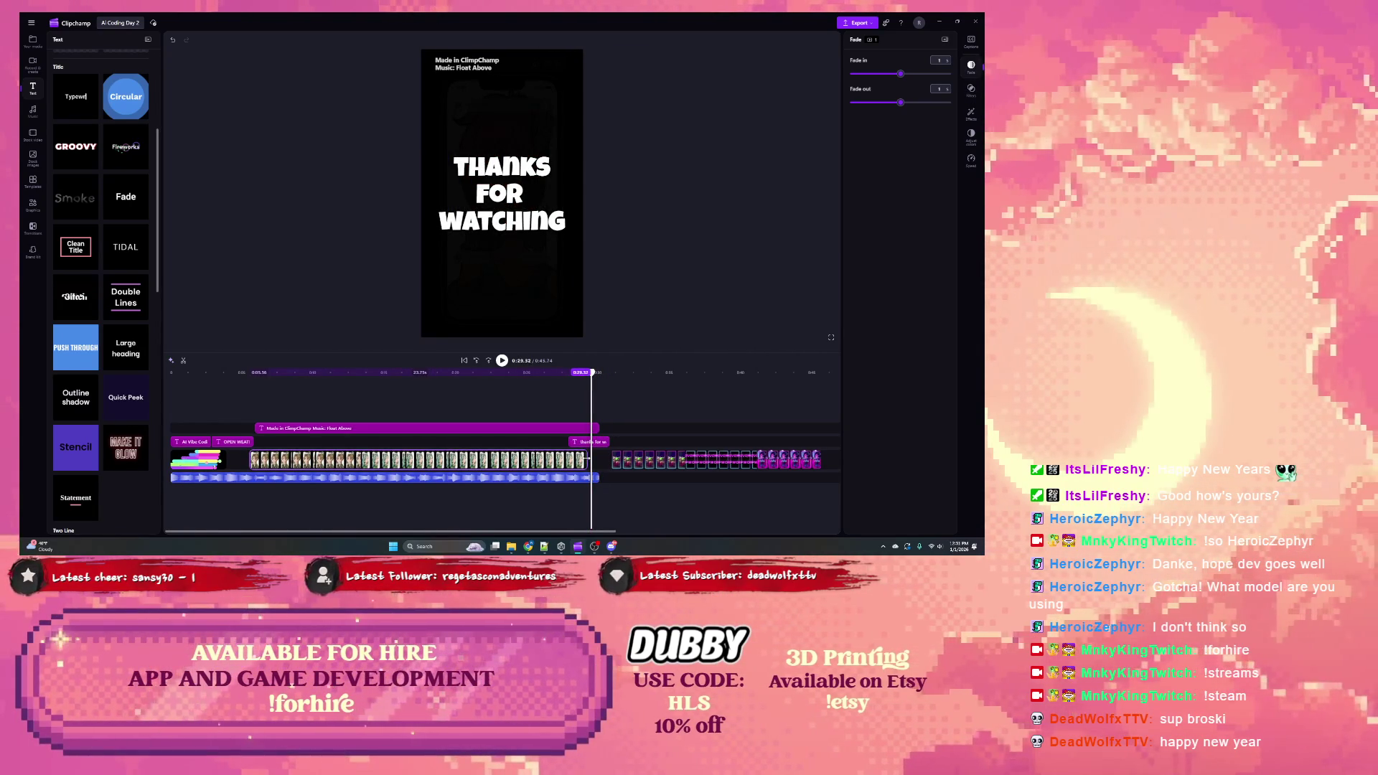
drag(595, 478, 585, 478)
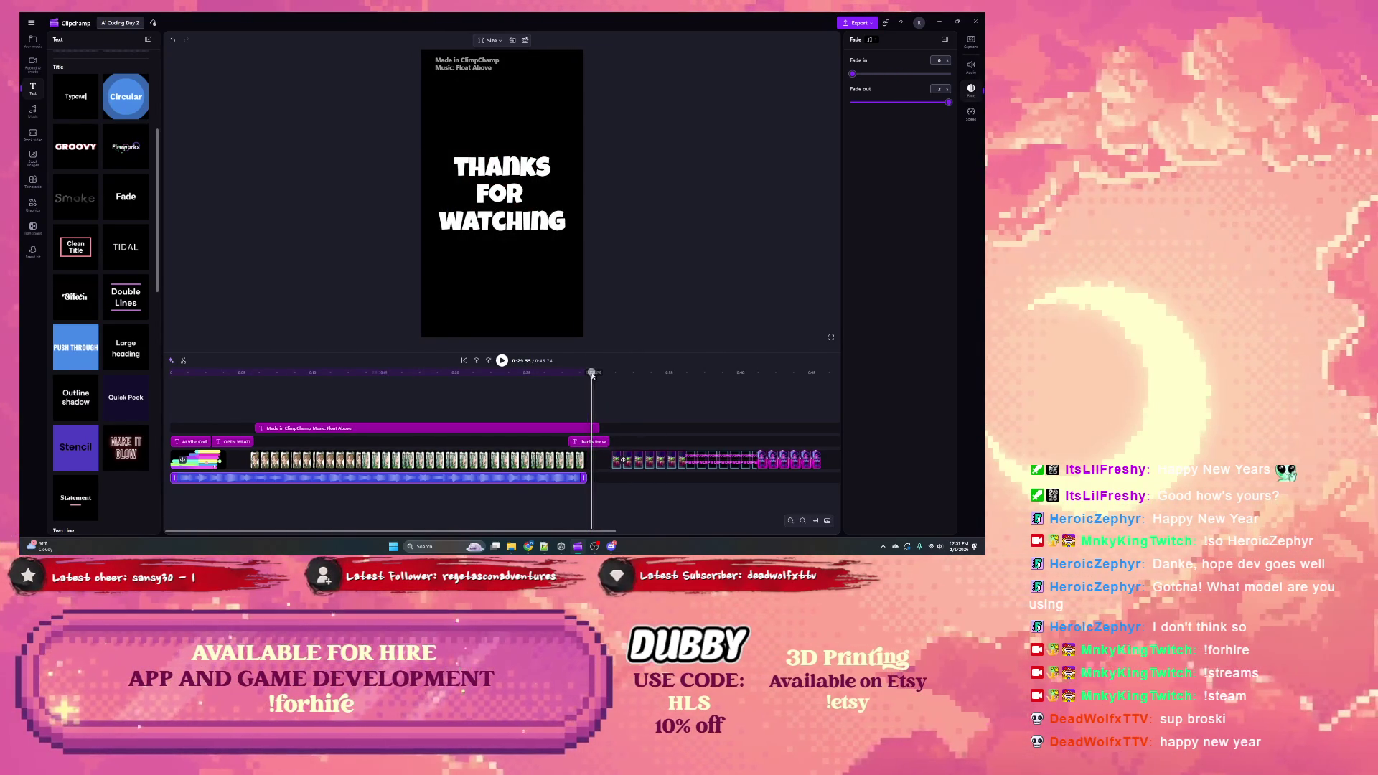
Step: Replay and inspect the ending frames, fit the whole timeline to view, and replay again
click(530, 388)
key(space)
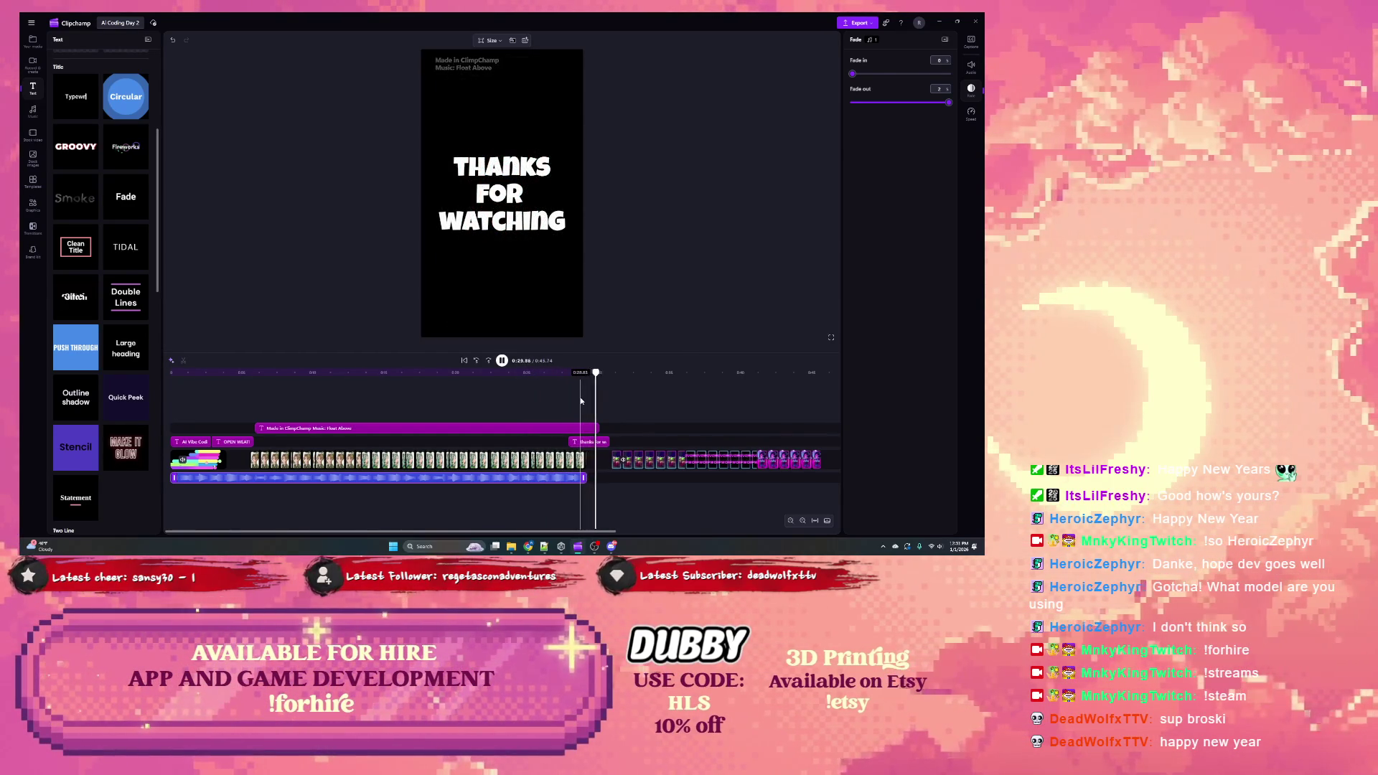
click(591, 441)
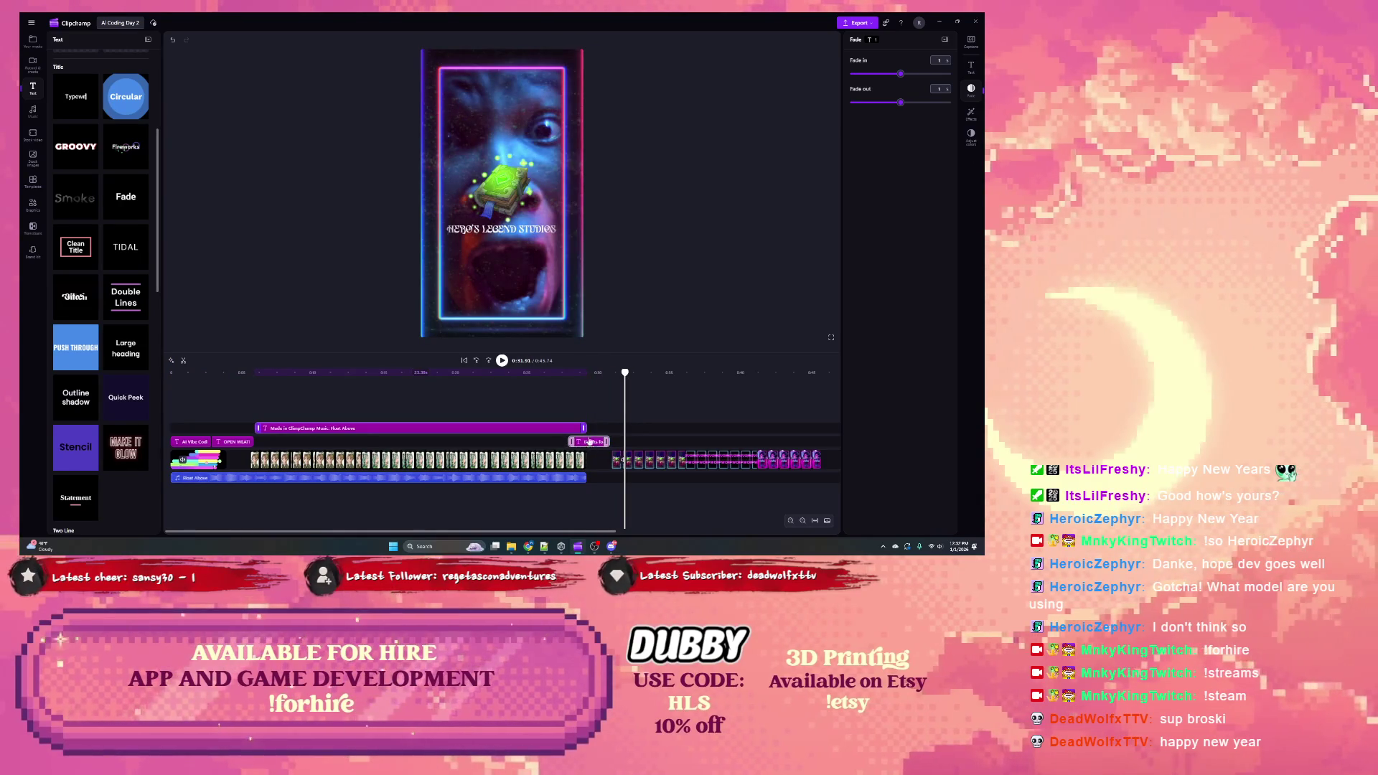
click(551, 372)
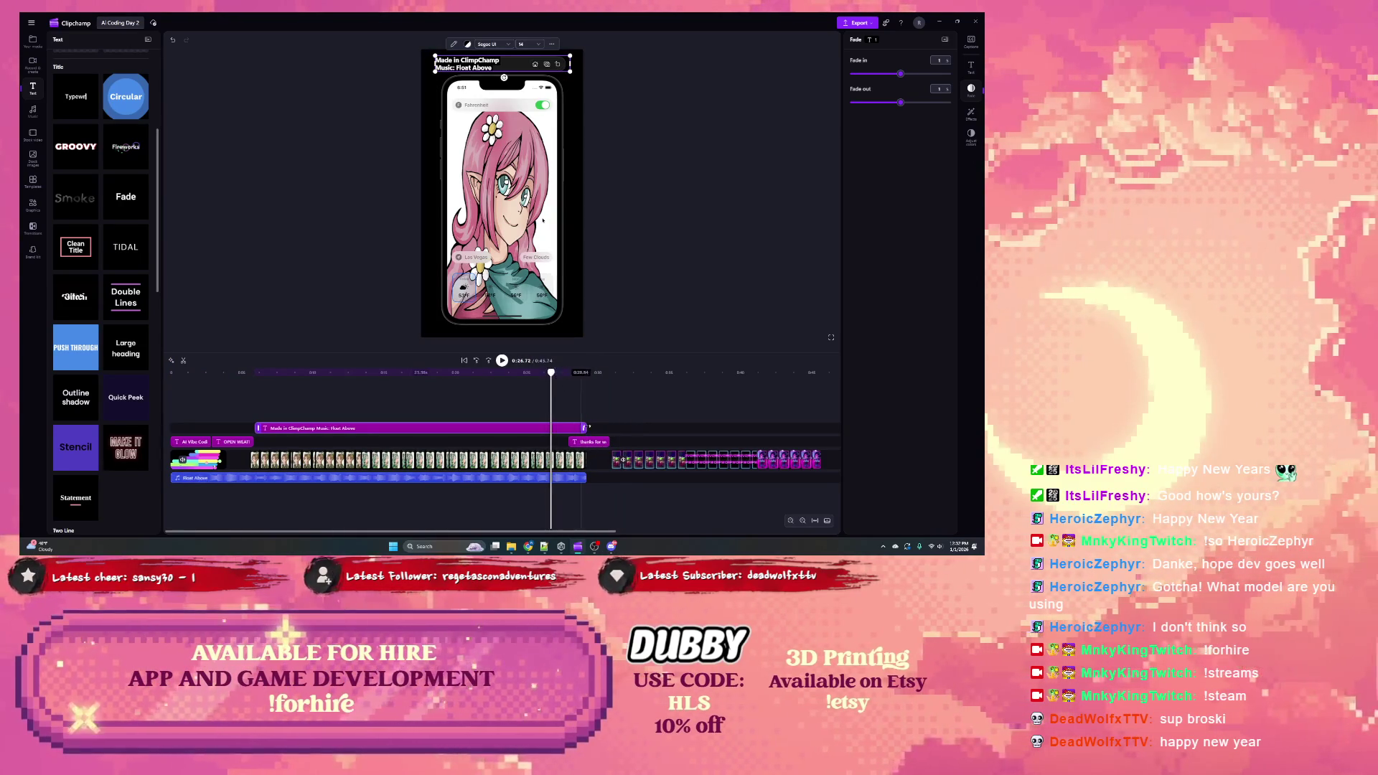
click(587, 442)
mouse_move(577, 372)
mouse_down()
mouse_move(560, 373)
mouse_move(589, 374)
mouse_move(570, 374)
mouse_up()
click(514, 280)
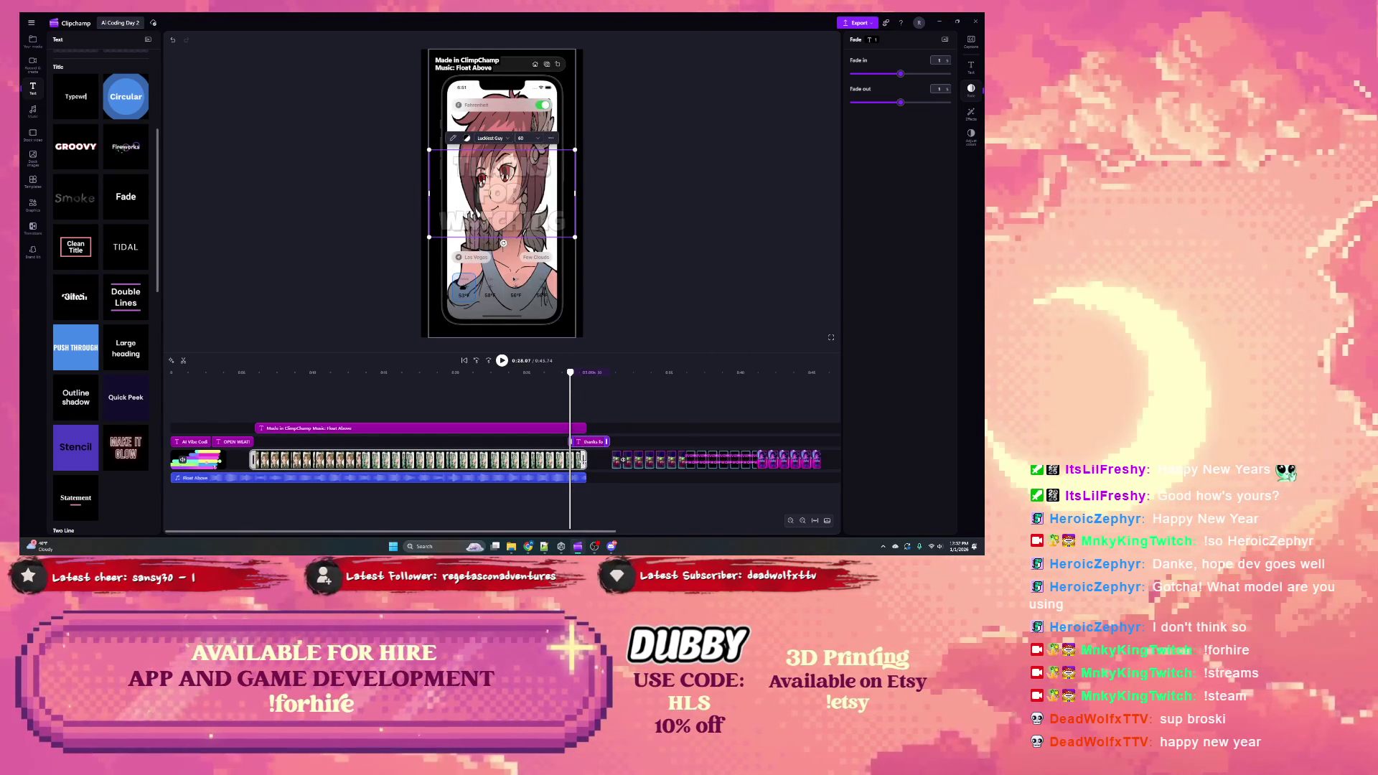
click(587, 443)
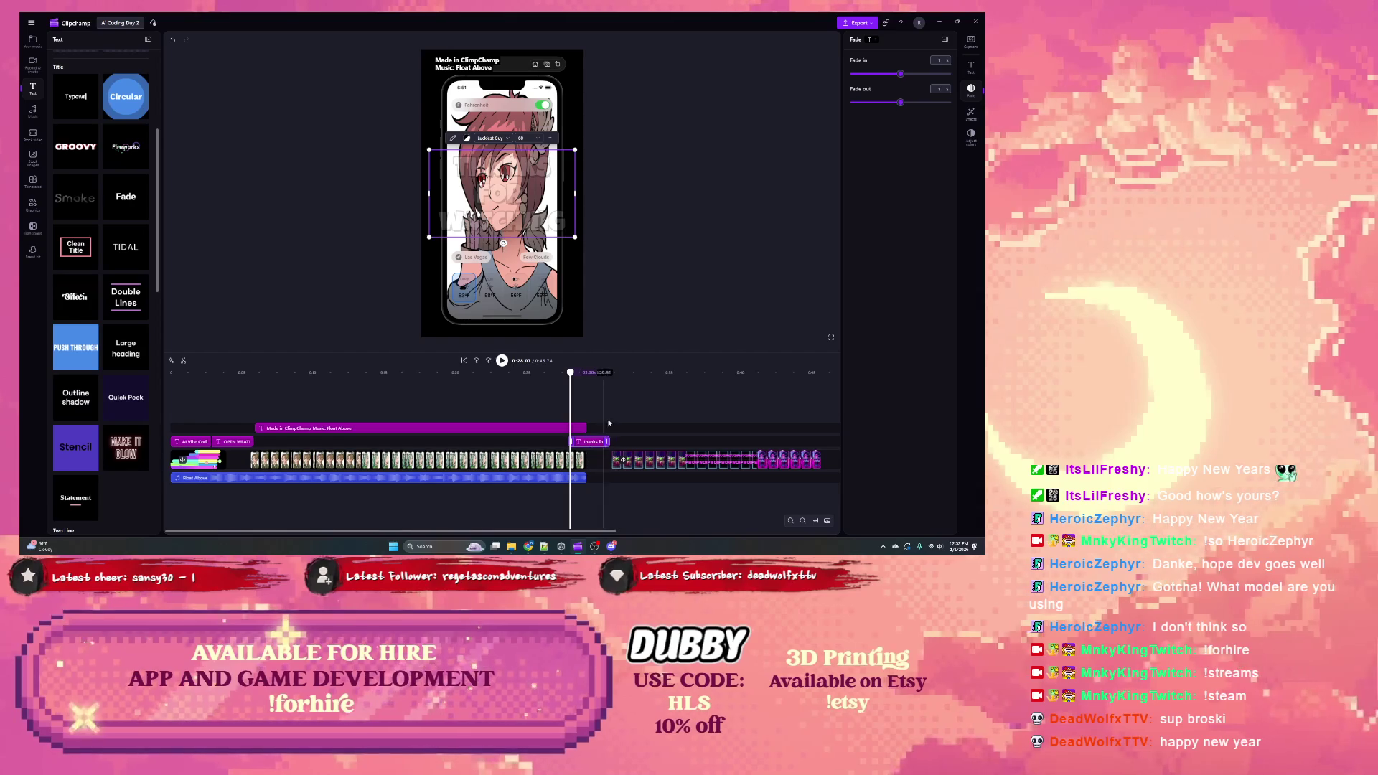
click(812, 521)
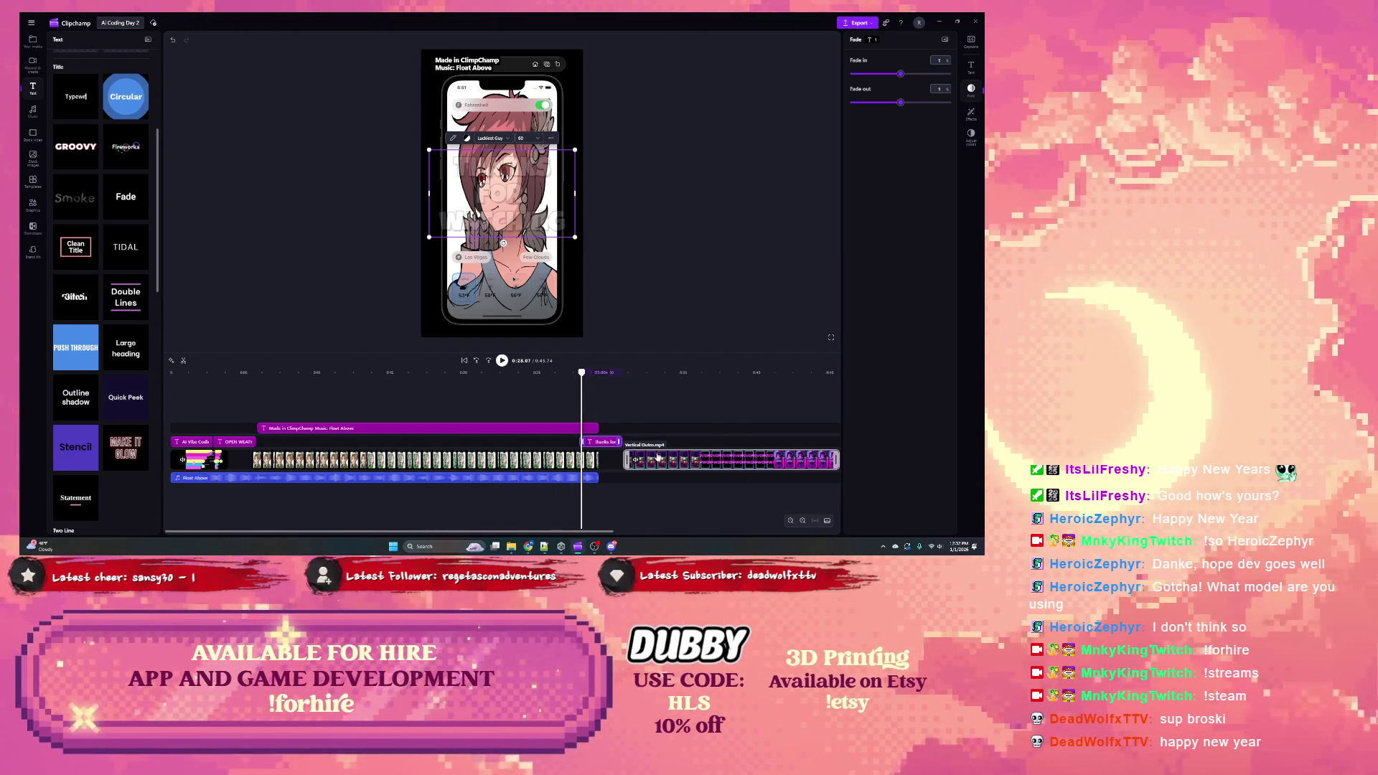
click(564, 374)
key(space)
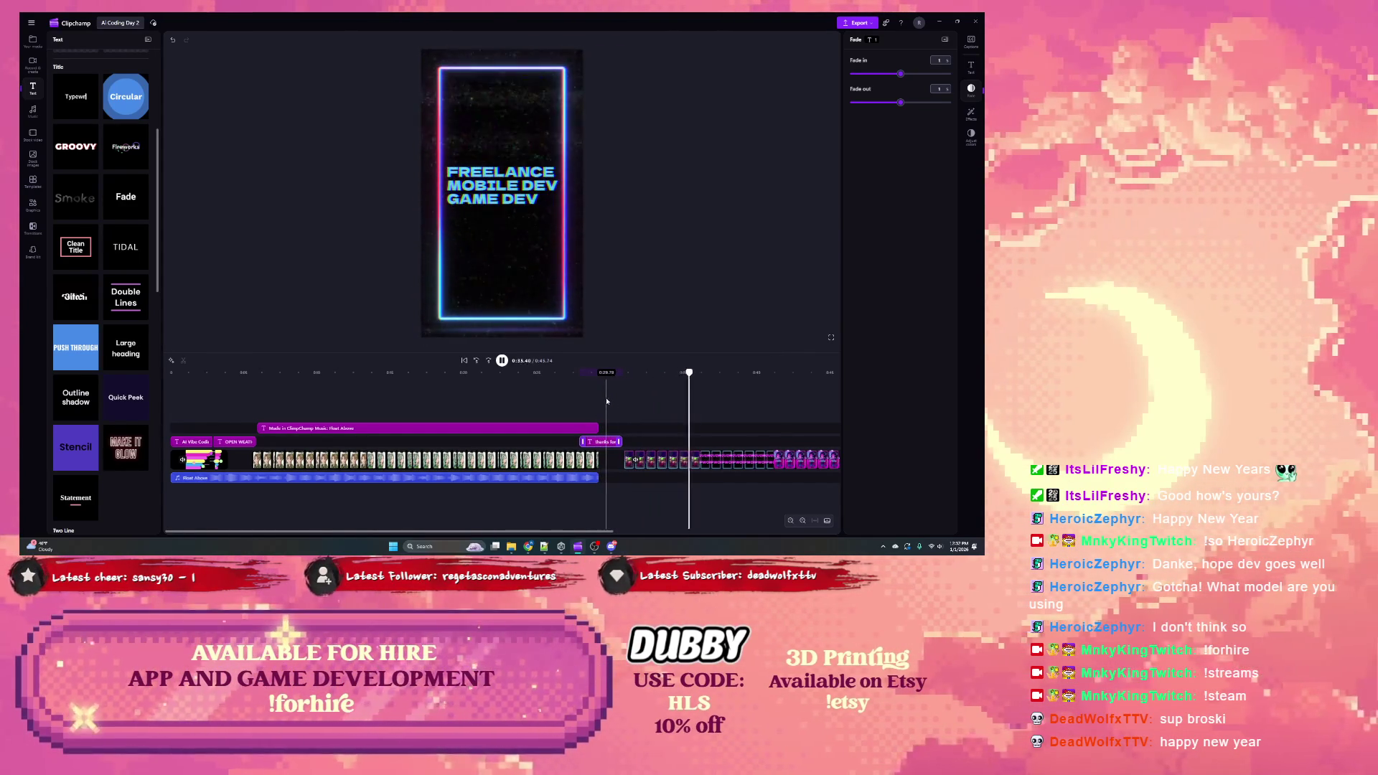
Step: Pause playback, export the video at 1080p, and expand the Upload to YouTube section
click(504, 362)
click(858, 22)
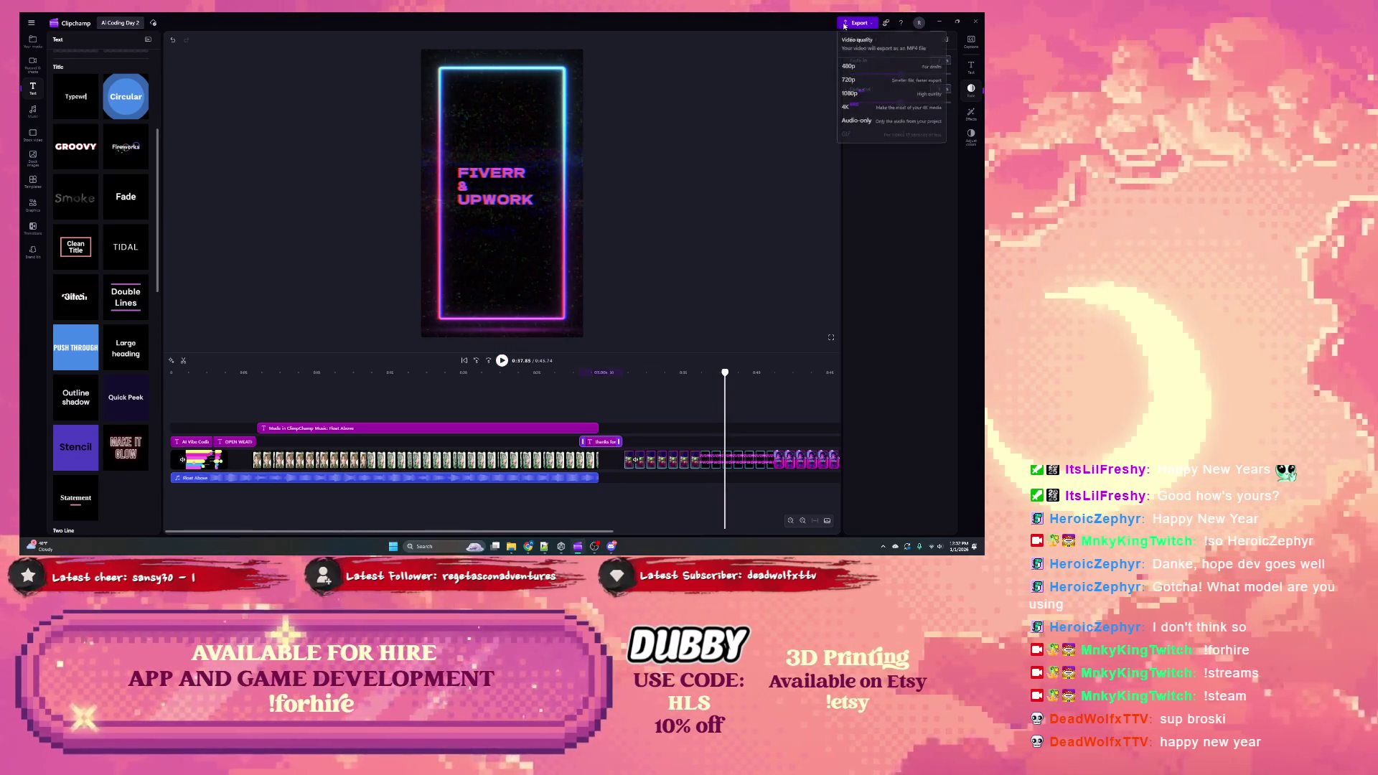
click(870, 99)
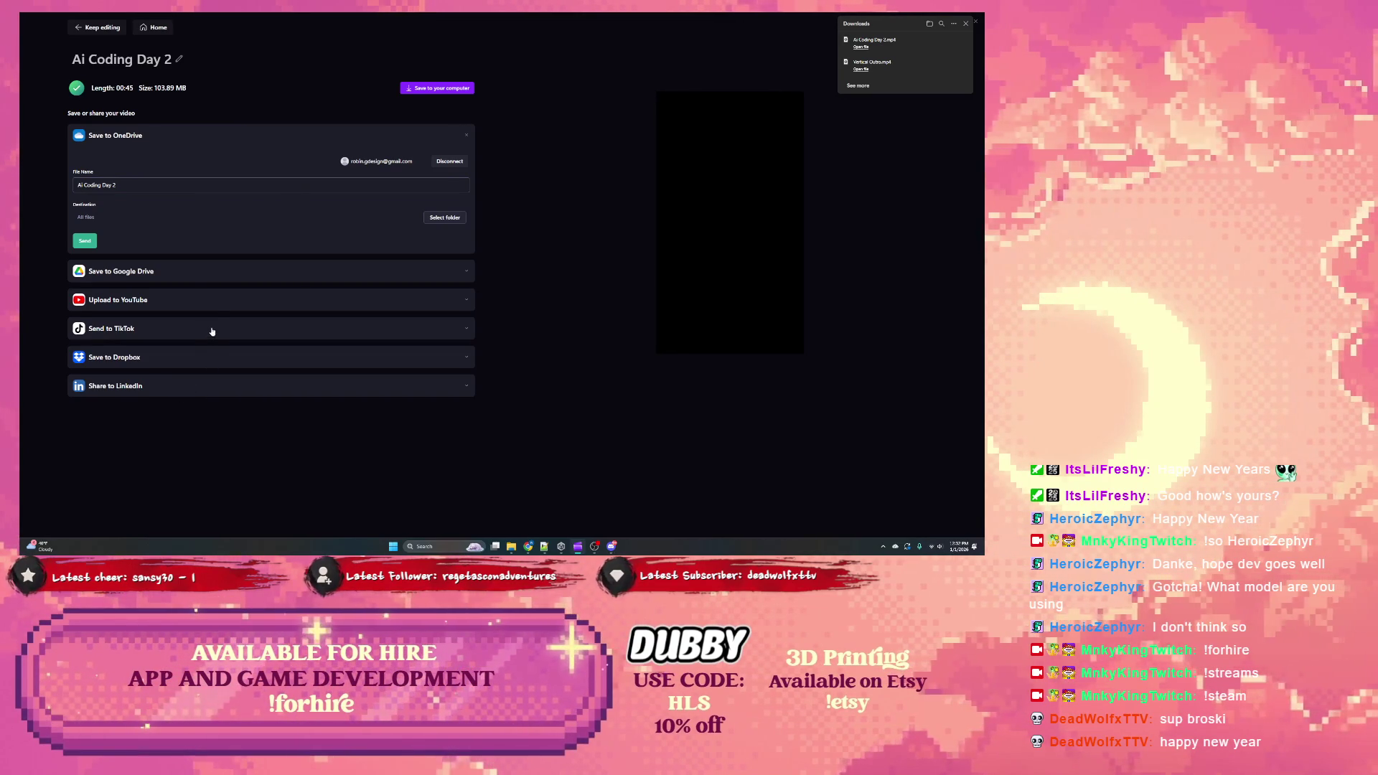
click(203, 302)
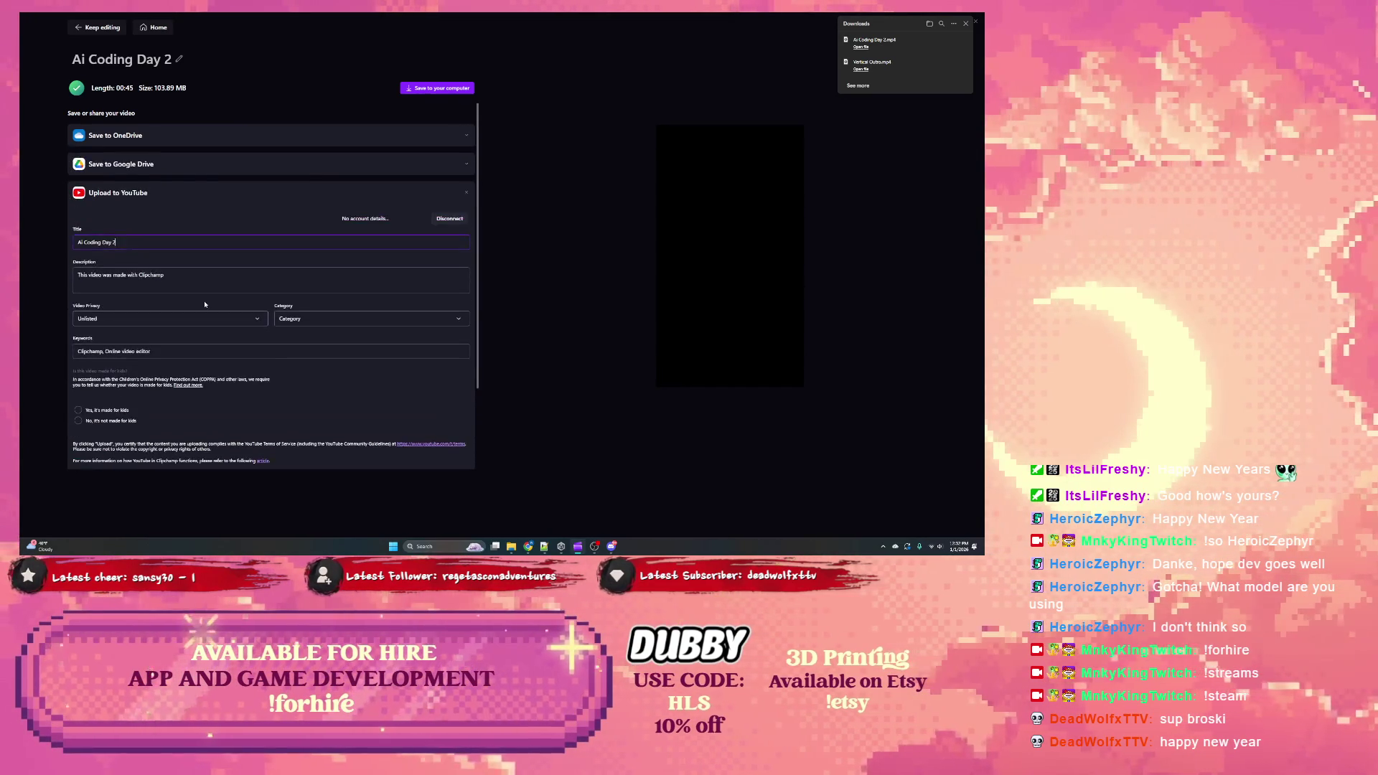
Step: Retitle the YouTube upload 'AI Vibe Coding Day 2'
click(177, 281)
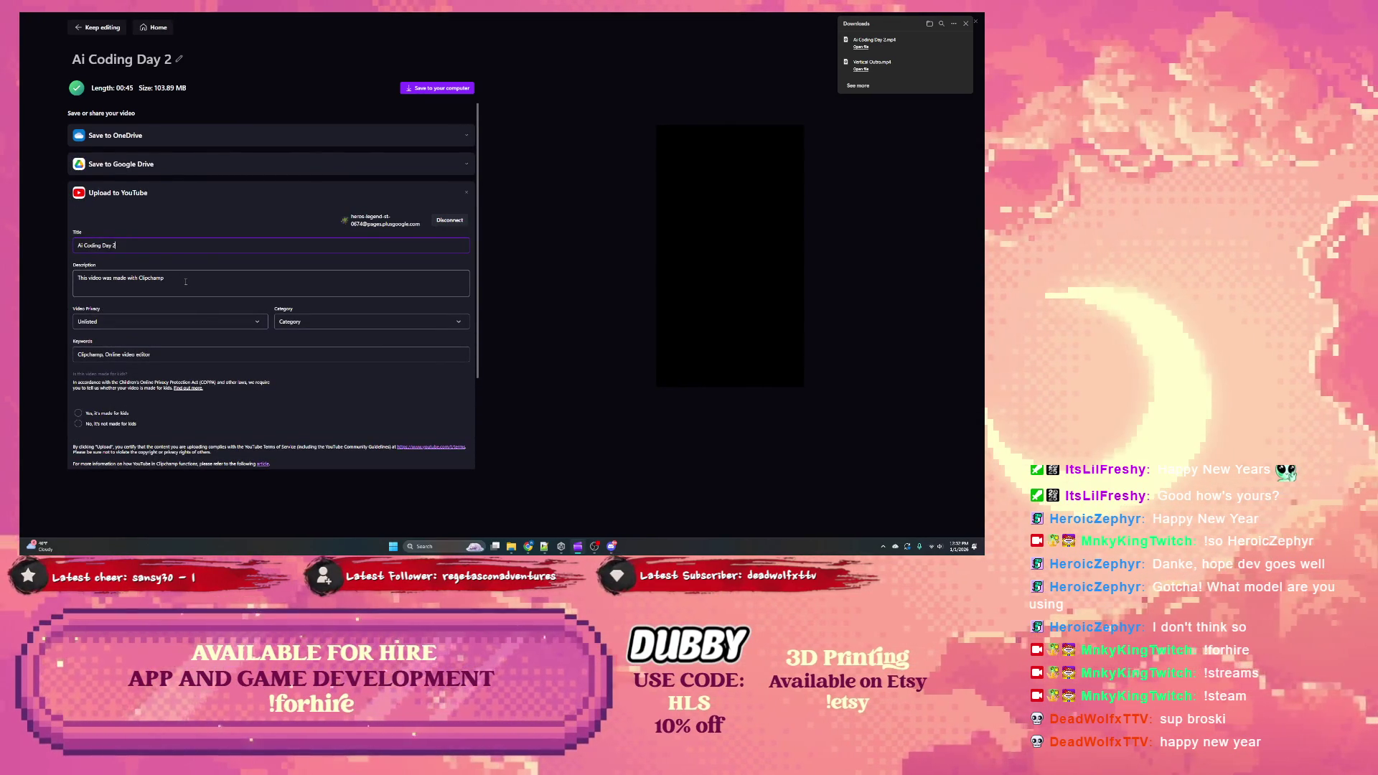
drag(117, 246, 41, 245)
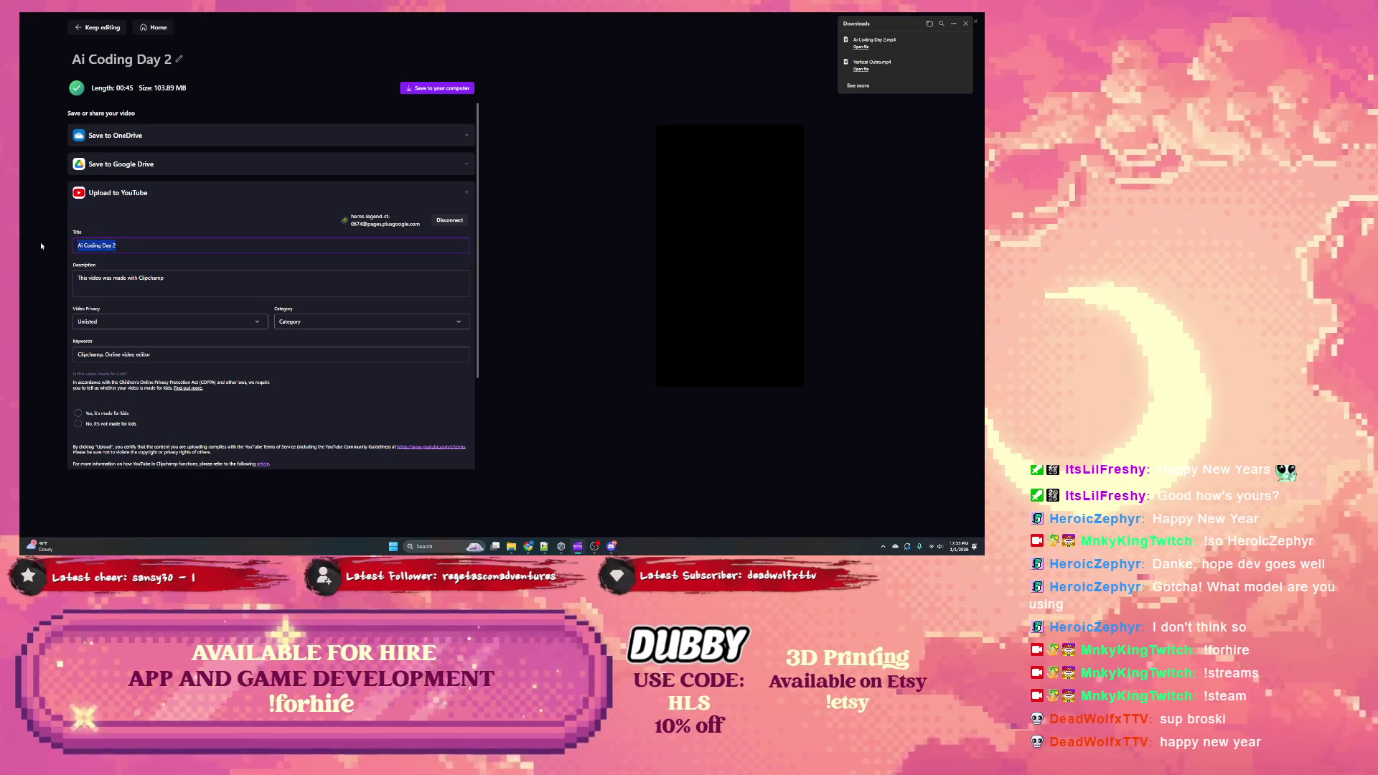
text(AI Vi)
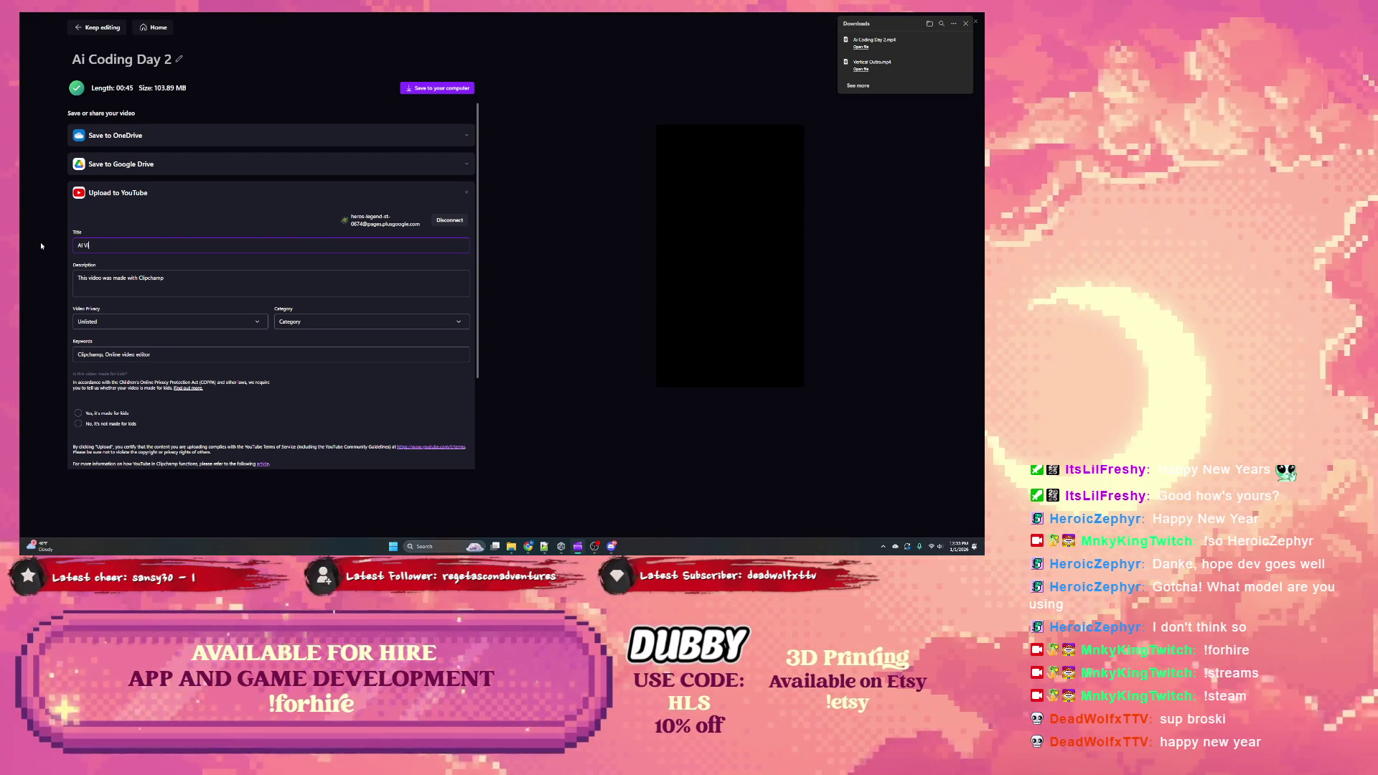
text(be Coding Day 2)
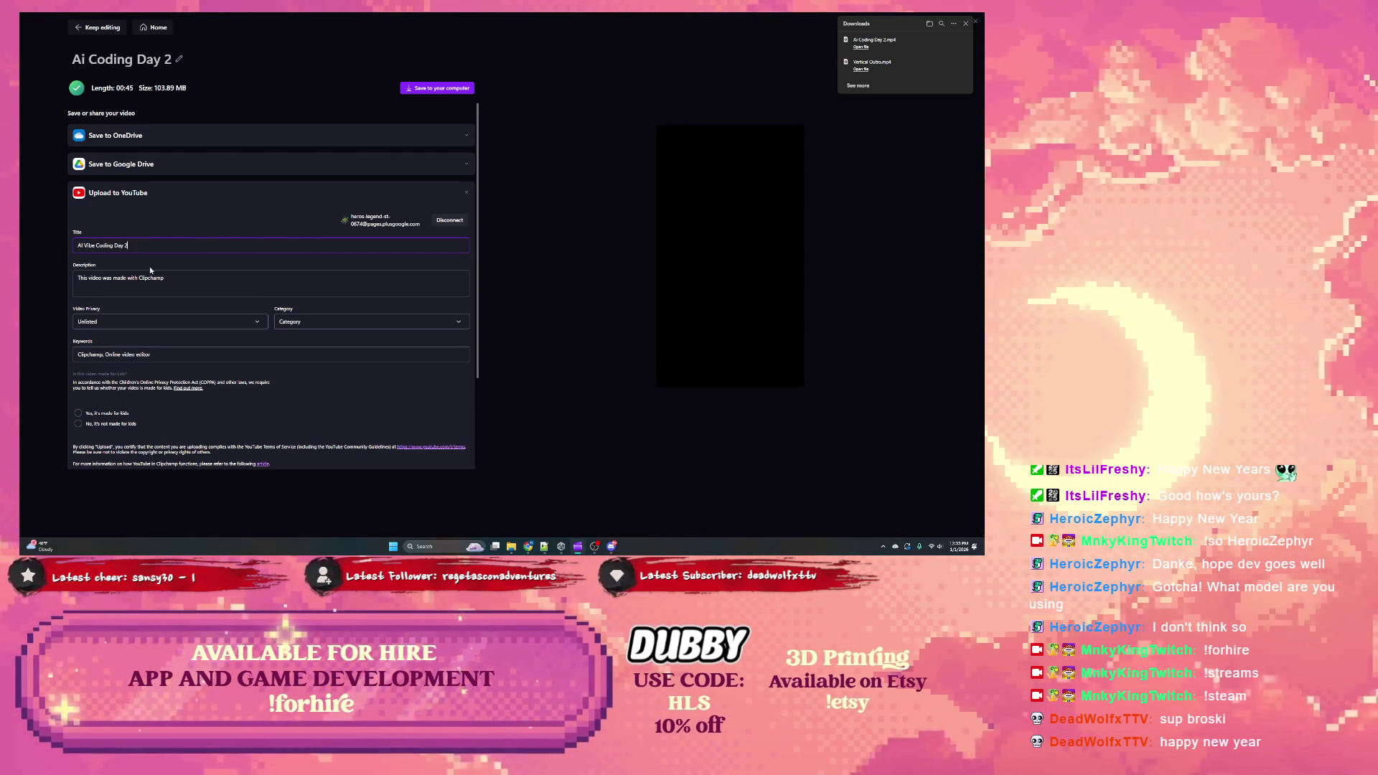
Step: Write the Day 2 weather-app description with a Music: Float Above credit and a follow-for-updates line
click(108, 279)
click(79, 279)
key(Return)
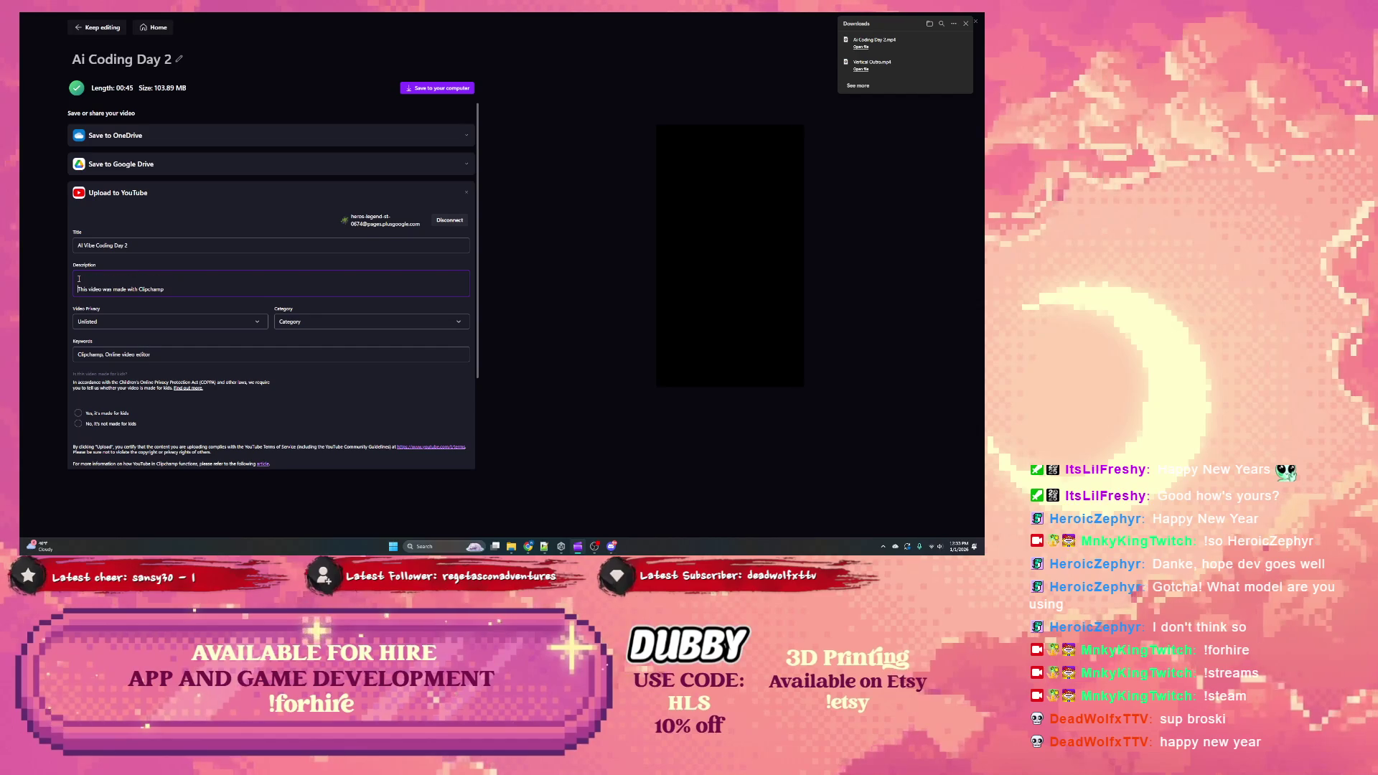
key(Return)
text(Music:)
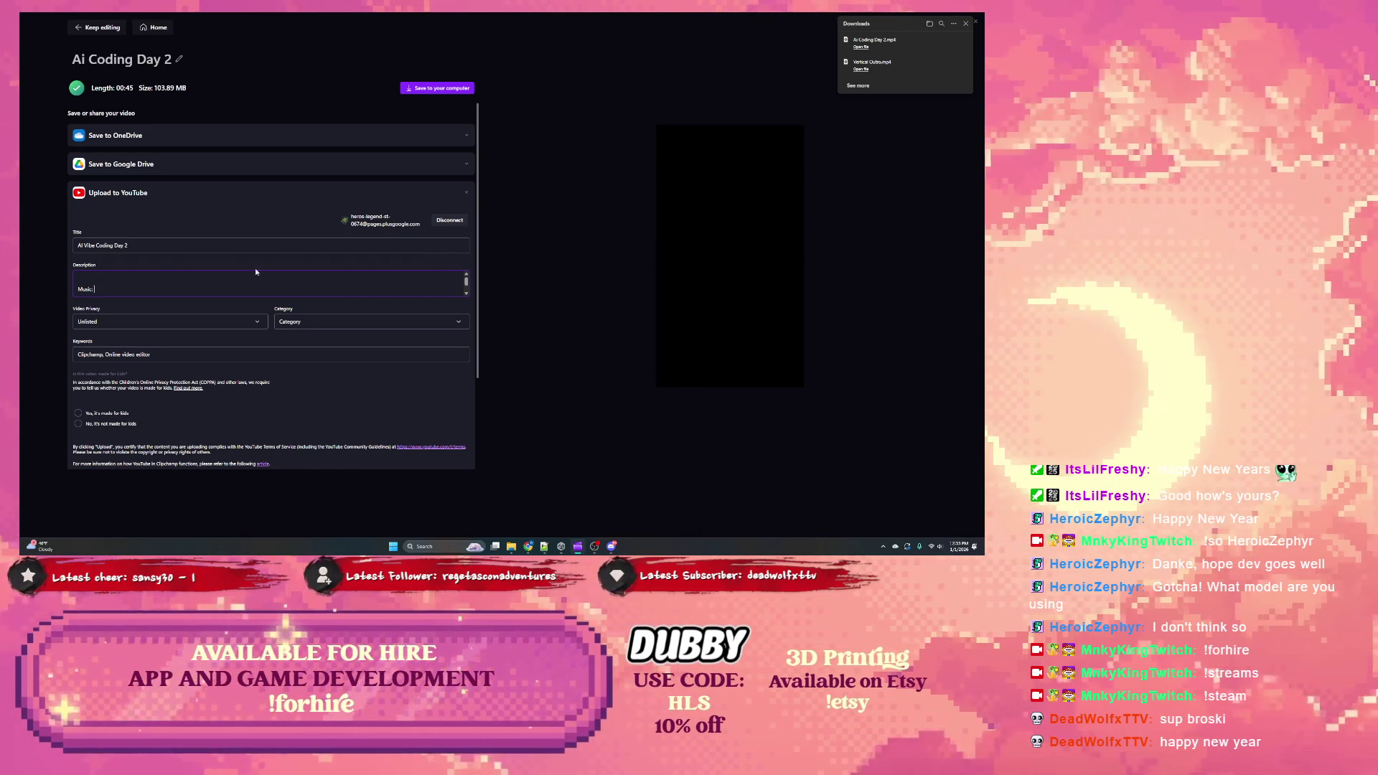
text(loat Above)
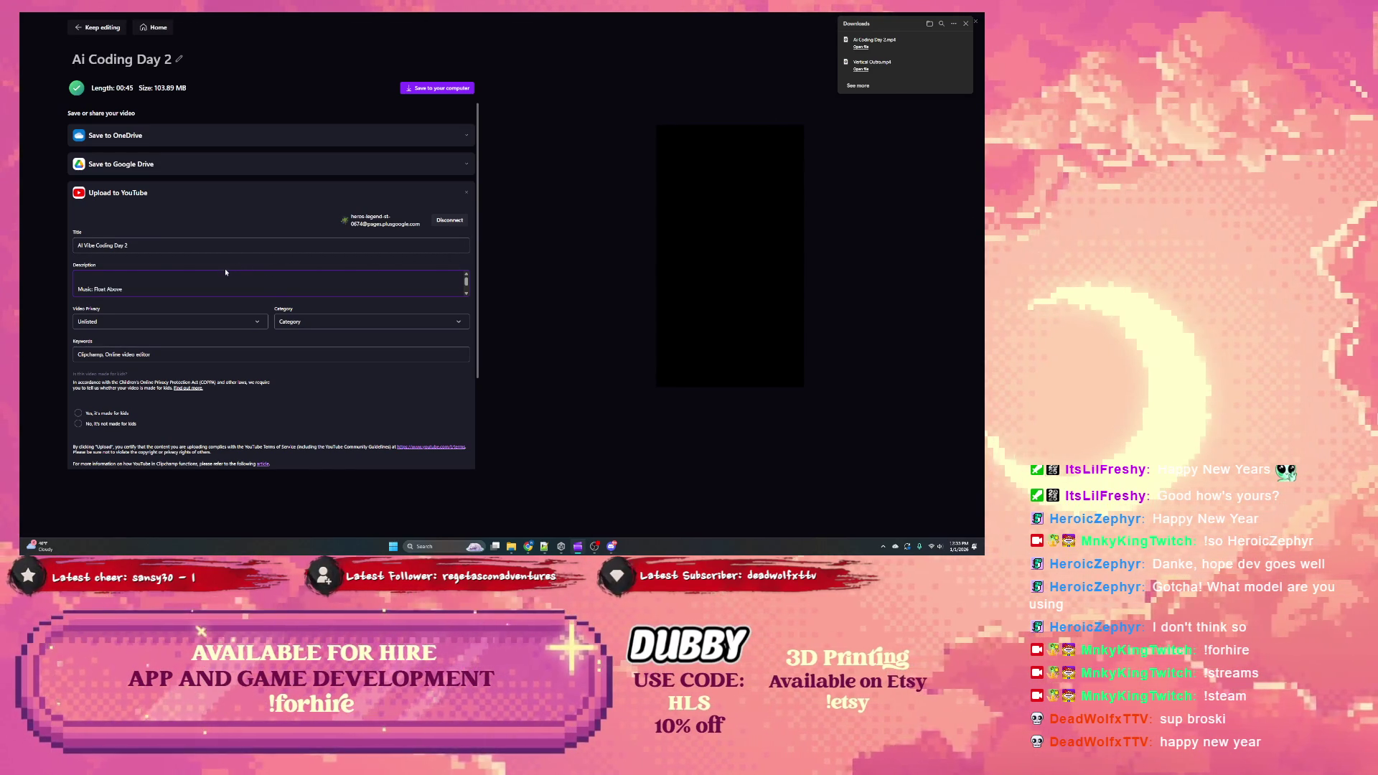
click(209, 276)
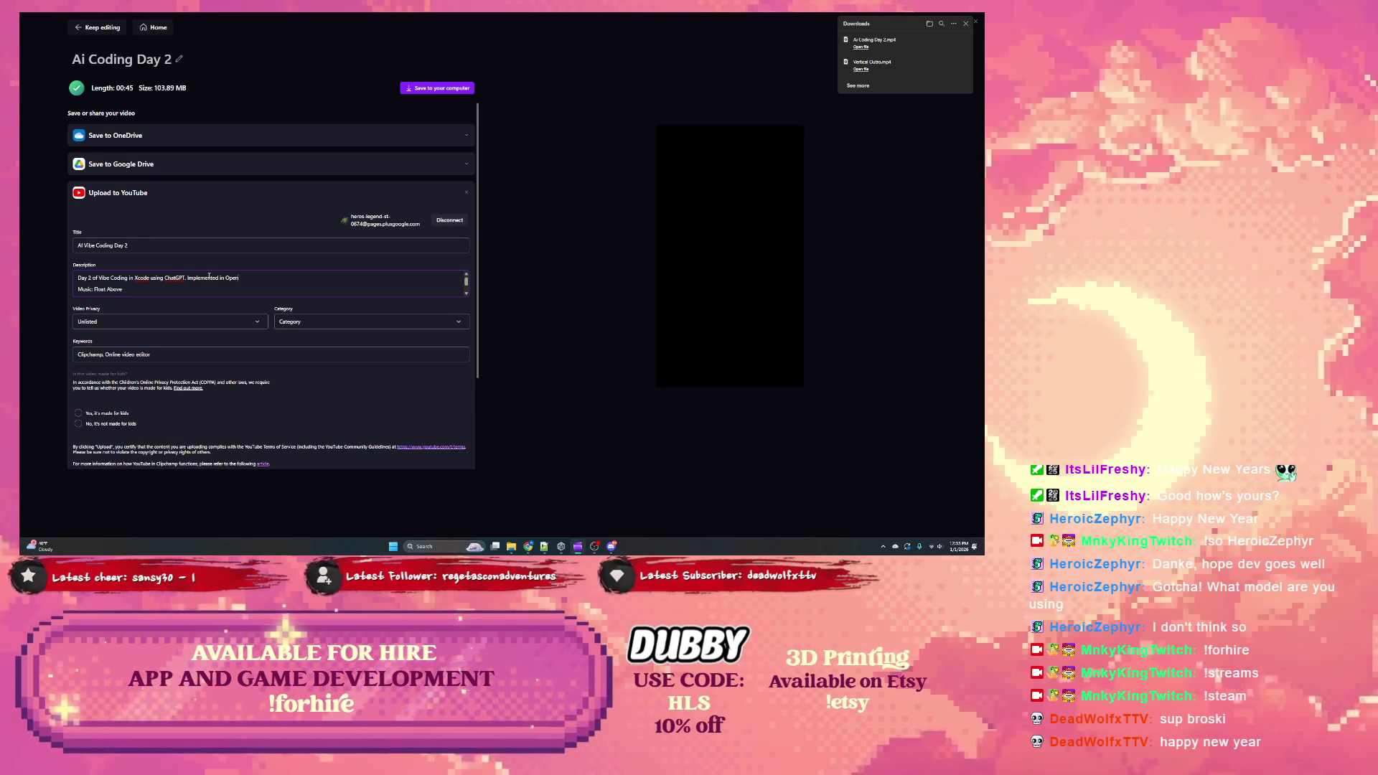
text( Weather API and Loc)
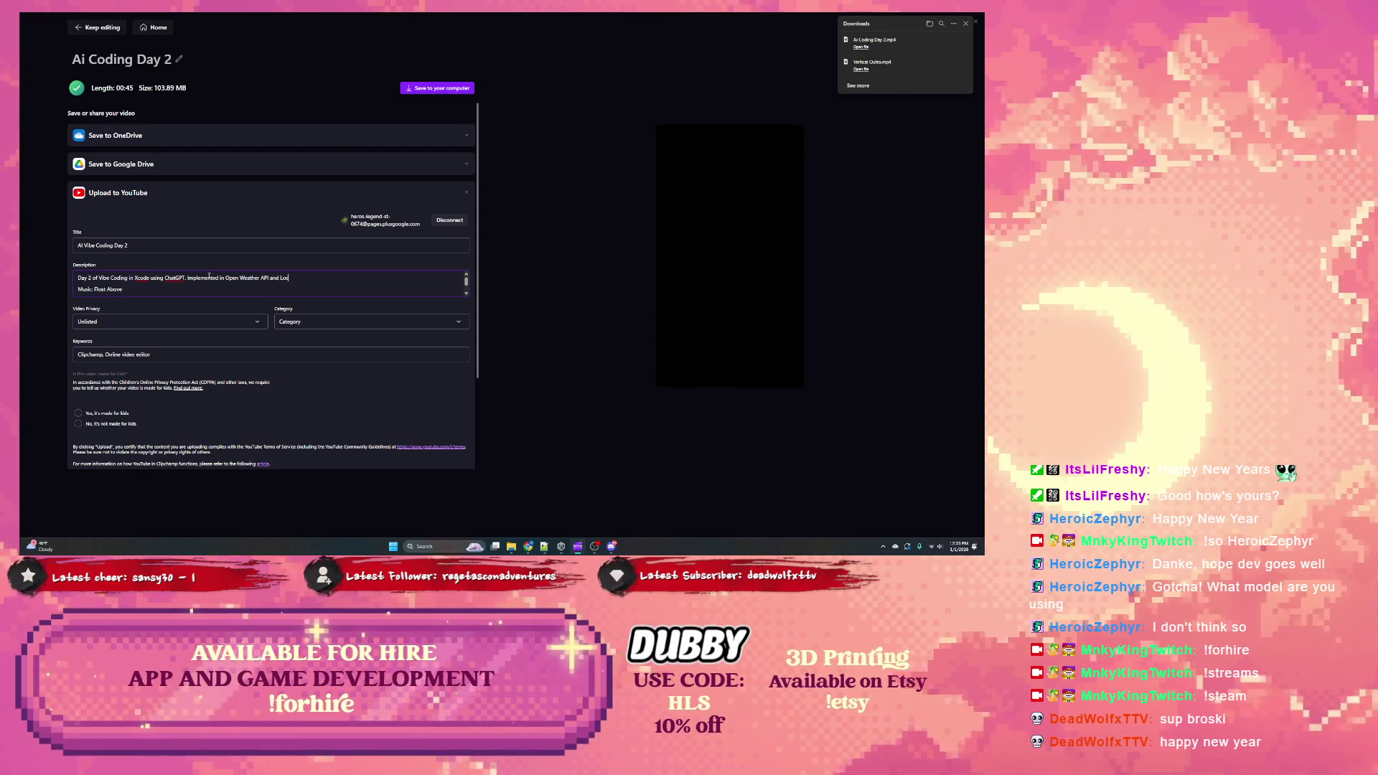
key(BackSpace)
key(BackSpace)
key(BackSpace)
text(using)
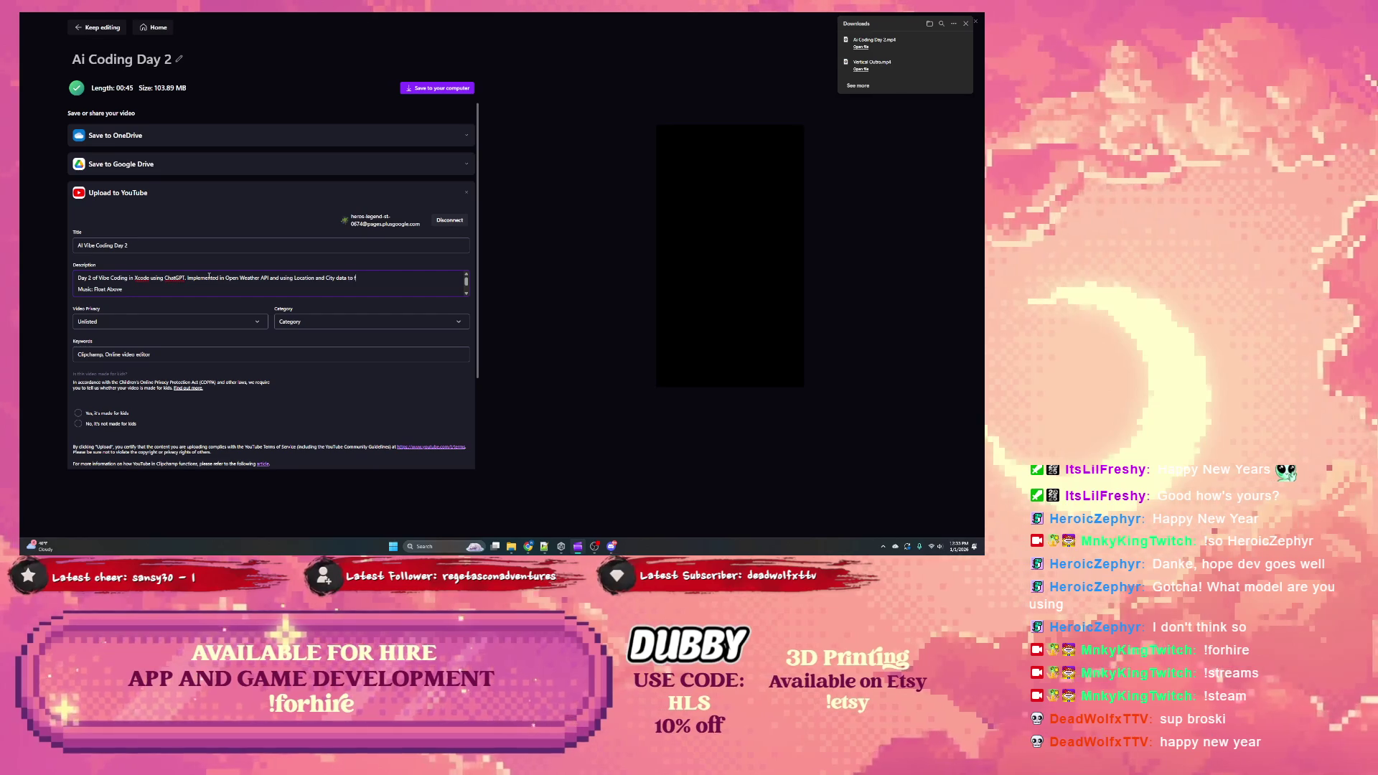
text(5 Day Forecast.)
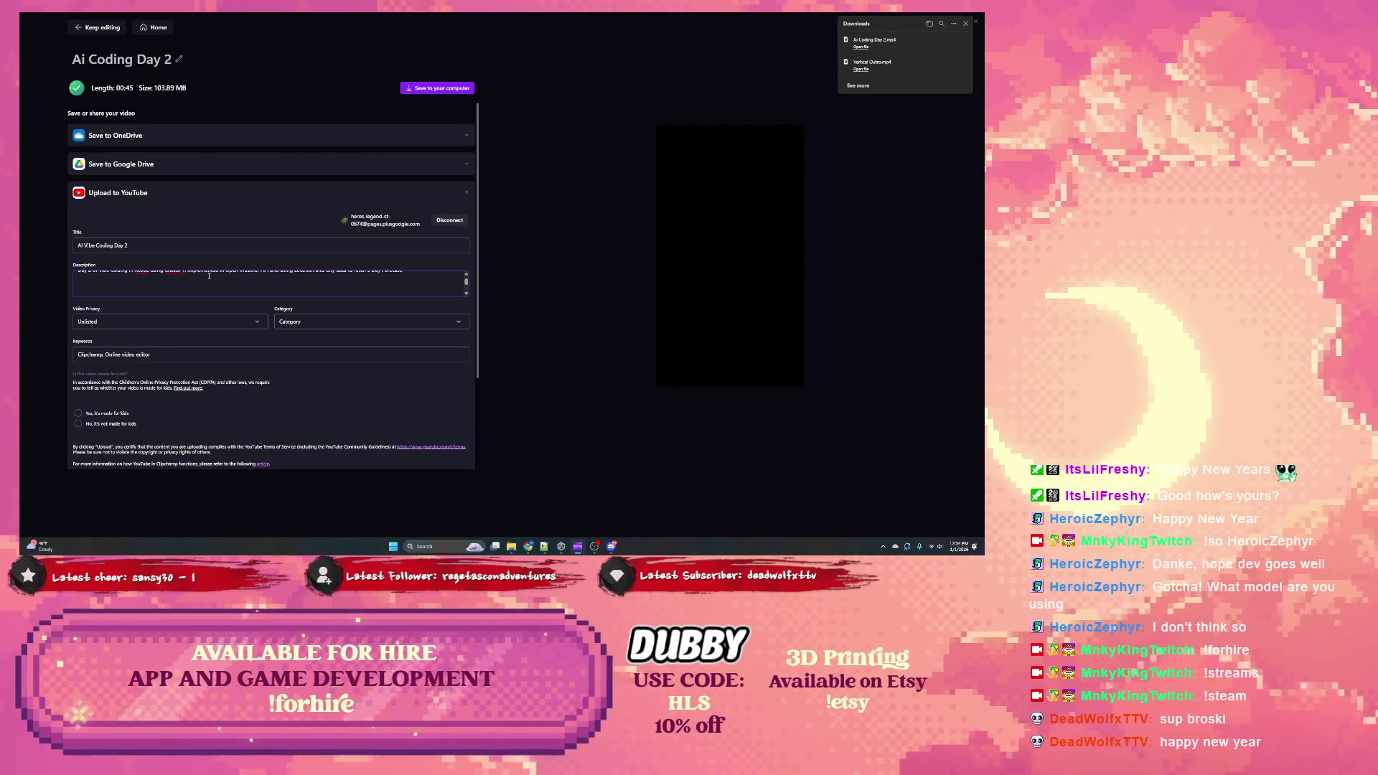
text(flow)
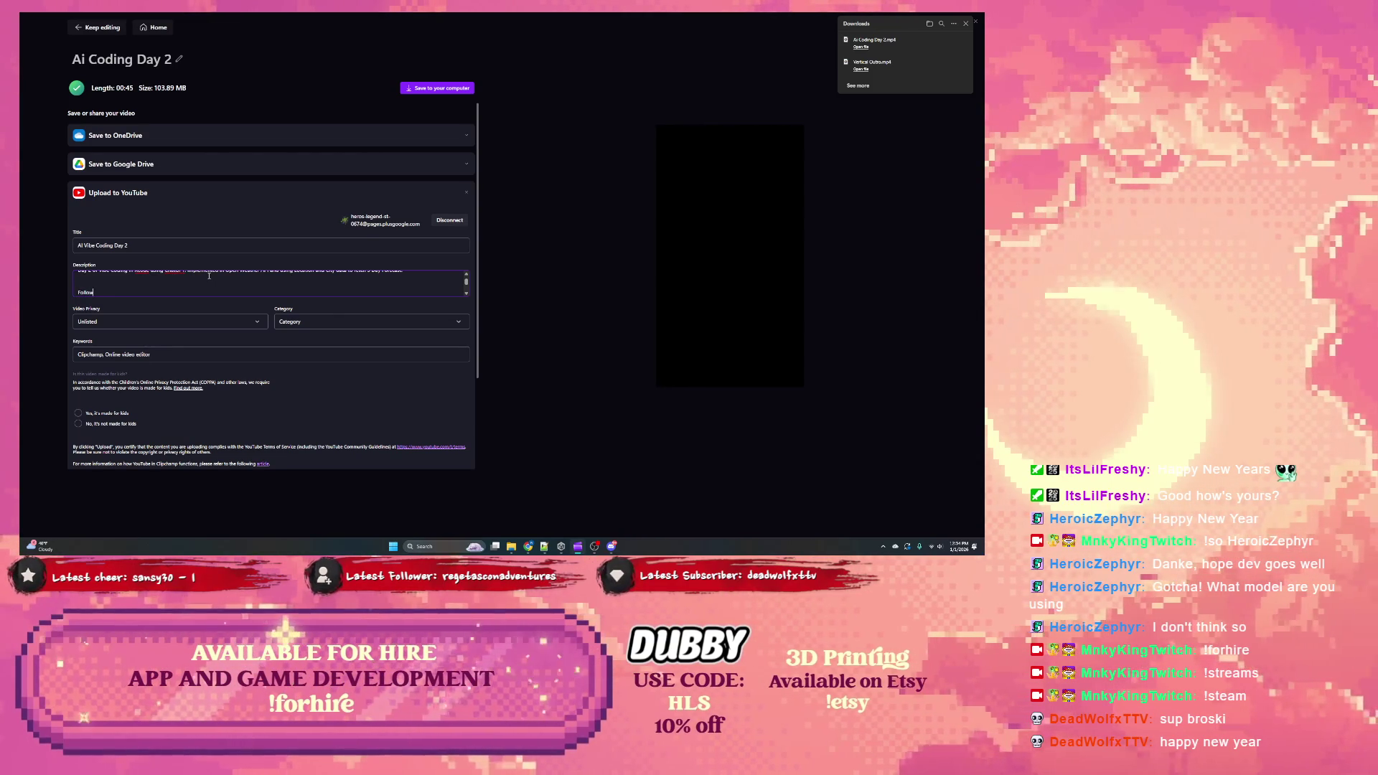
text( for more)
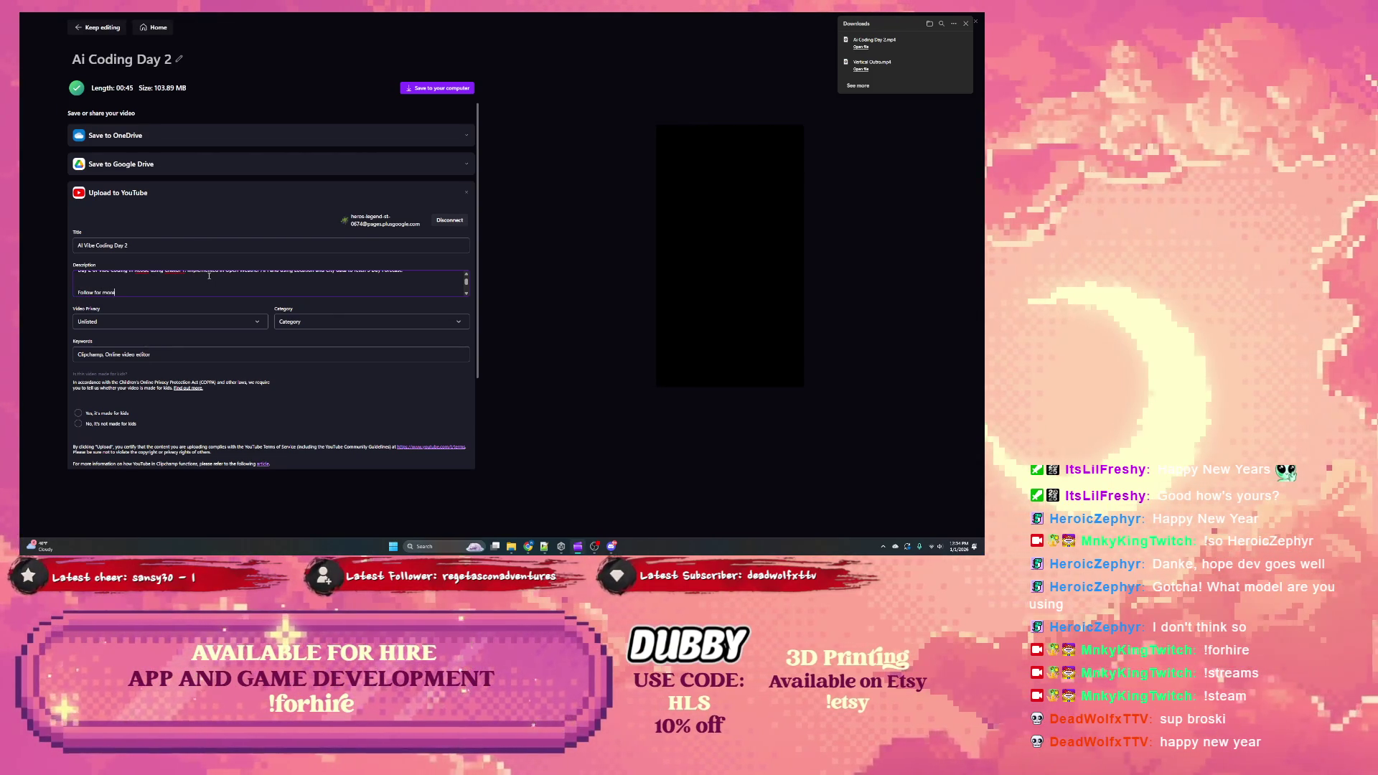
text( updates)
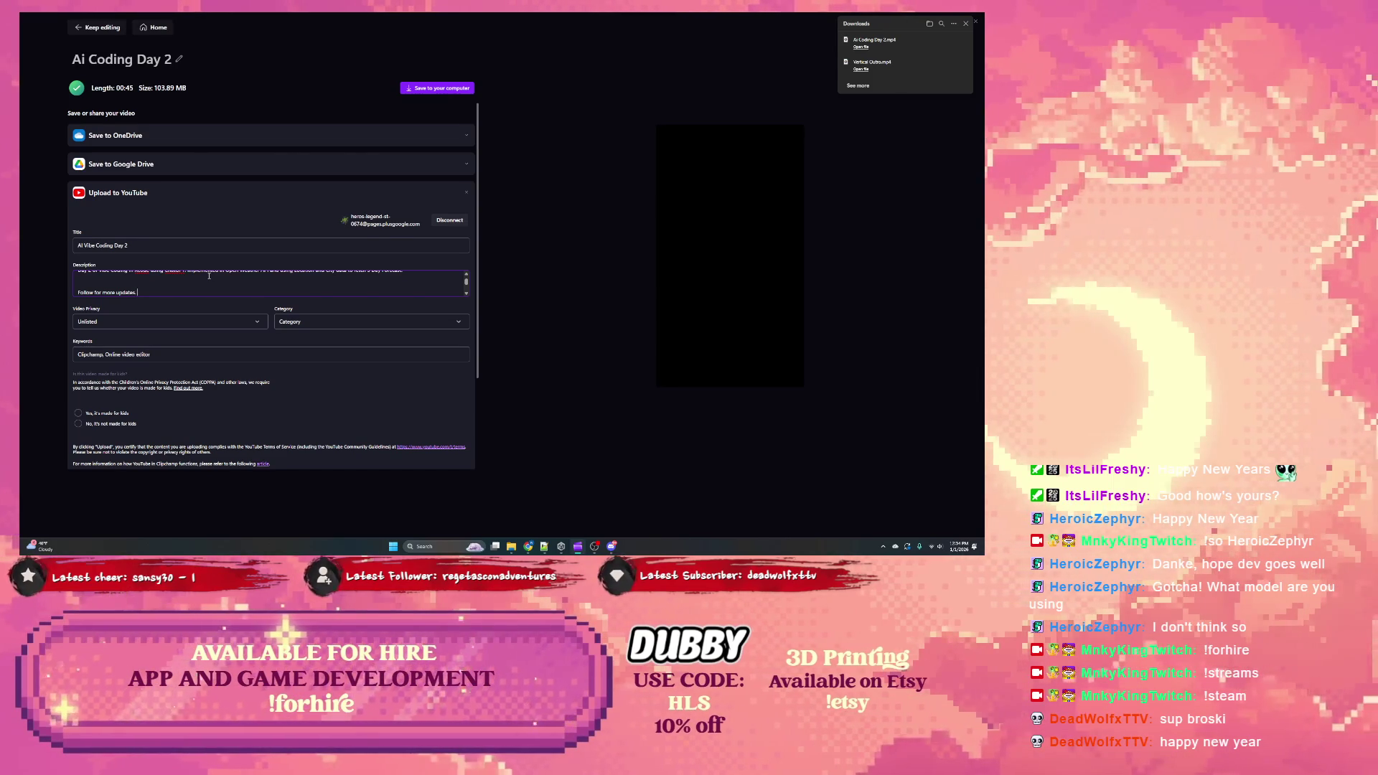
click(151, 323)
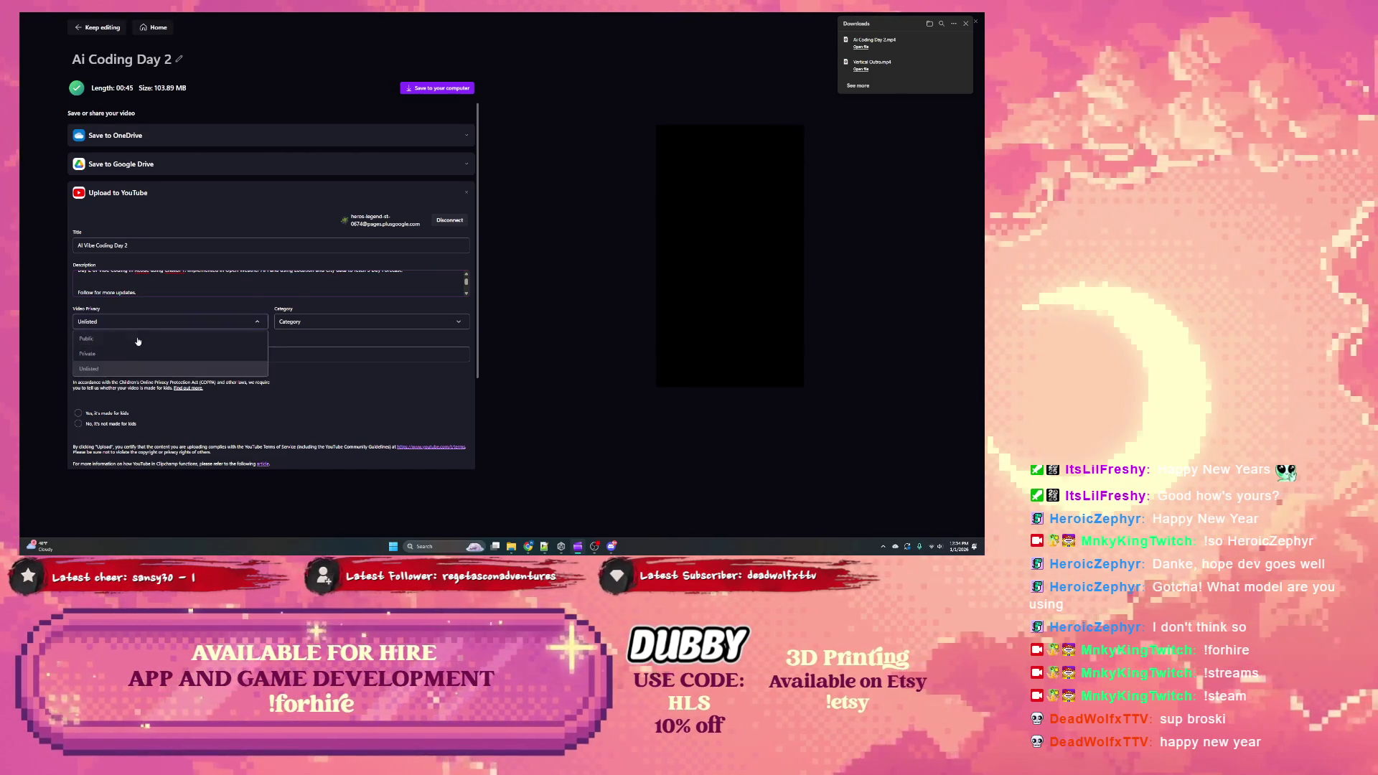
Step: Make the YouTube video Public in the Science & Technology category
click(144, 338)
click(316, 322)
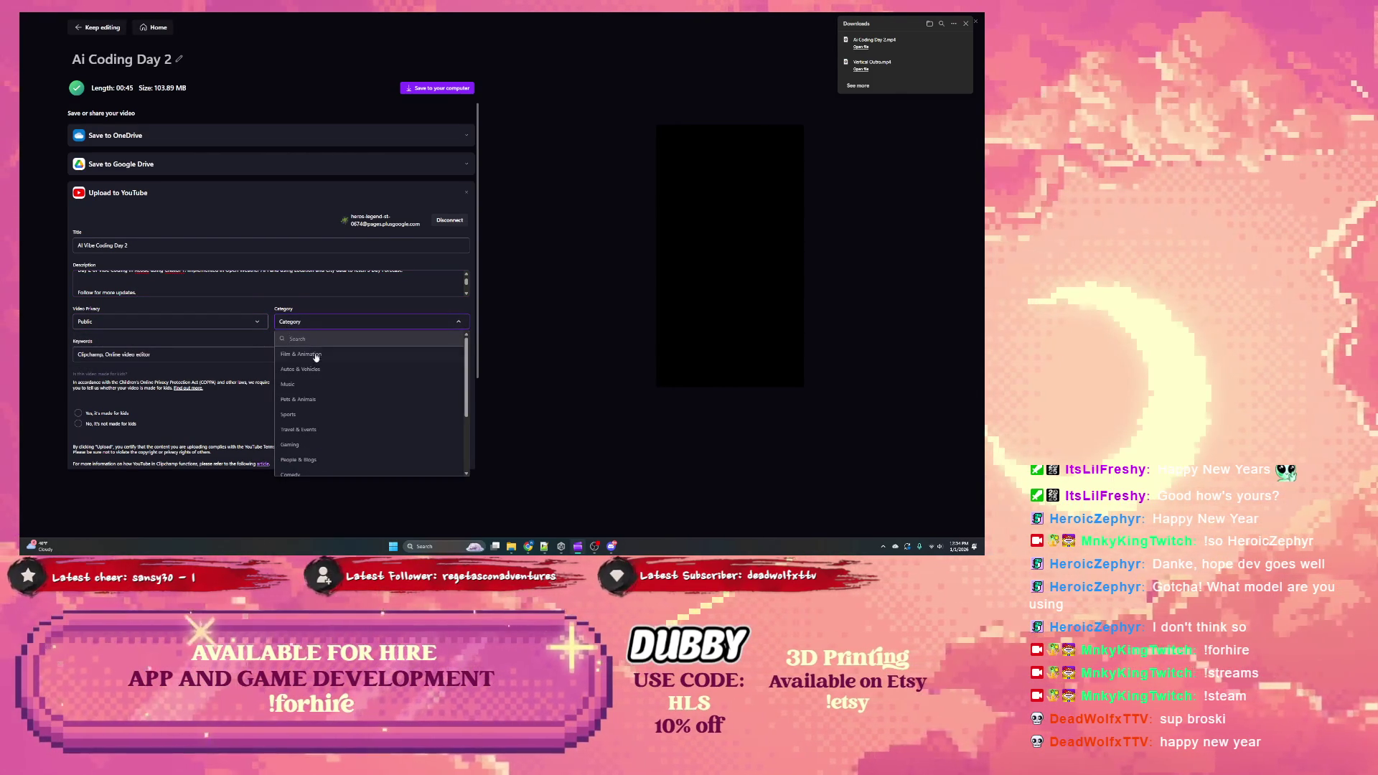
scroll(308, 366, down, 3)
click(324, 447)
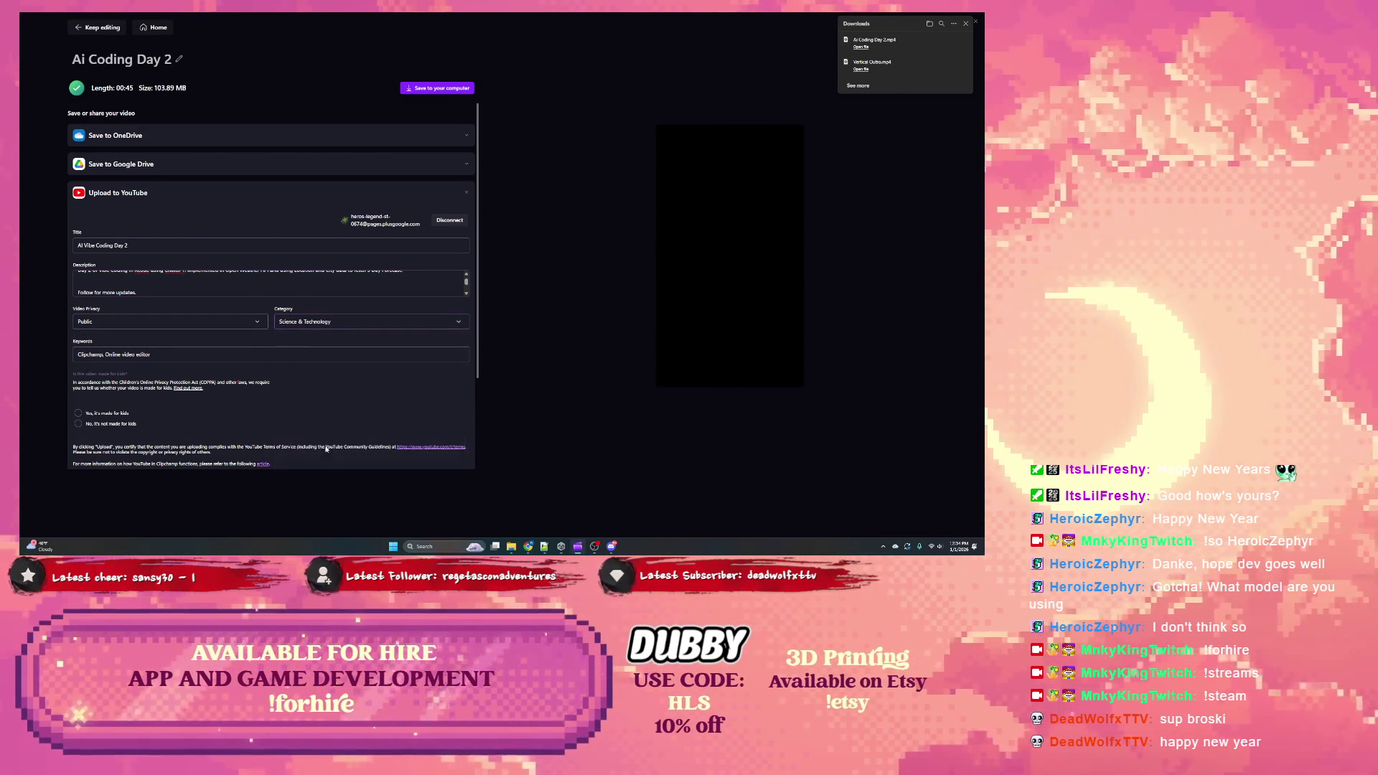
scroll(181, 359, down, 1)
Step: Add keywords Xcode, ChatGPT, Swift, SwiftUI, mark it not made for kids, and select the description
click(174, 319)
text(, Xcode, )
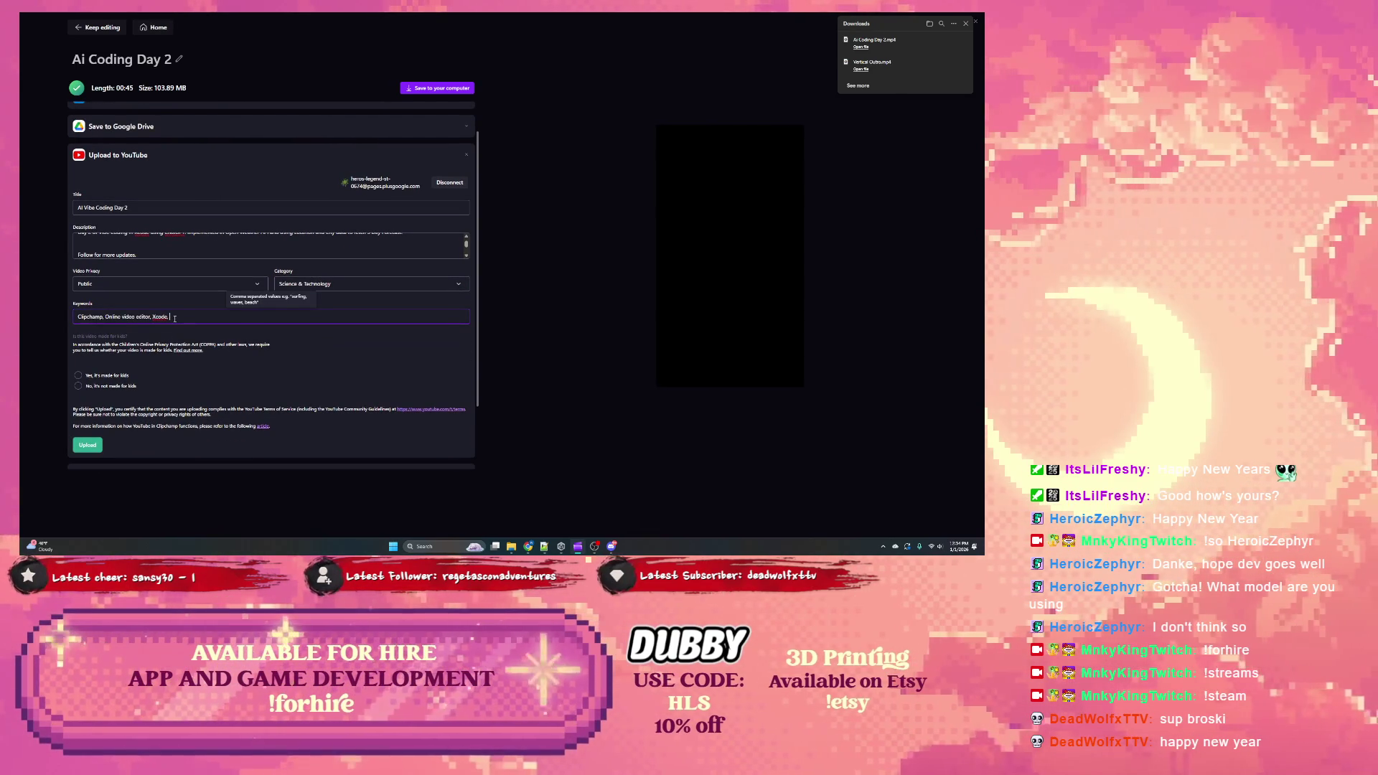
text(ChatGPT, Sw)
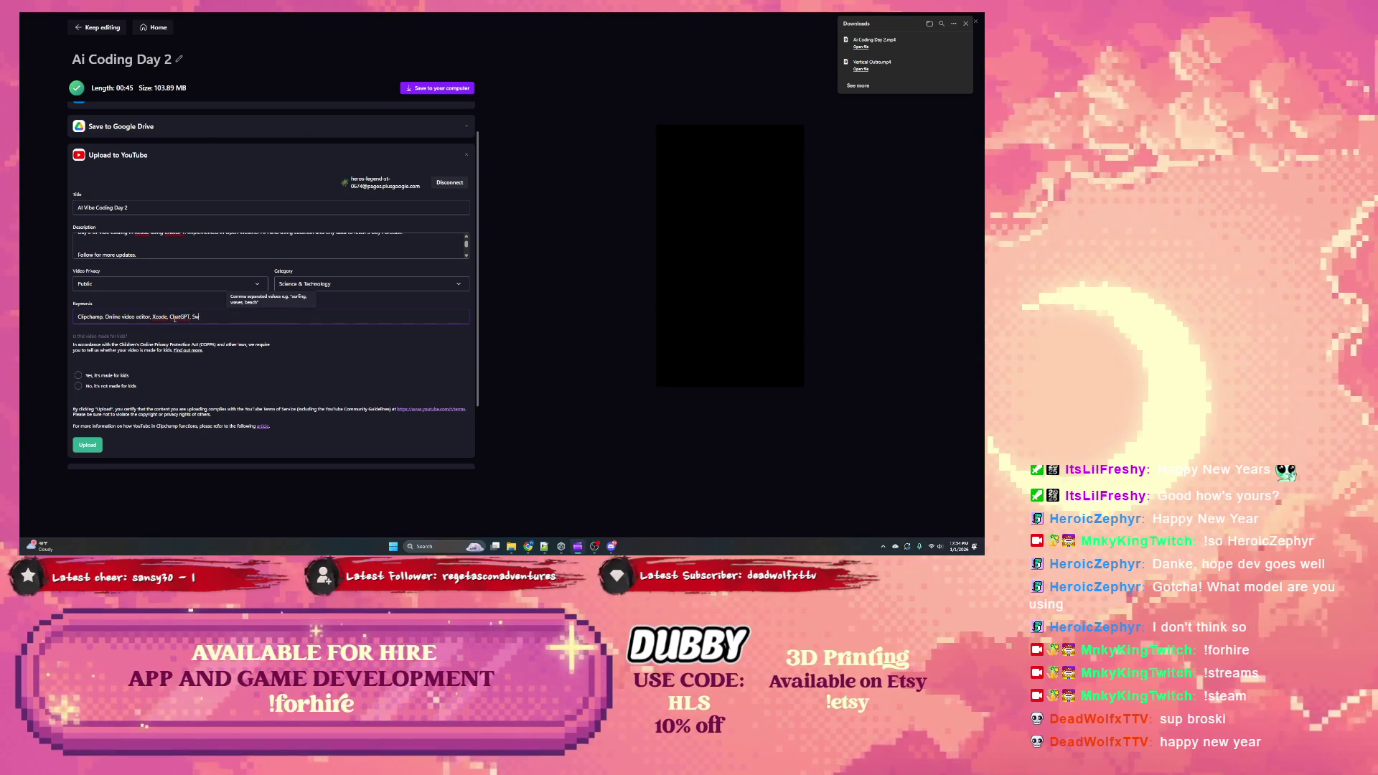
text(ift, SwiftUI)
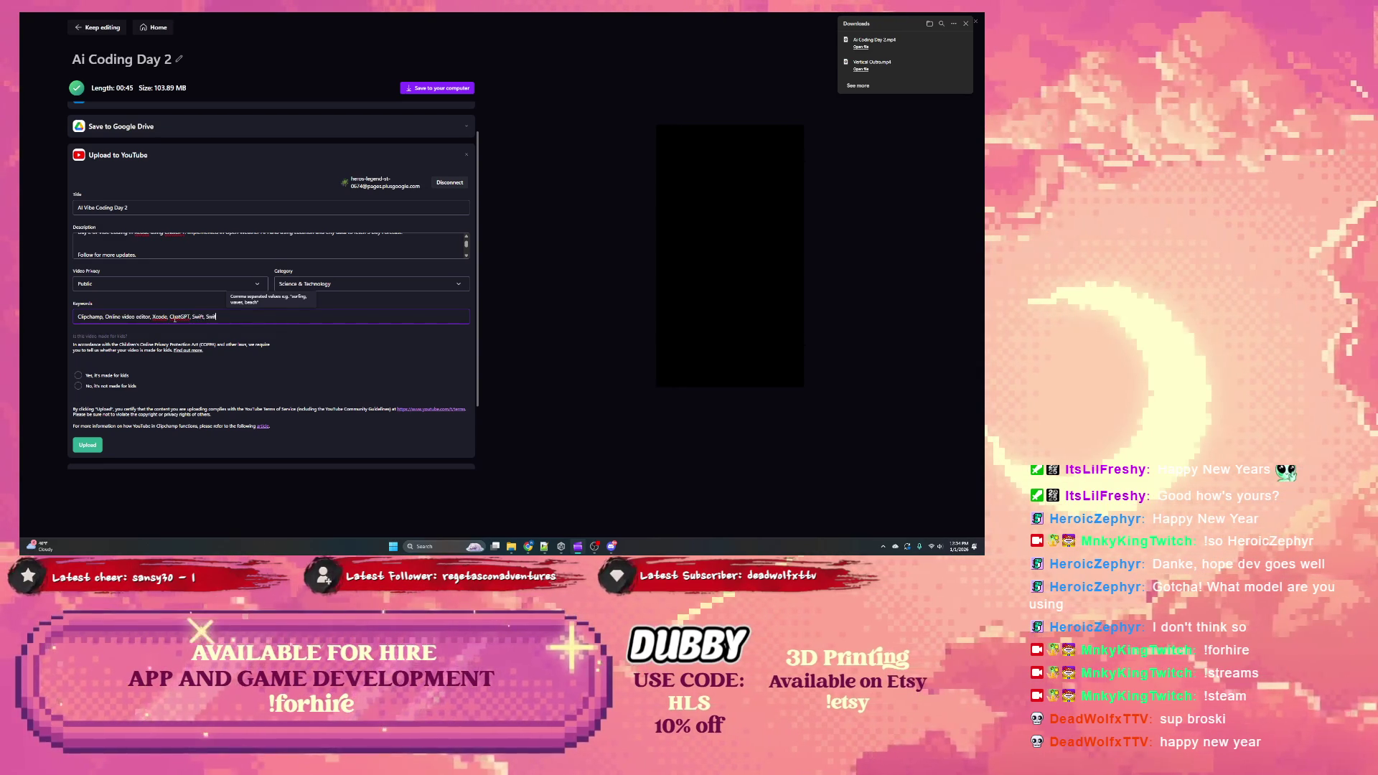
click(108, 388)
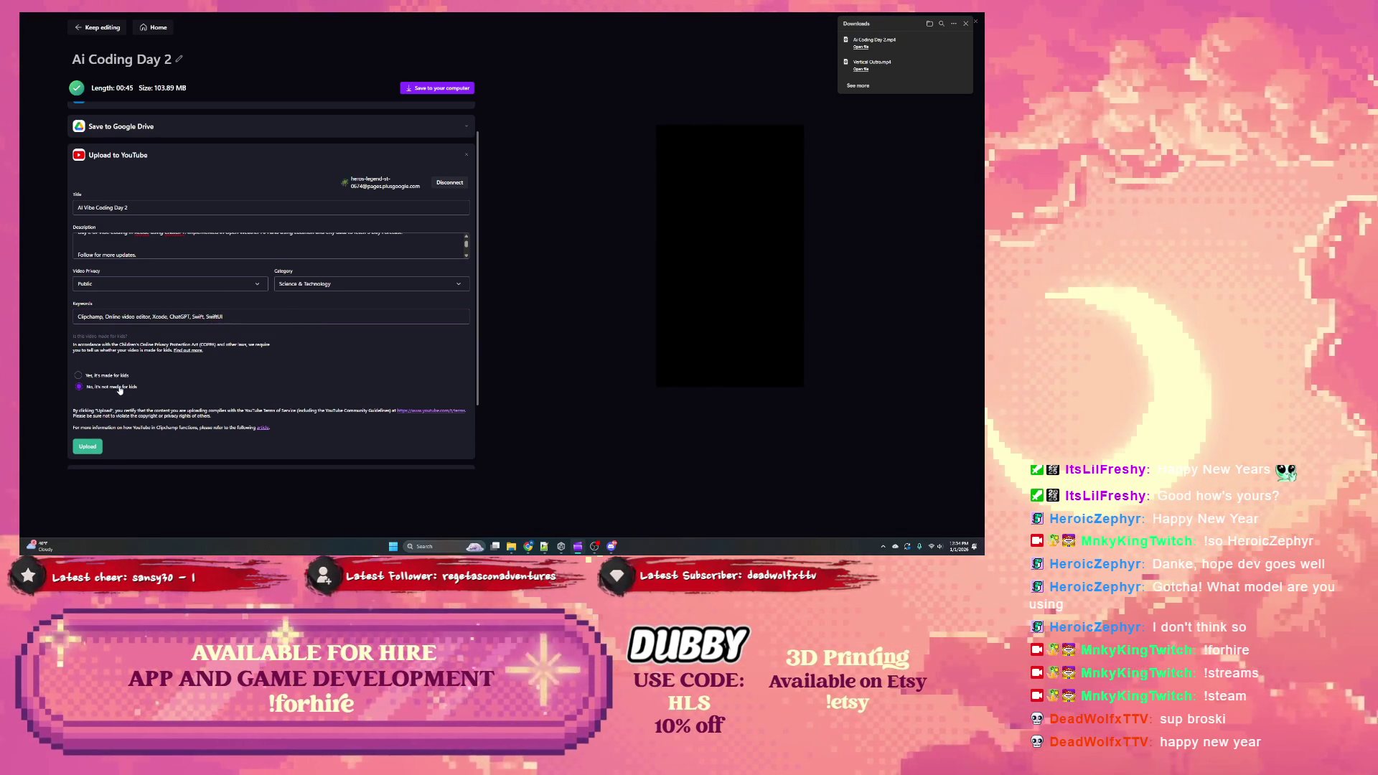
scroll(147, 380, down, 1)
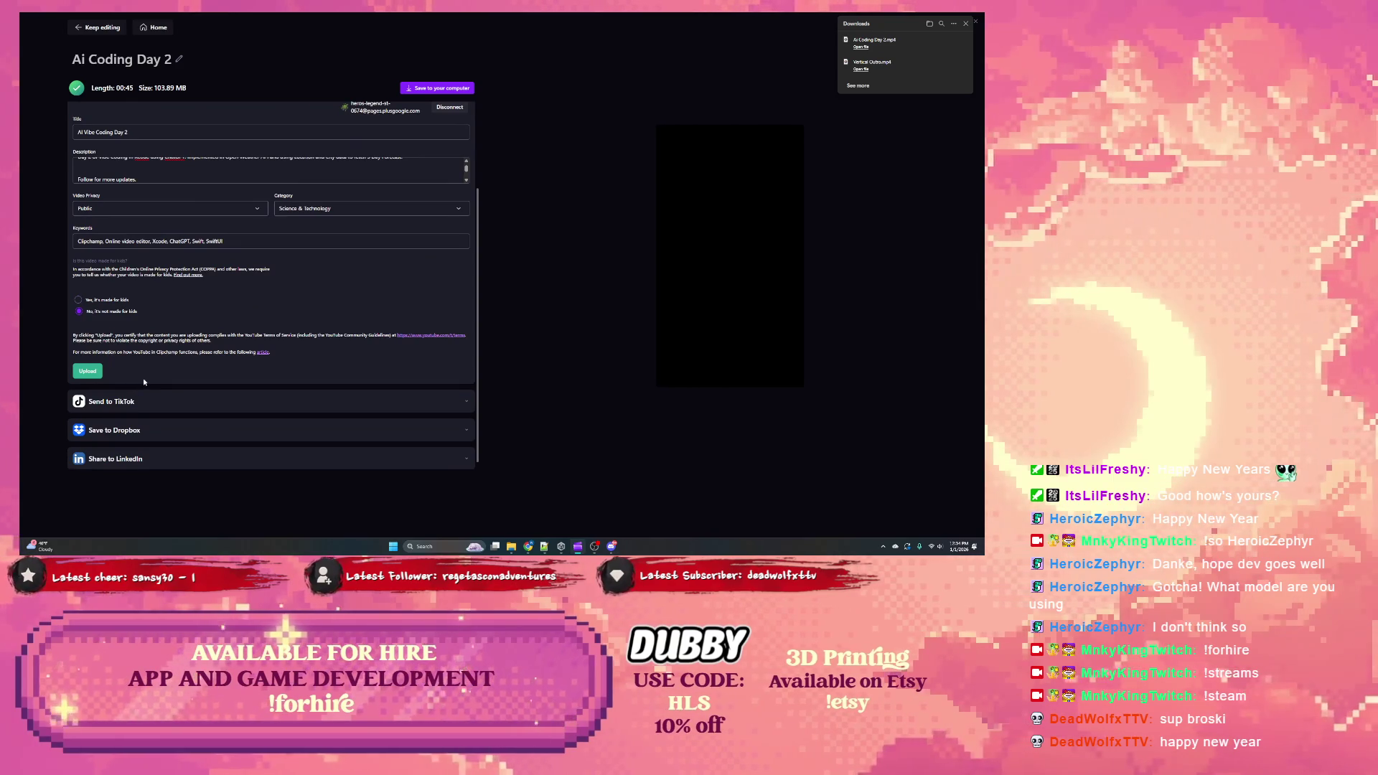
scroll(131, 372, up, 2)
scroll(147, 282, up, 2)
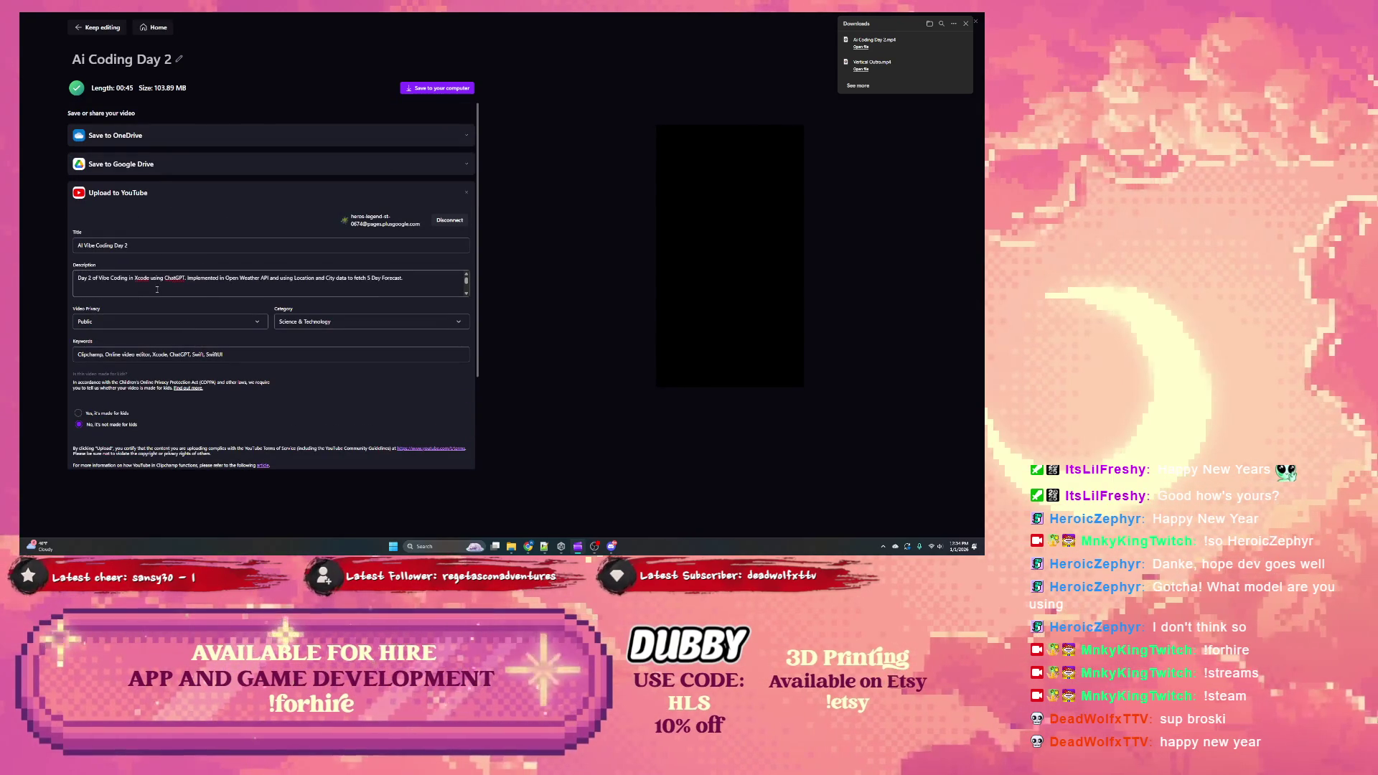
click(416, 277)
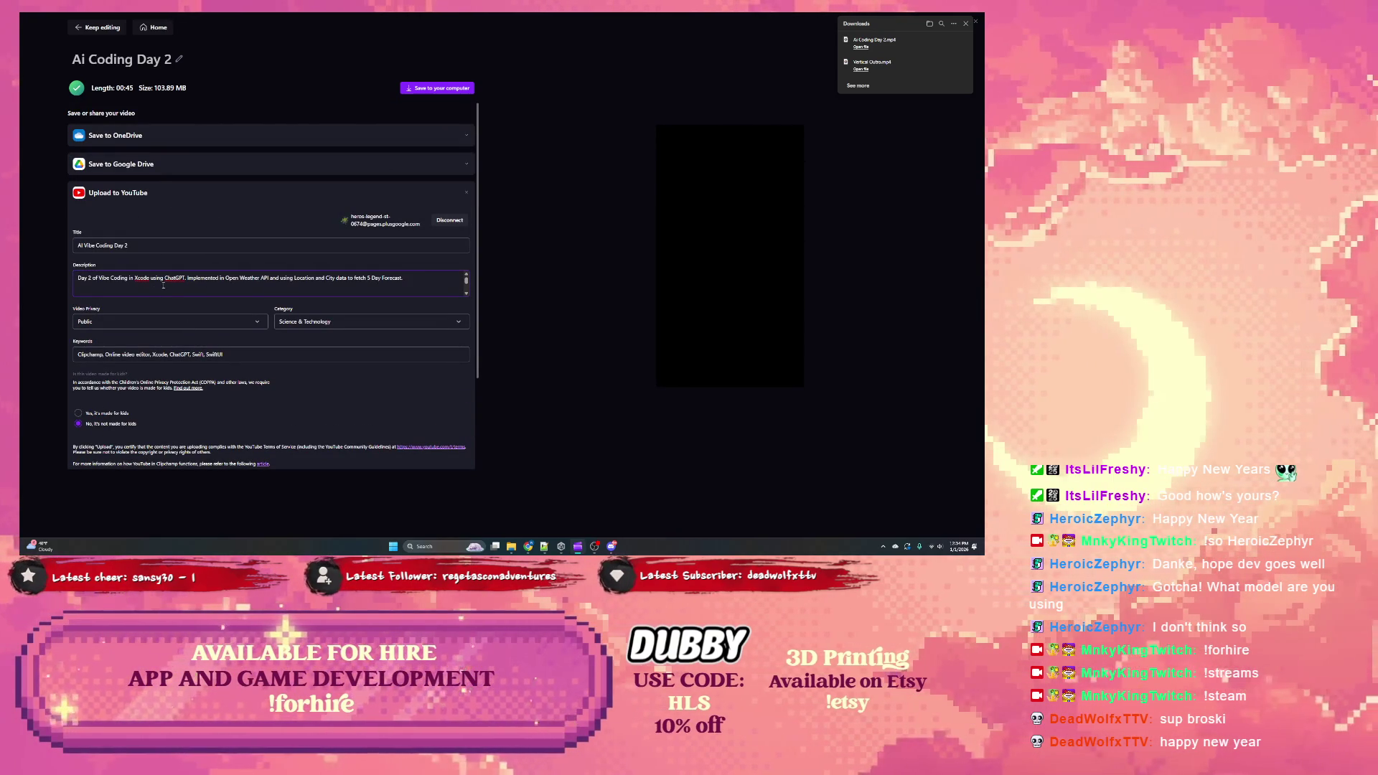
mouse_move(373, 284)
mouse_down()
mouse_move(81, 280)
mouse_move(128, 288)
mouse_up()
scroll(166, 354, down, 3)
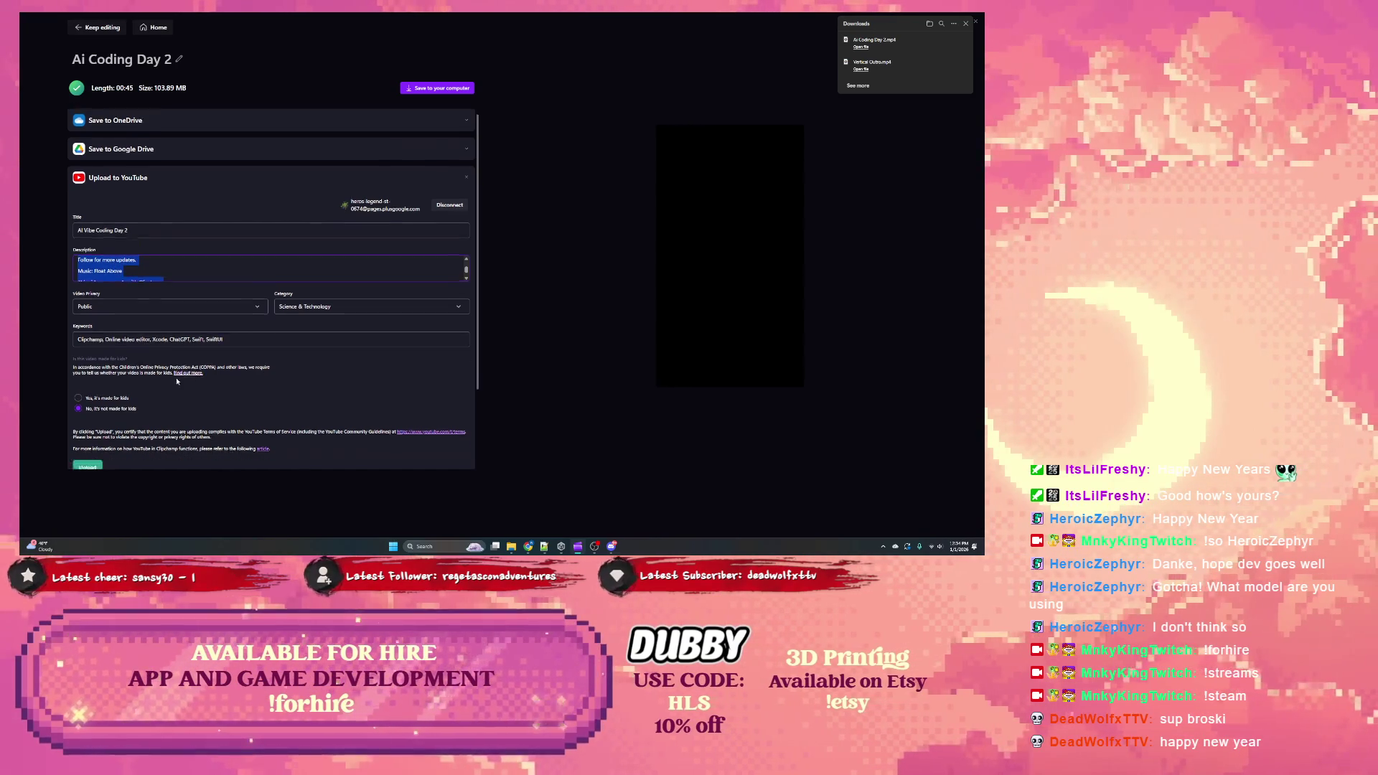
Step: Start the YouTube upload, check TikTok's 50 MB size requirement, then bring up LinkedIn sharing
click(88, 406)
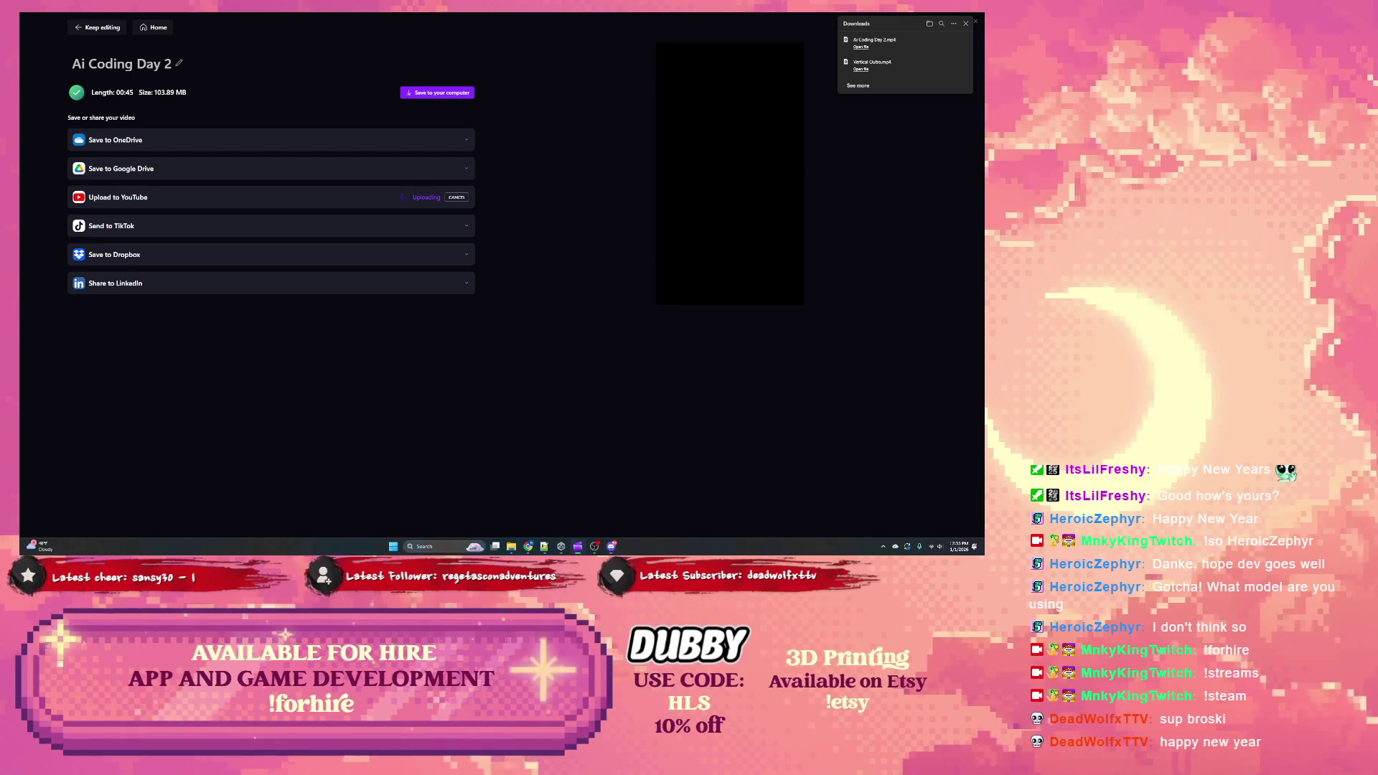
click(293, 232)
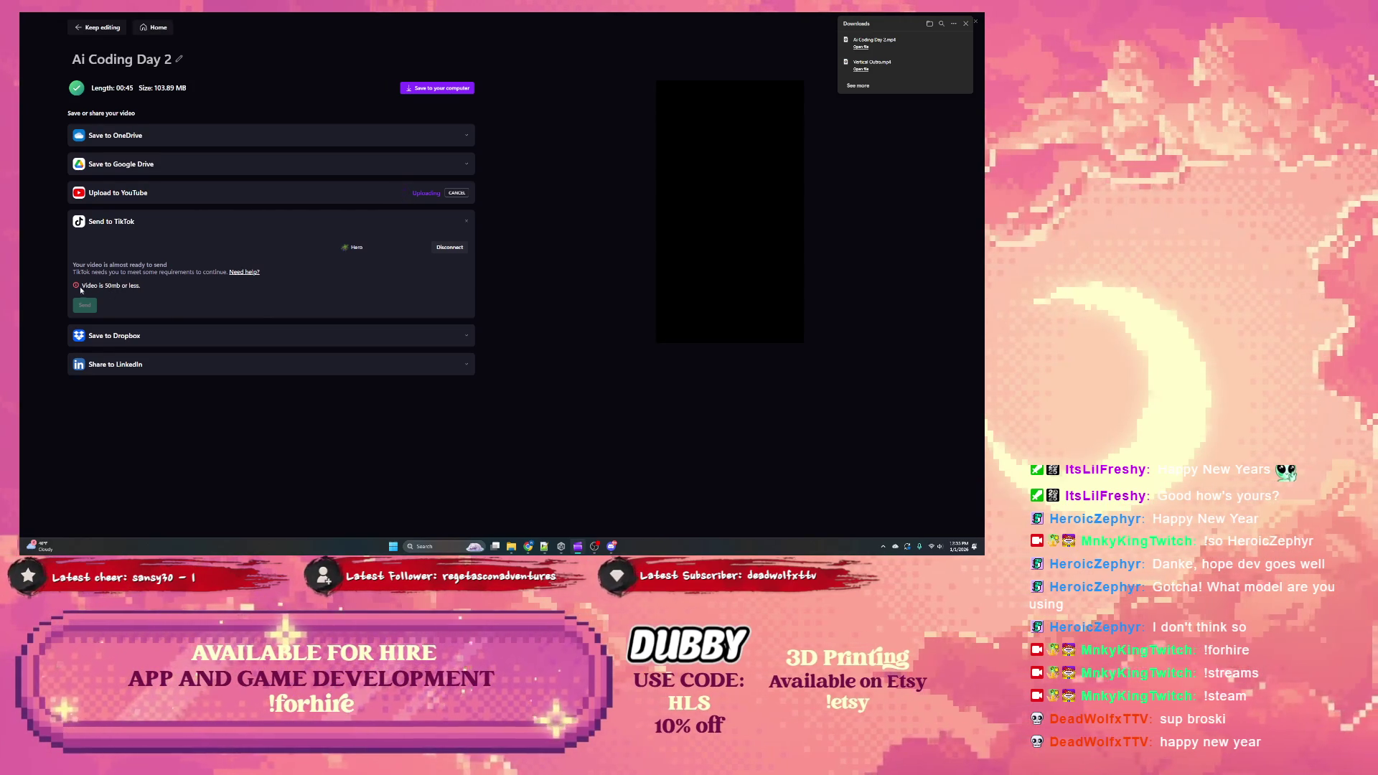
click(244, 272)
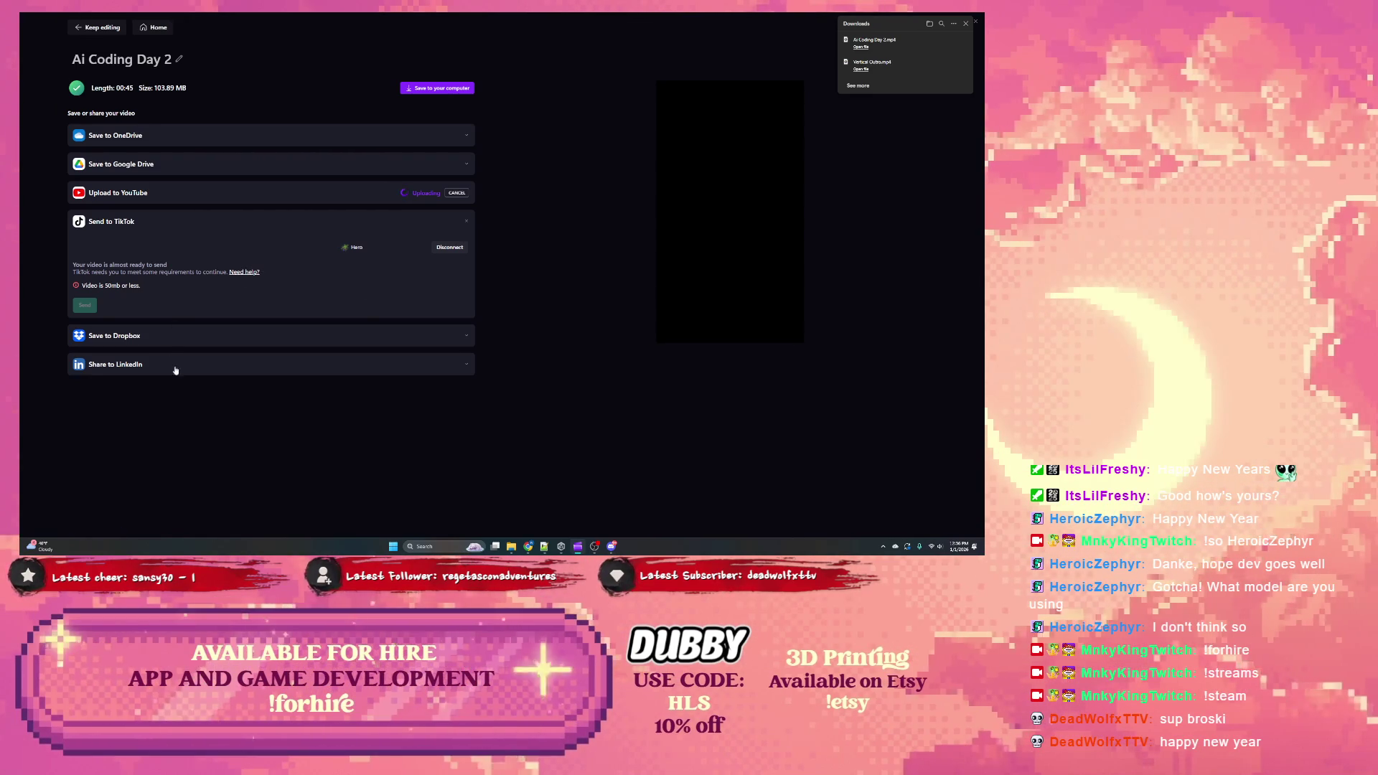
click(179, 365)
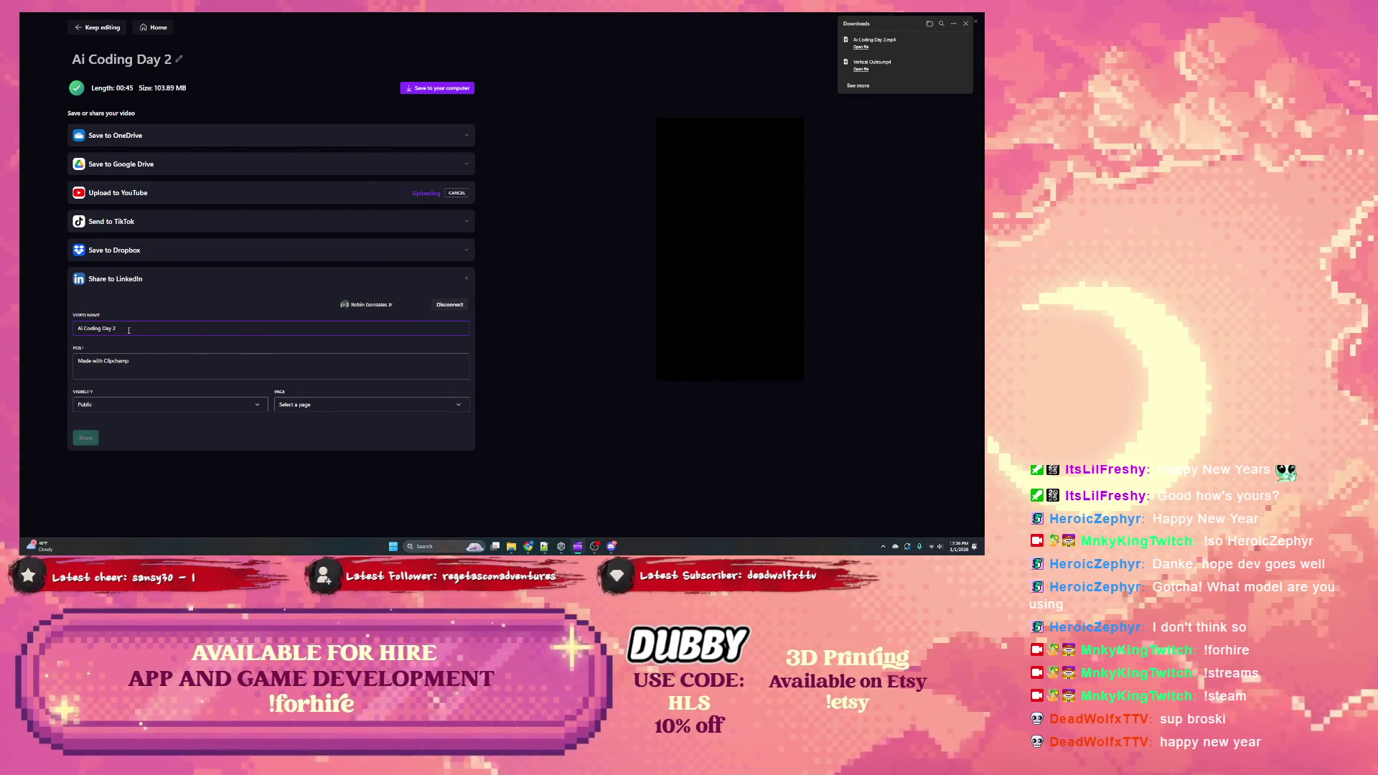
Step: Name the LinkedIn video 'Ai Vibe Coding Day 2' and paste the YouTube description as the post
drag(129, 330, 59, 333)
text(Ai Vibe C)
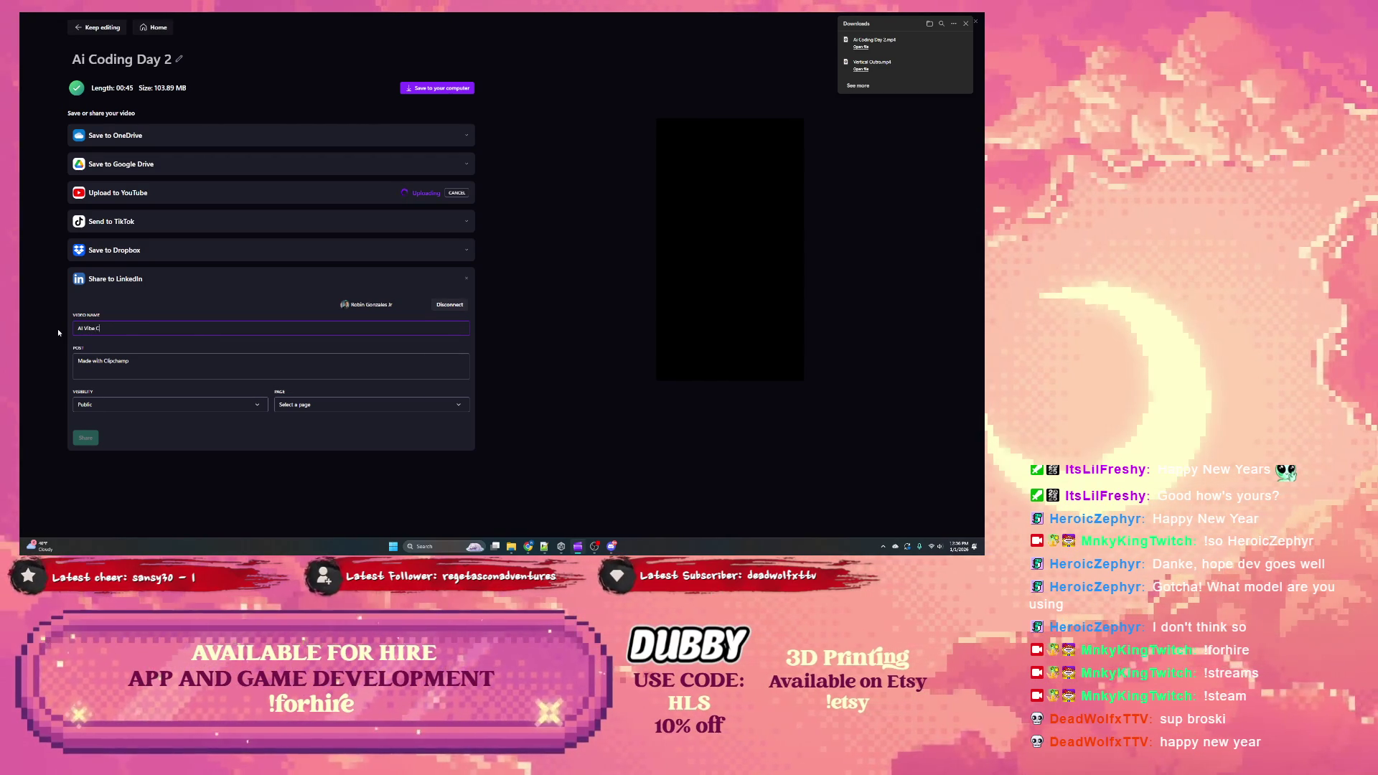
text(oding Day 2)
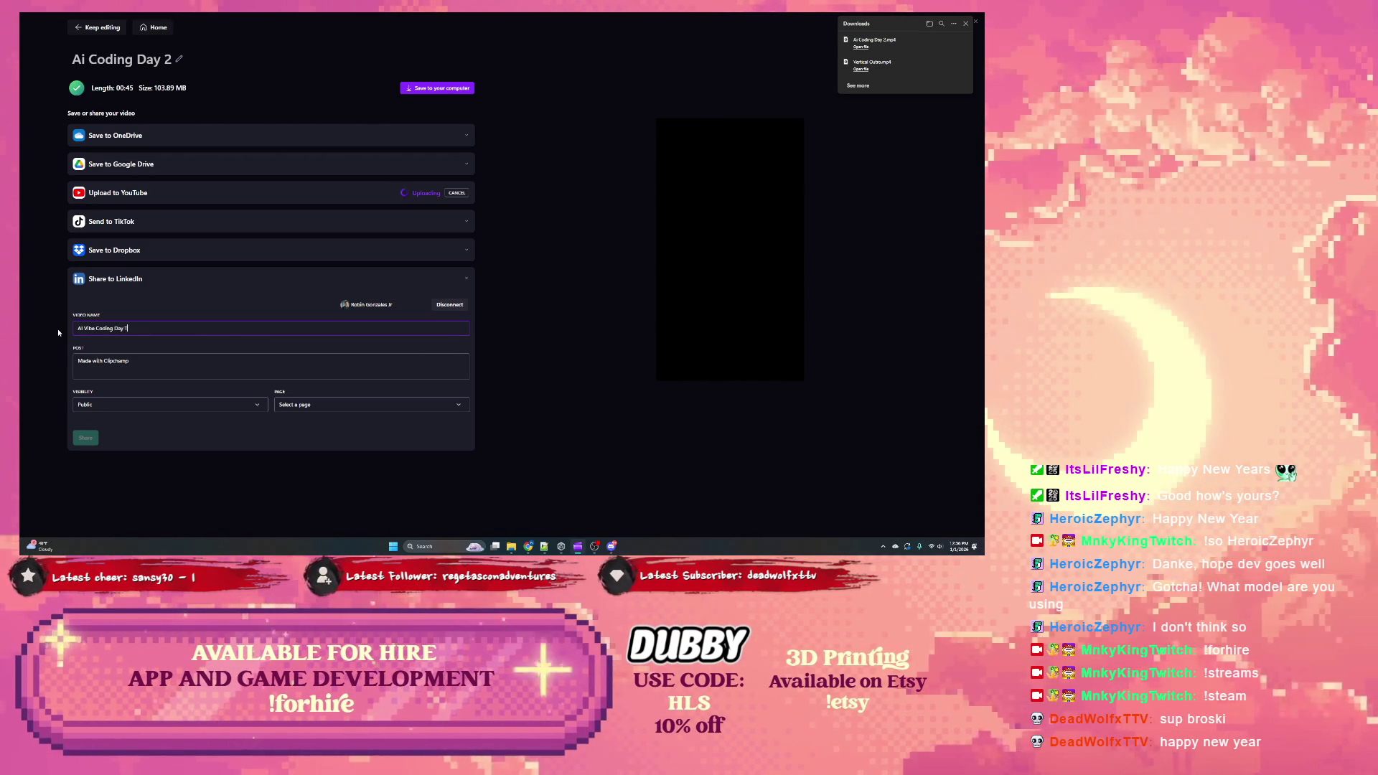
key(Tab)
key(ctrl+a)
key(ctrl+v)
Step: Add hashtags #SwiftUI #VibeCoding #ChatGPT #Freelance #MobileDevelopment #MobileDeveloper and a 'Follow for more updates.' line
scroll(328, 371, up, 5)
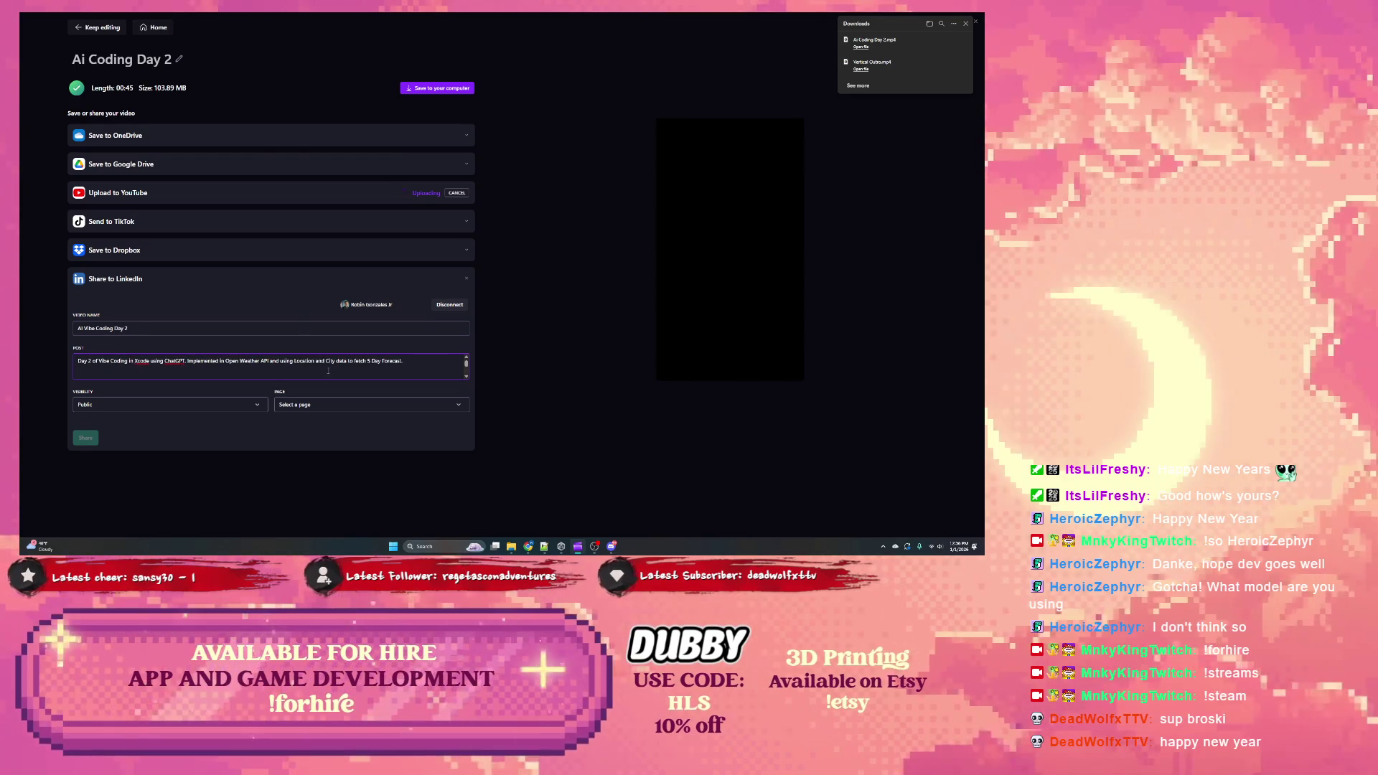
key(Return)
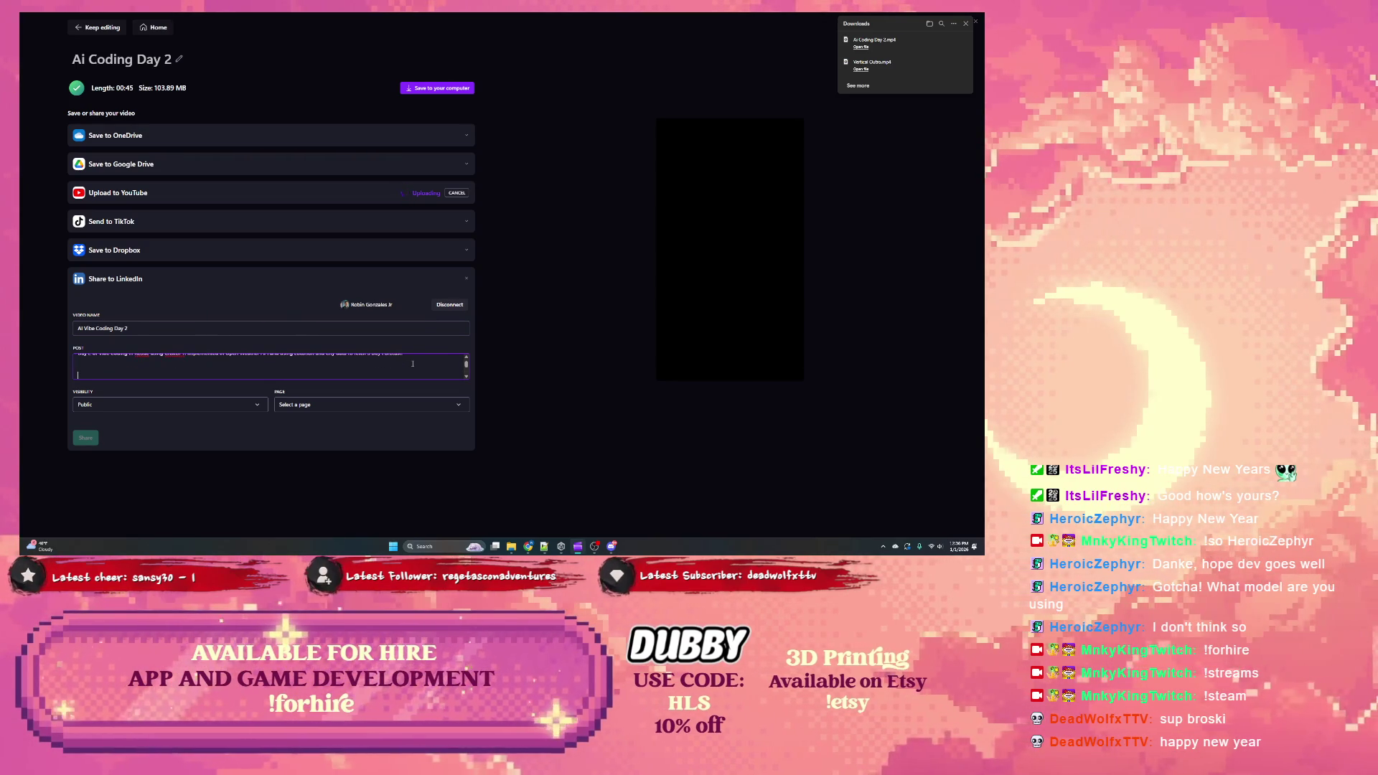
text(#)
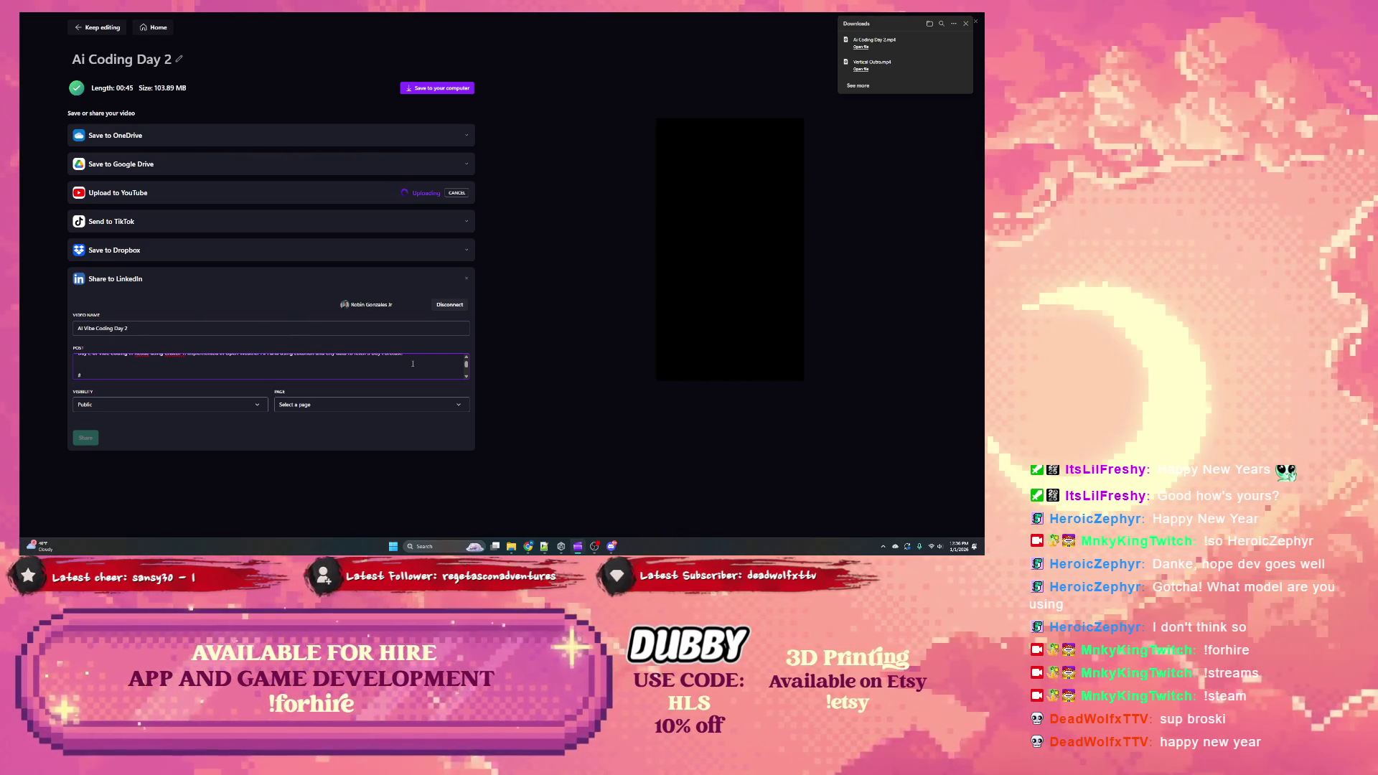
text(Swift #Sw)
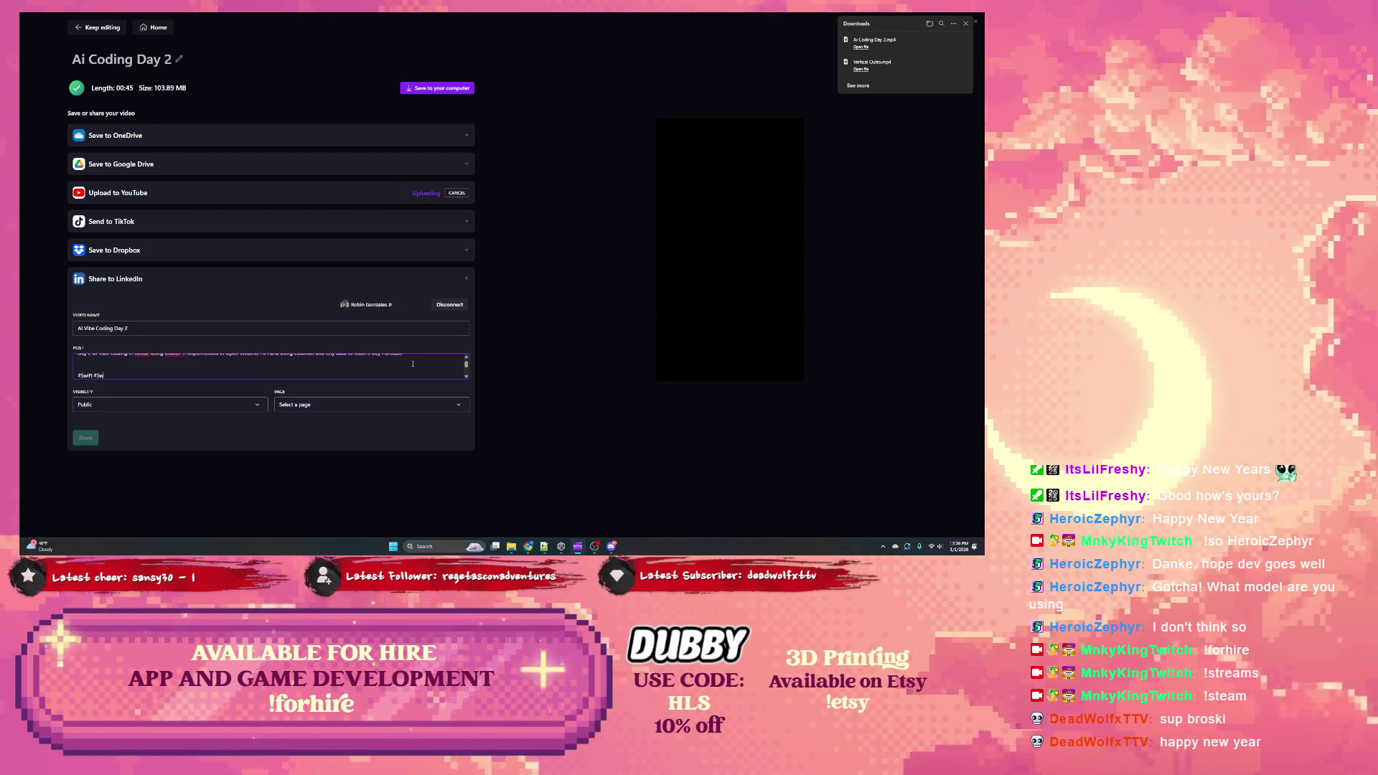
text(iftUI)
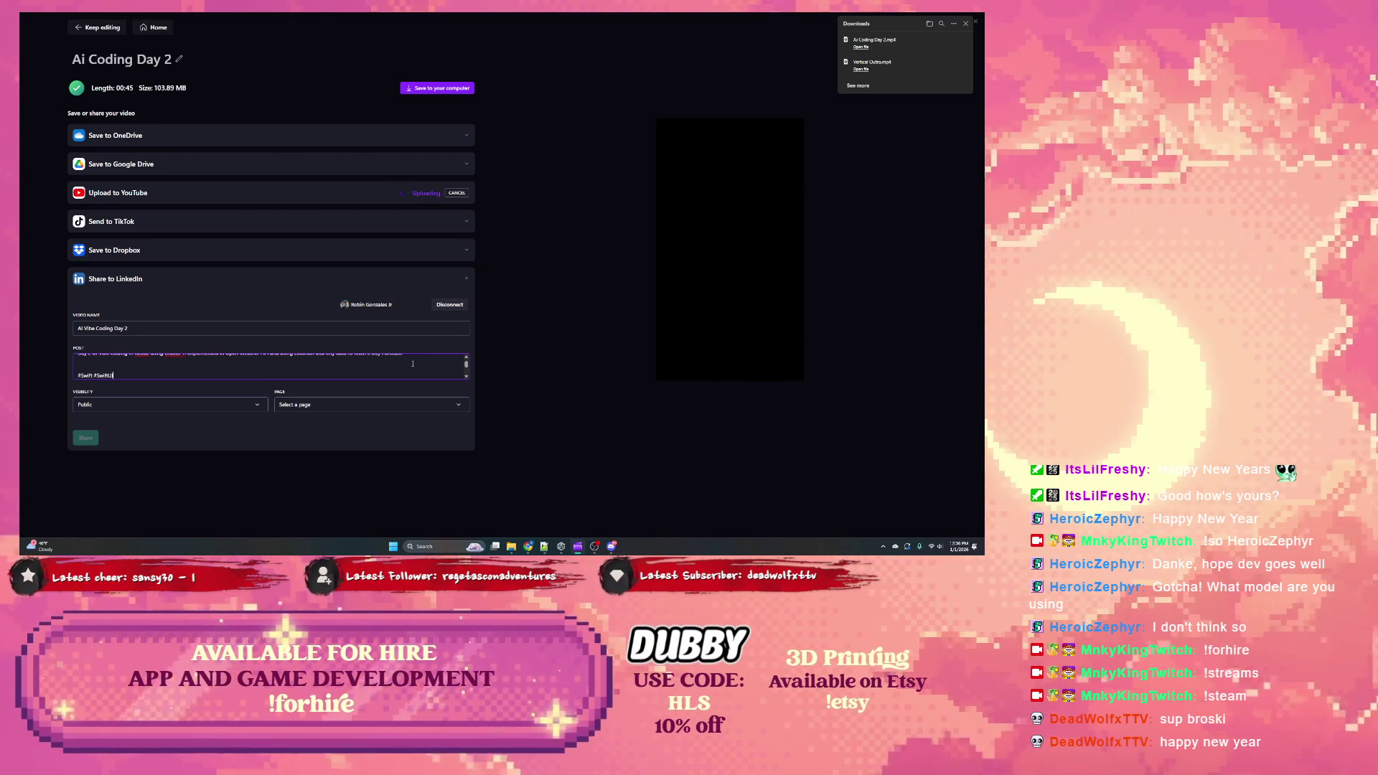
text( #Vi)
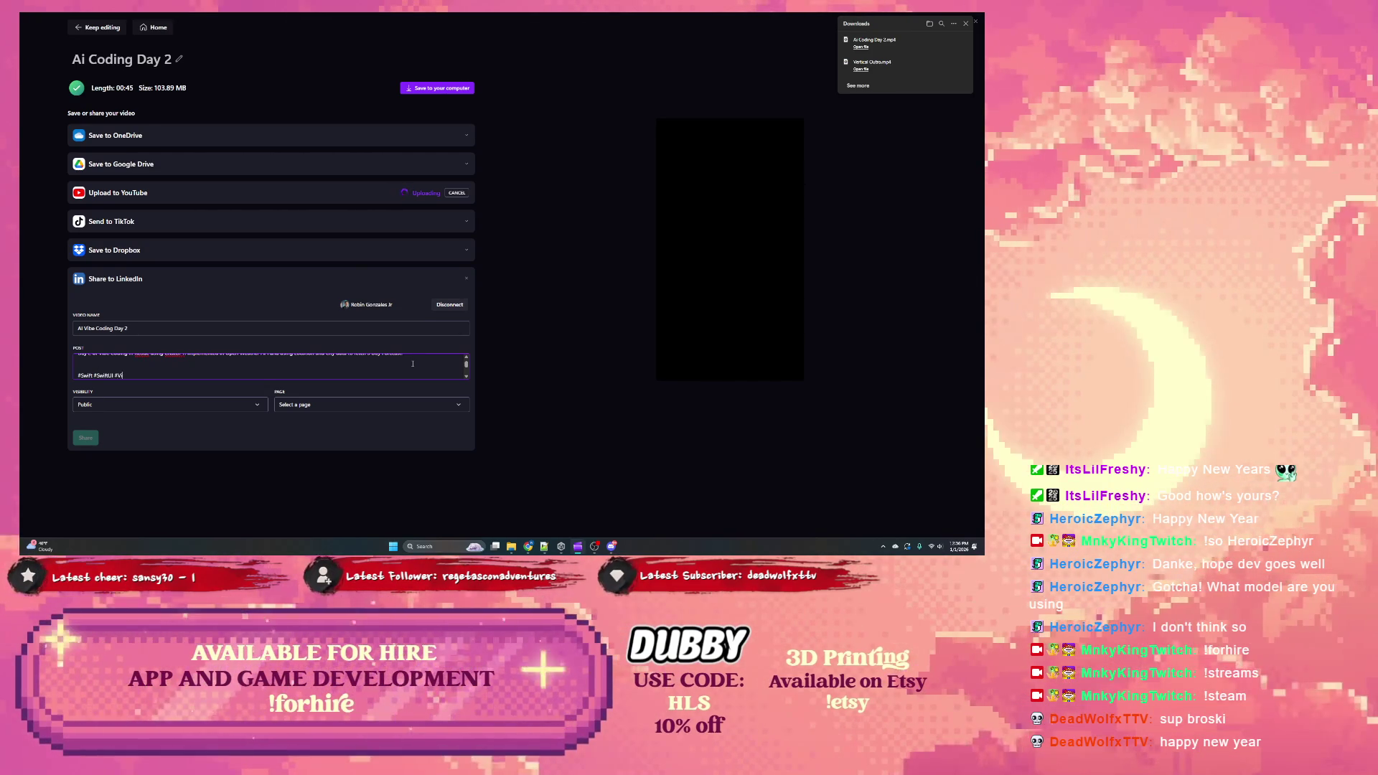
text(beCoding)
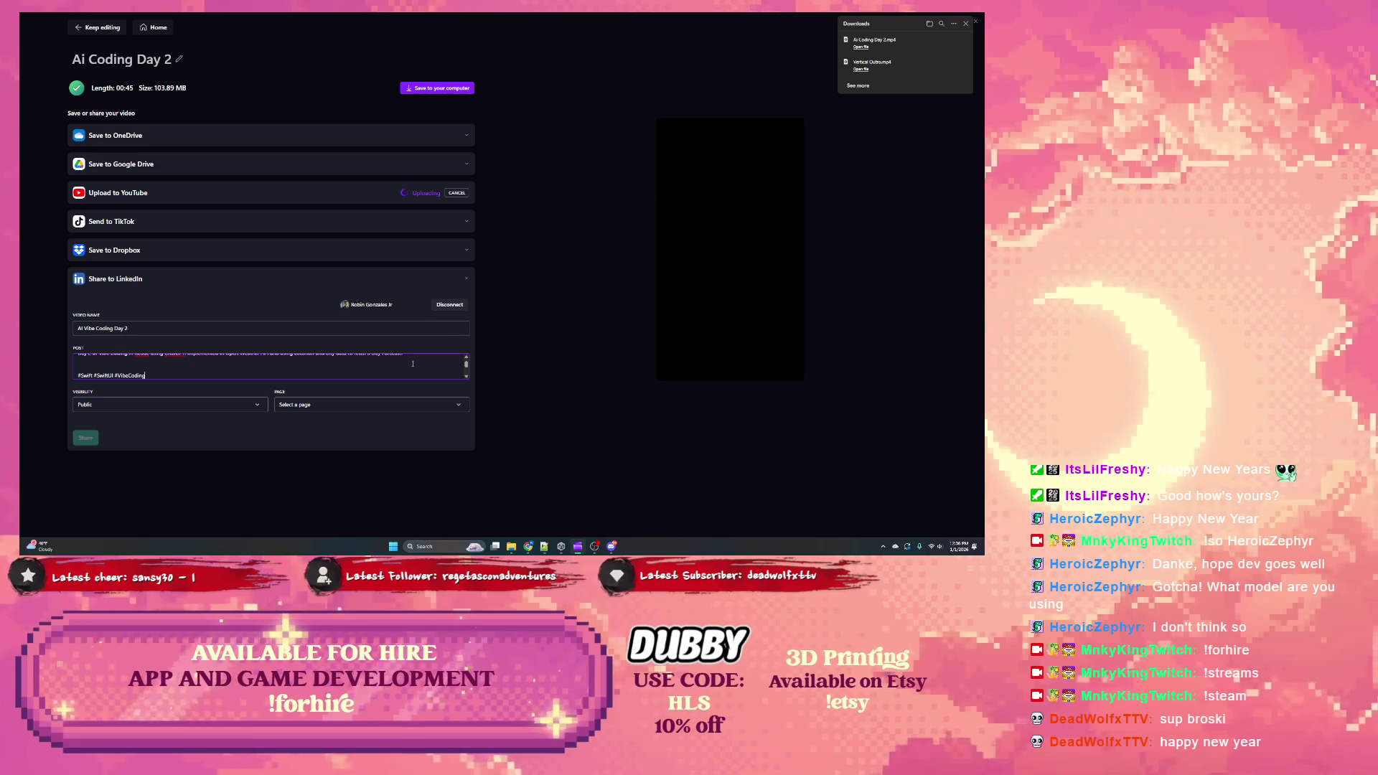
text( #ChatGPT)
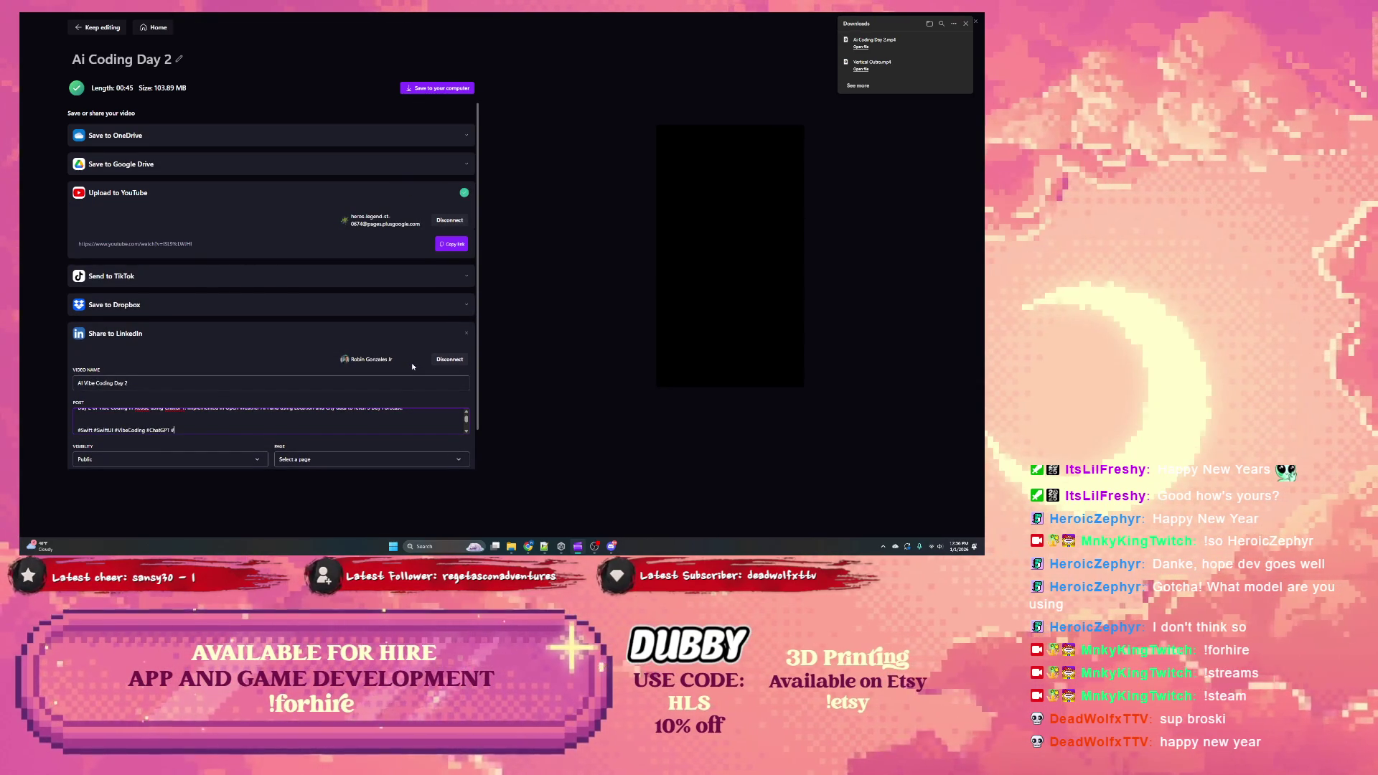
text( #Freelan)
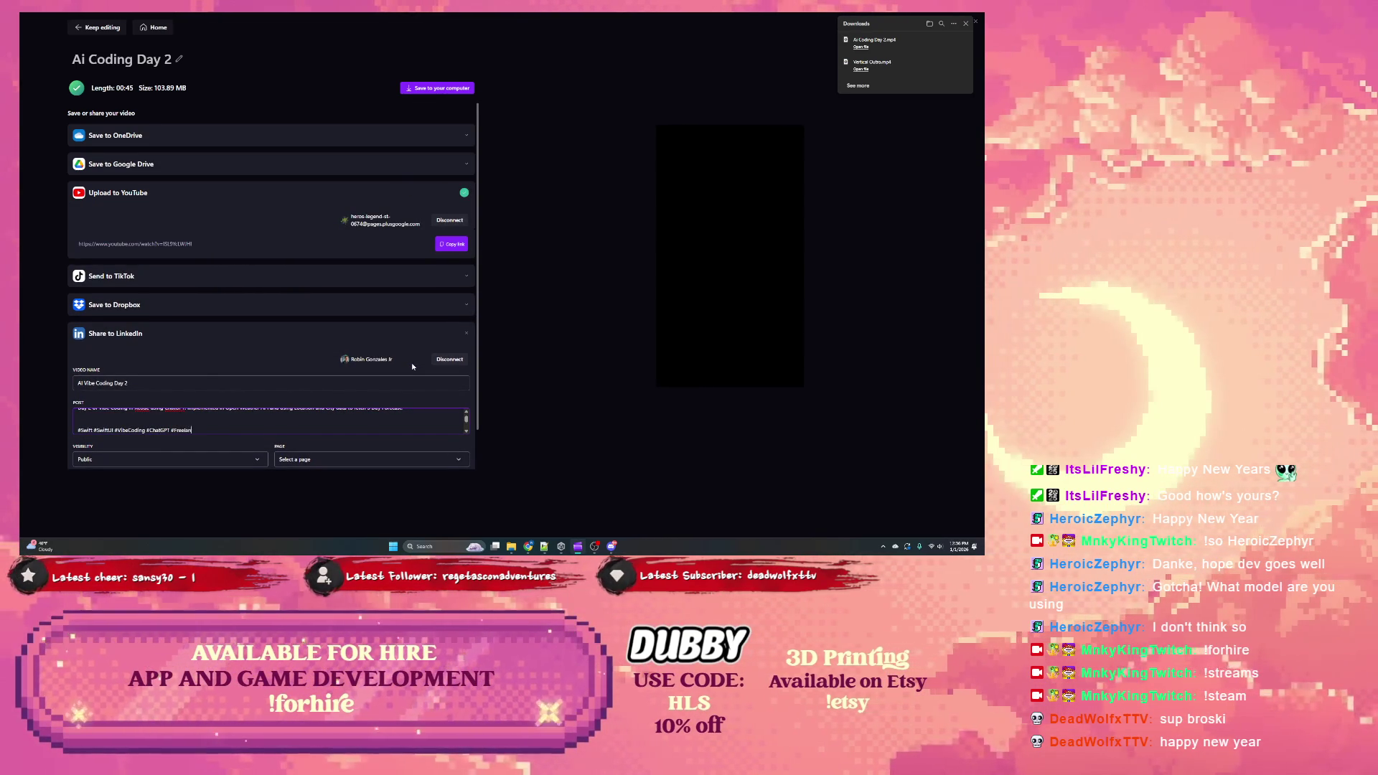
text(ce #Mobile)
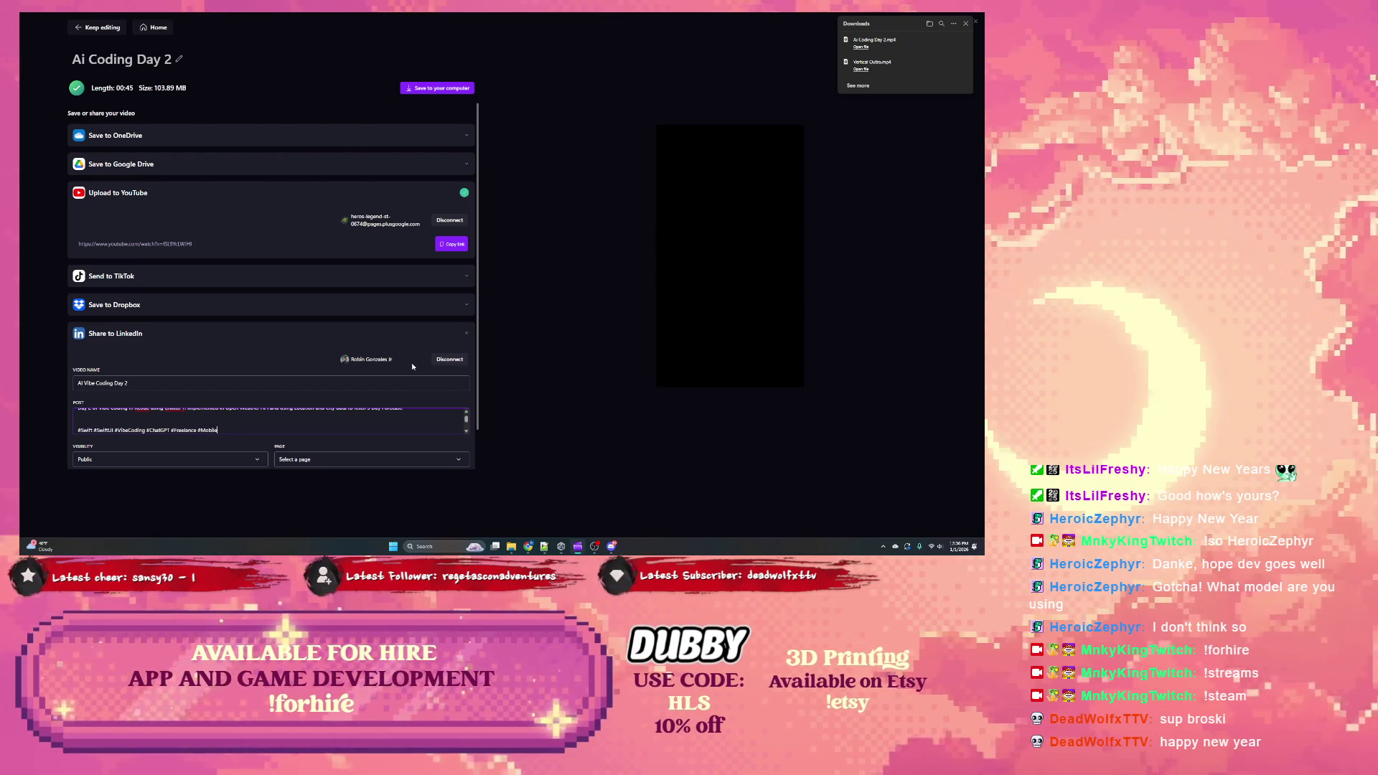
text(Development)
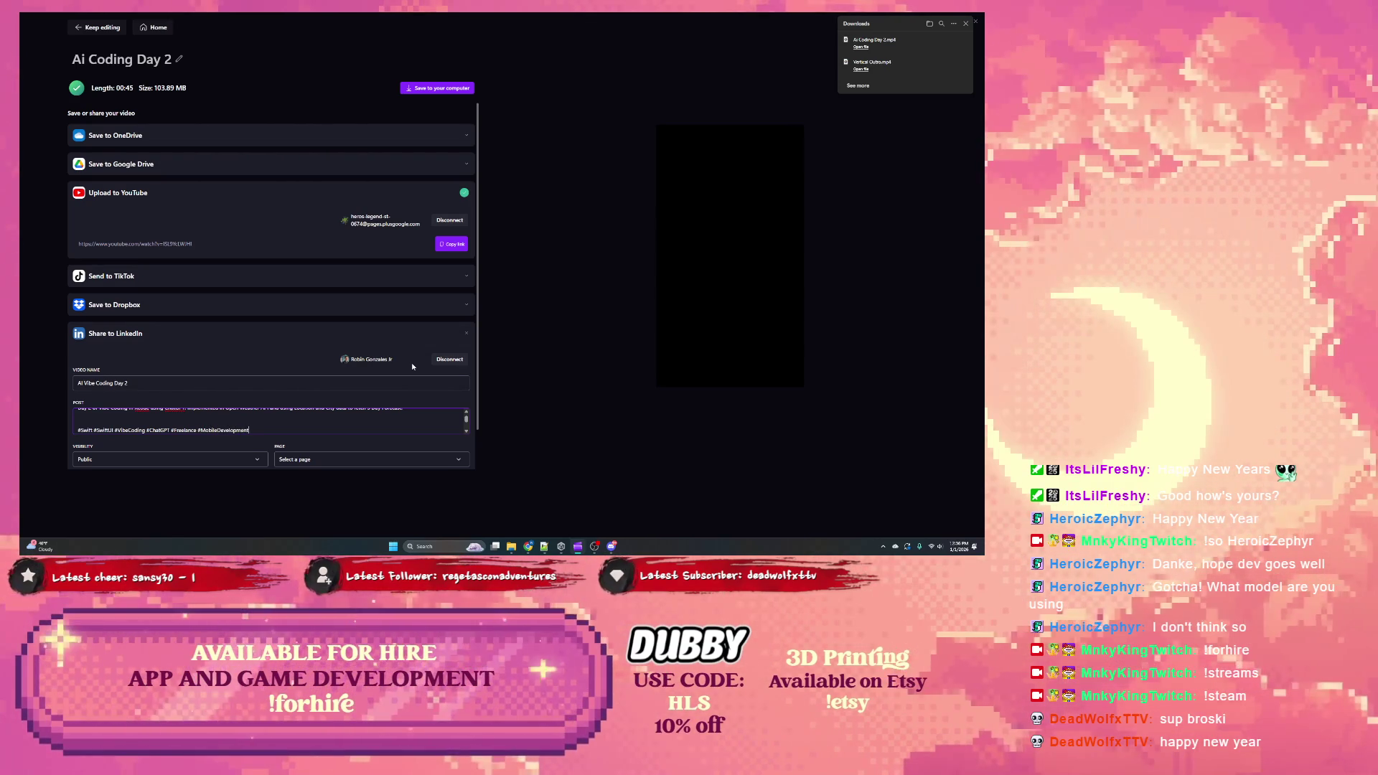
text( #Mobile)
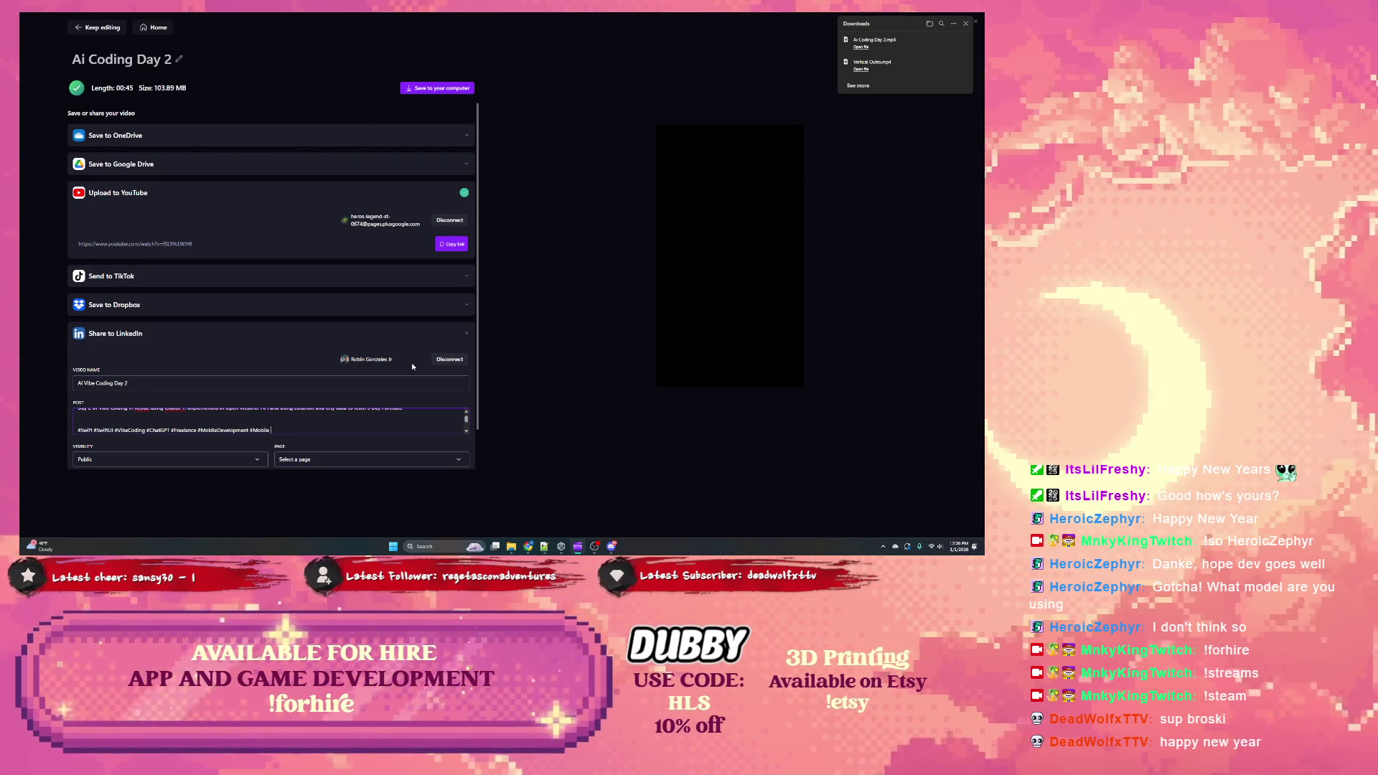
text(Developer)
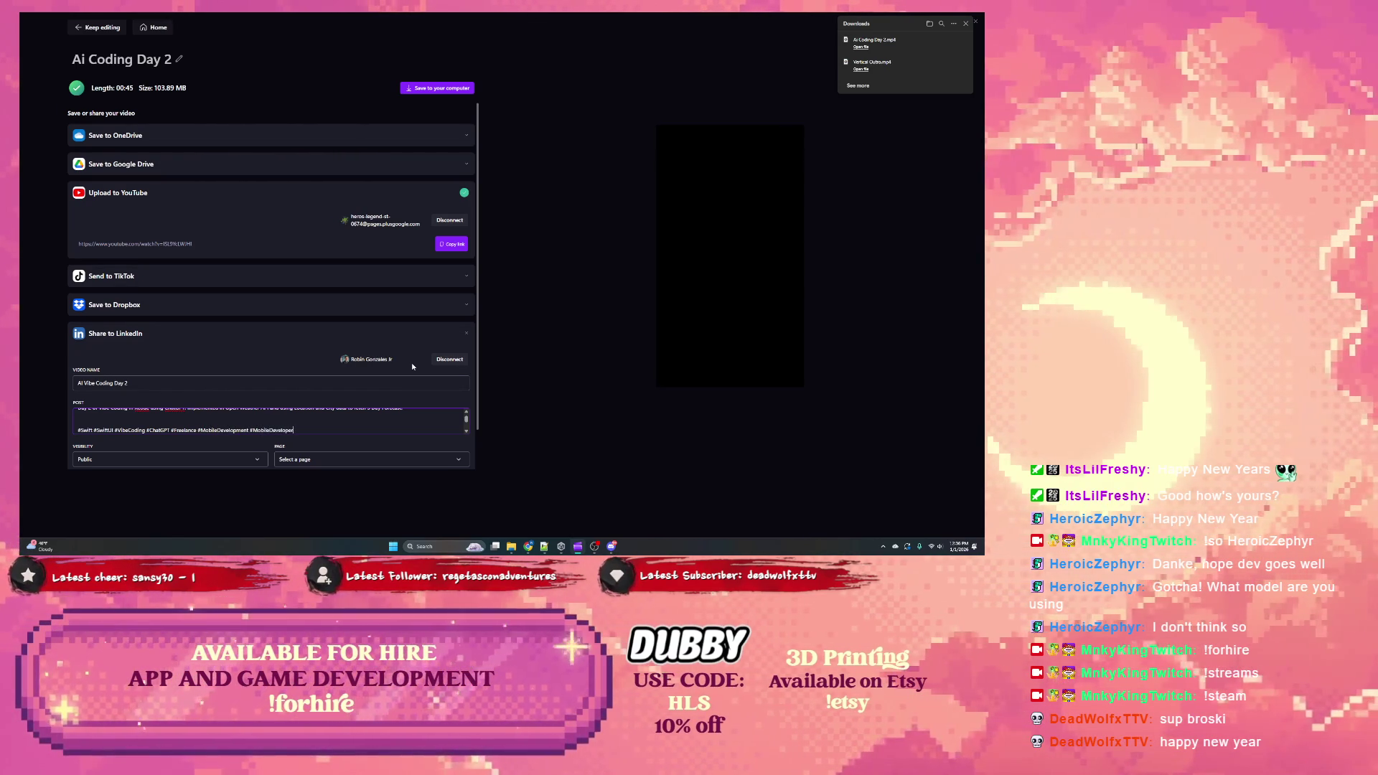
scroll(252, 420, down, 3)
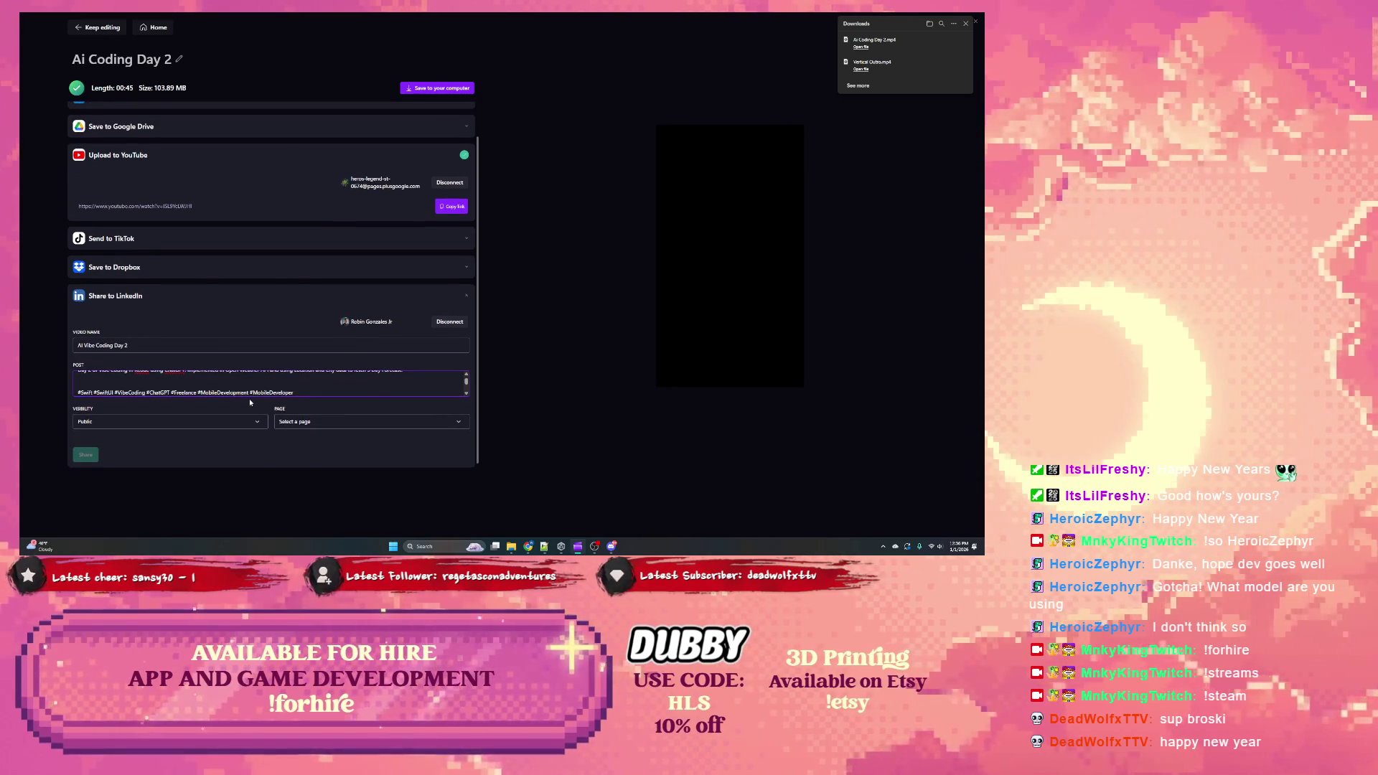
key(Return)
key(Return)
text(Follow for more updates.)
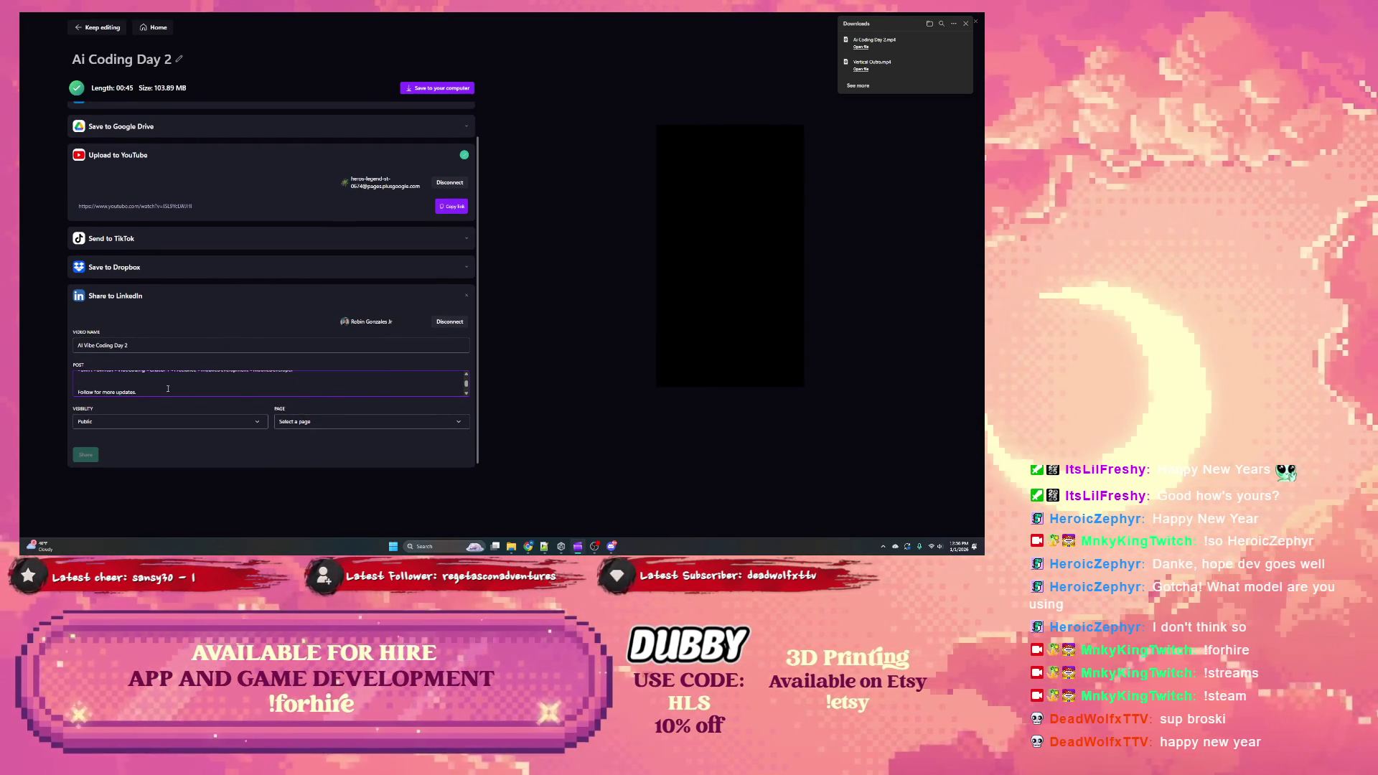
scroll(168, 388, up, 3)
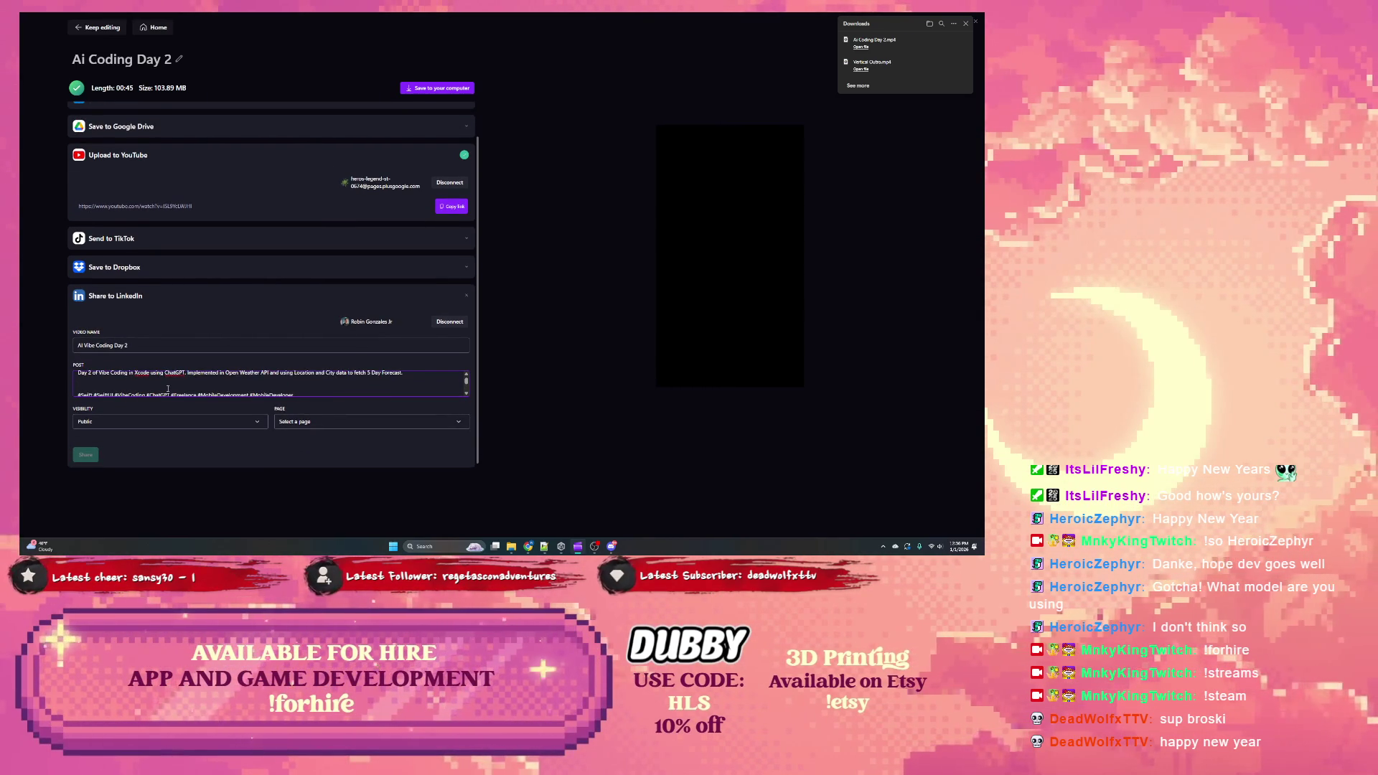
Step: Post to the studio's company page, re-paste the description over the post text, and share to LinkedIn
click(327, 425)
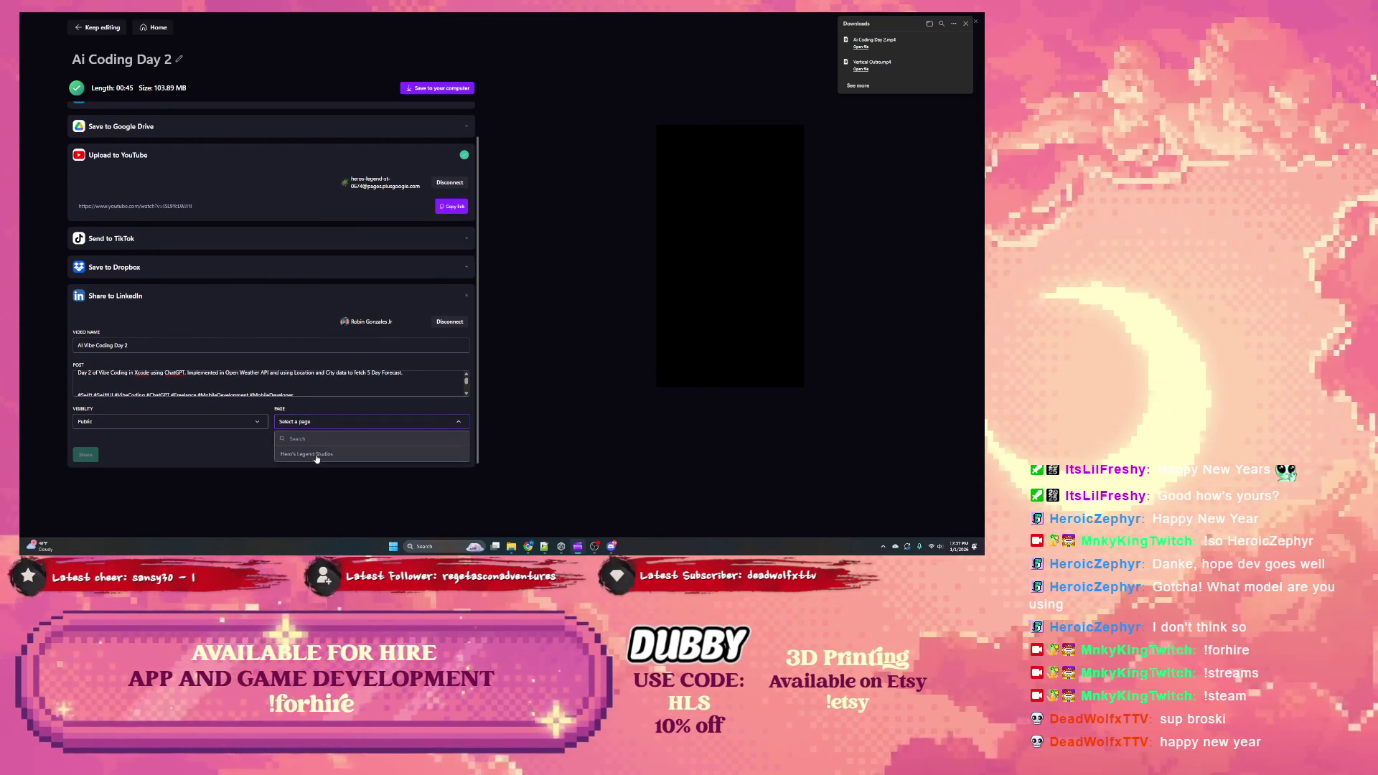
click(316, 449)
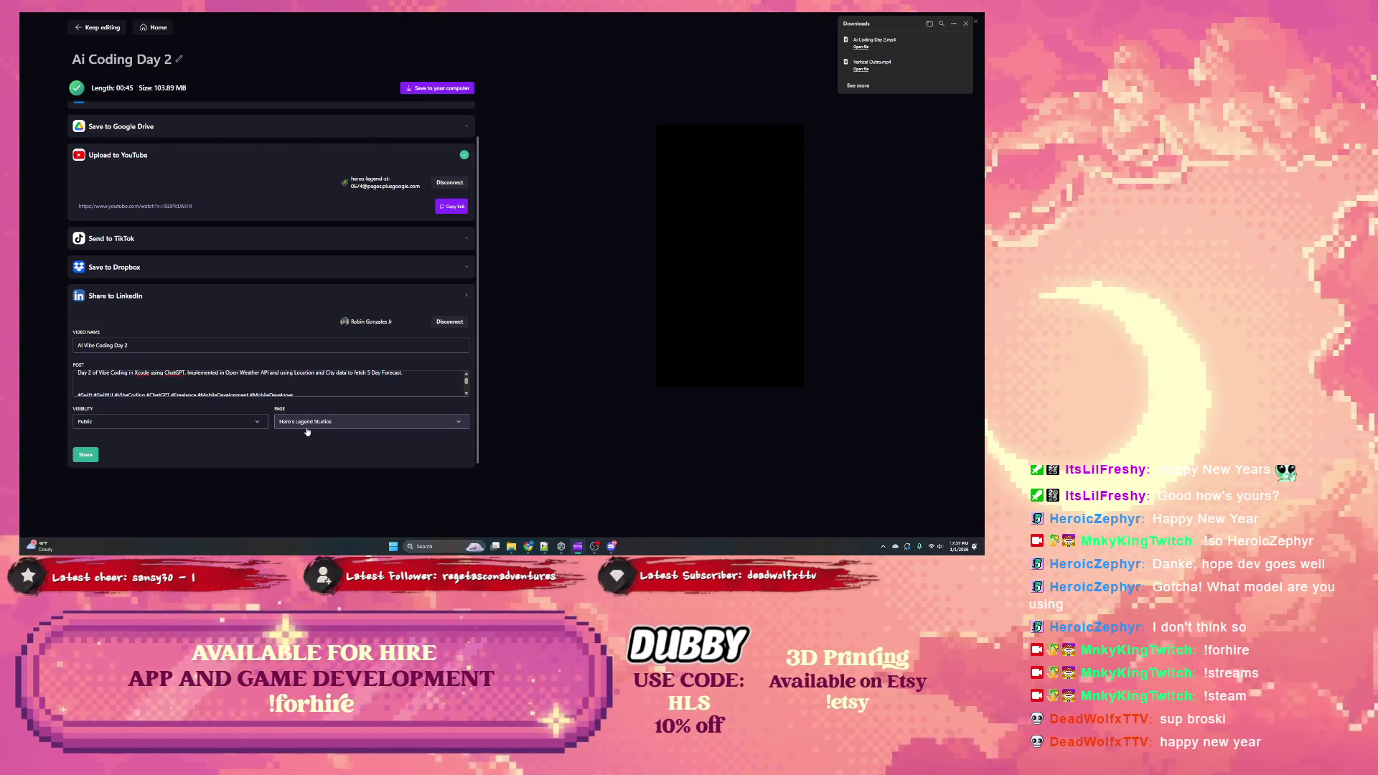
scroll(213, 384, down, 4)
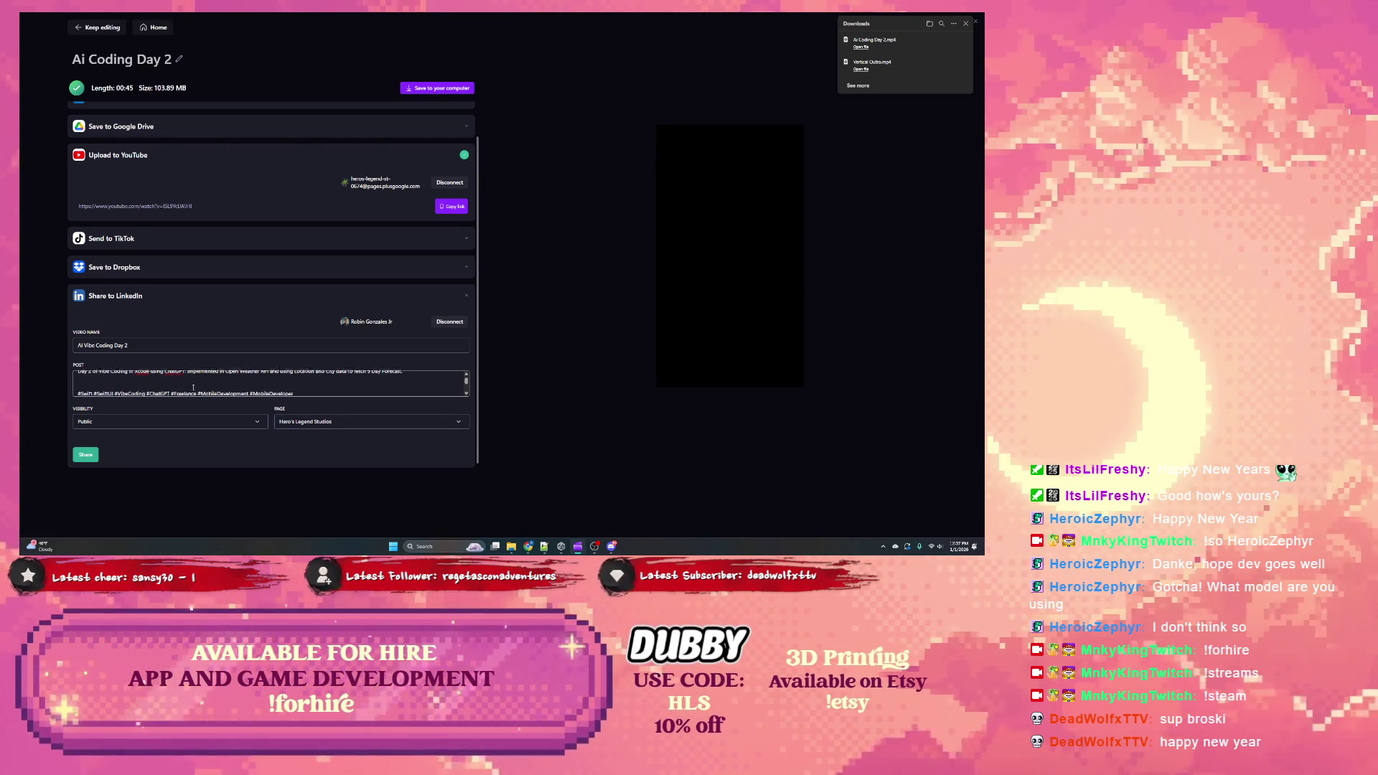
scroll(172, 384, up, 1)
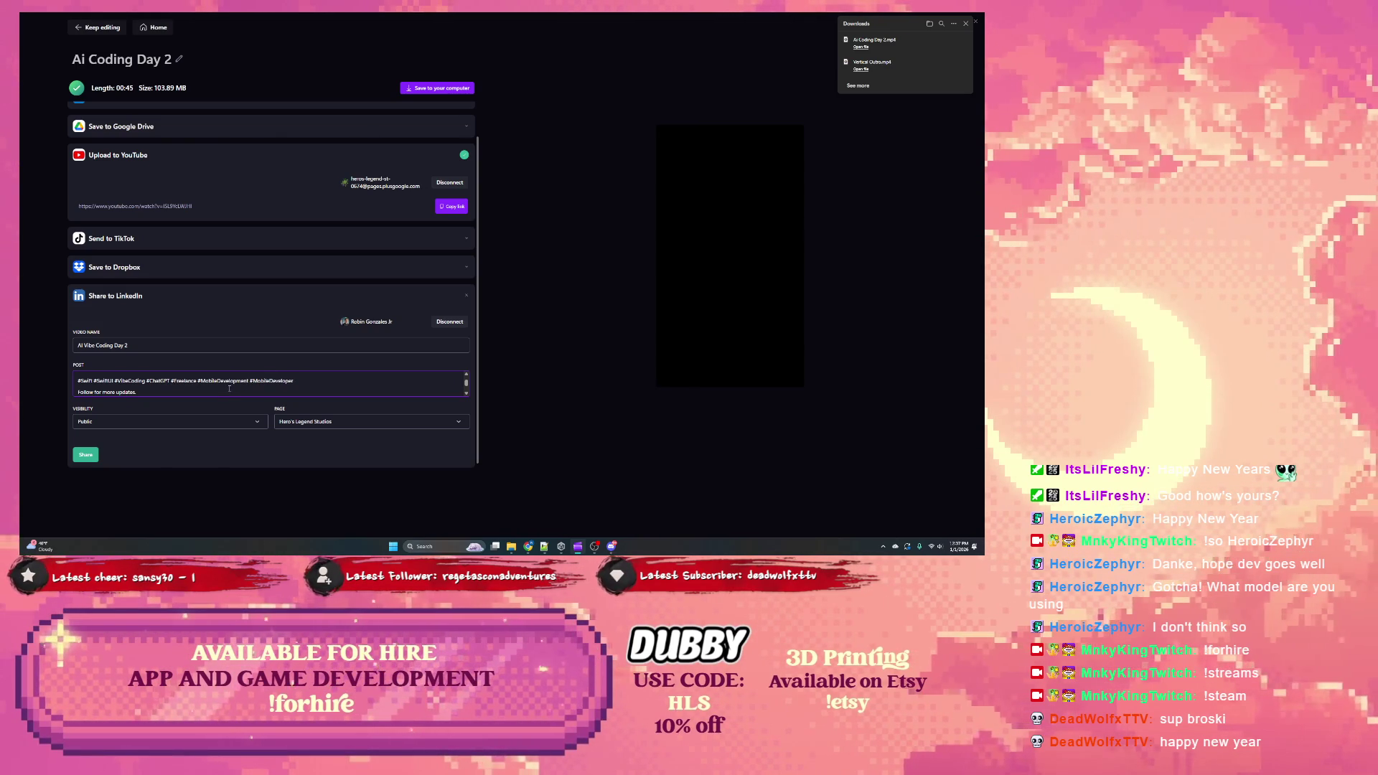
scroll(159, 387, up, 2)
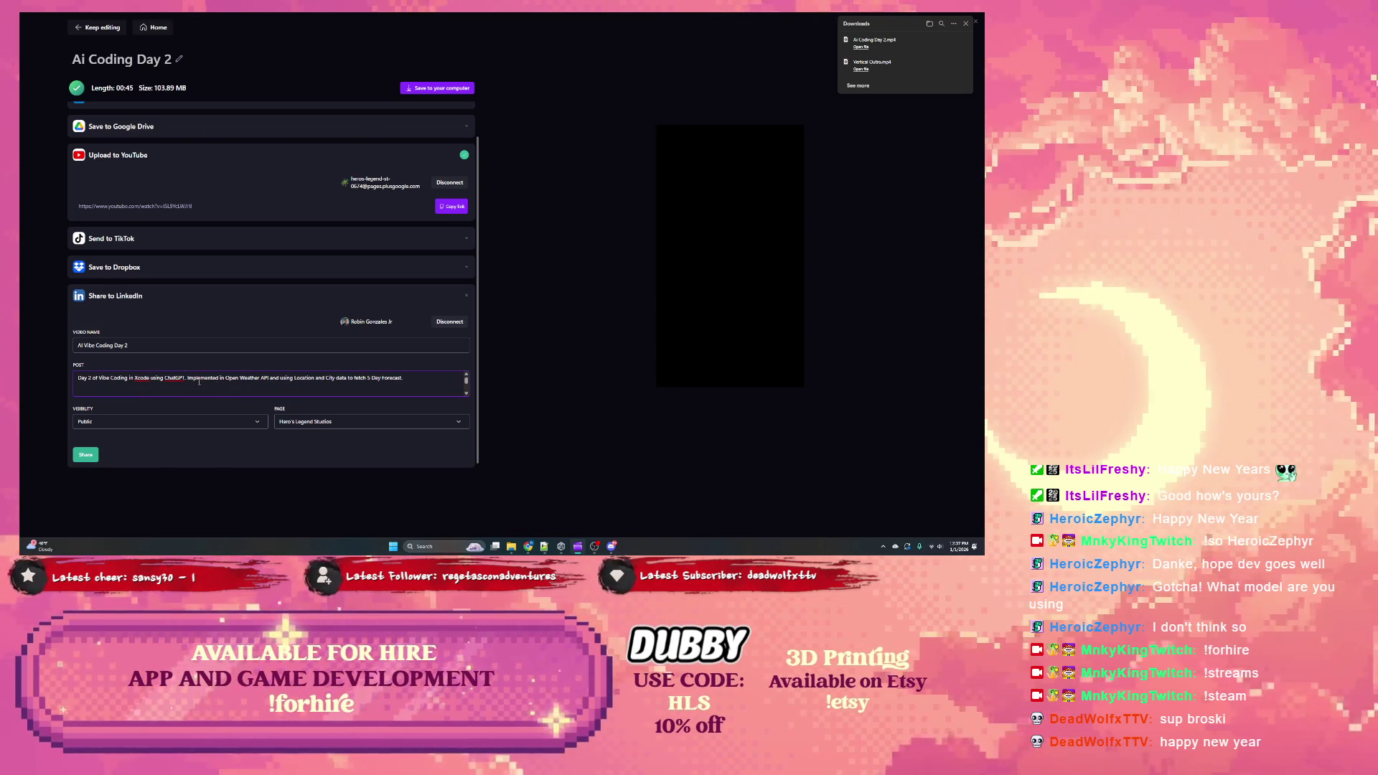
scroll(208, 380, down, 2)
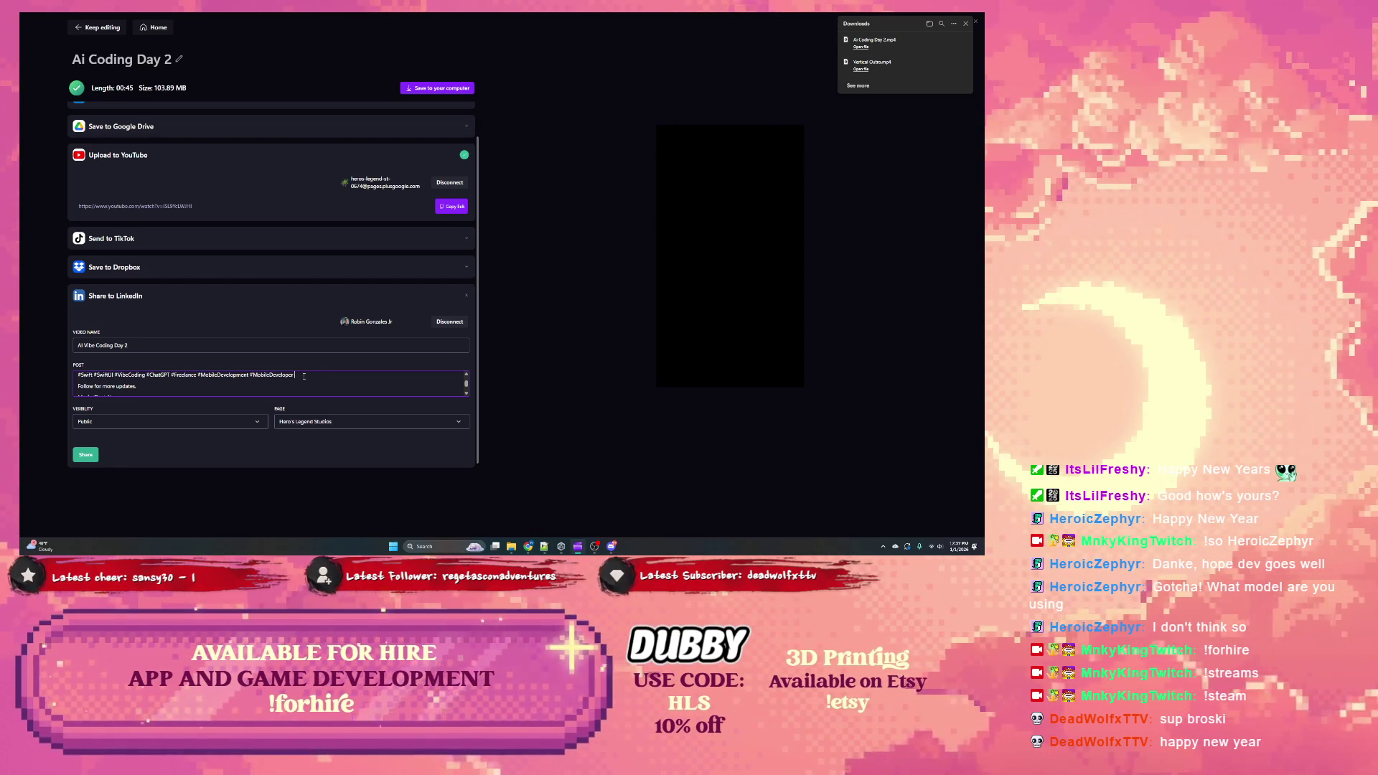
text(#Xcode)
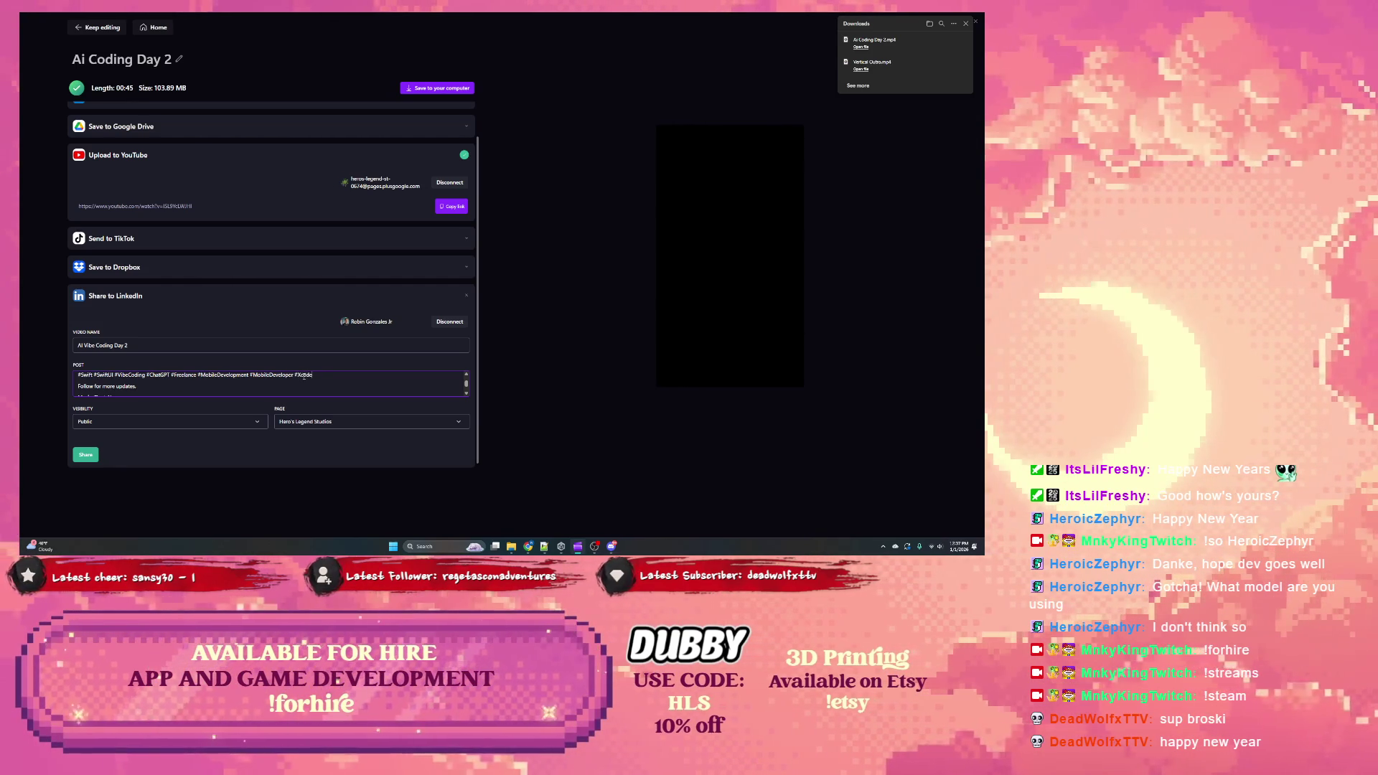
scroll(259, 385, down, 3)
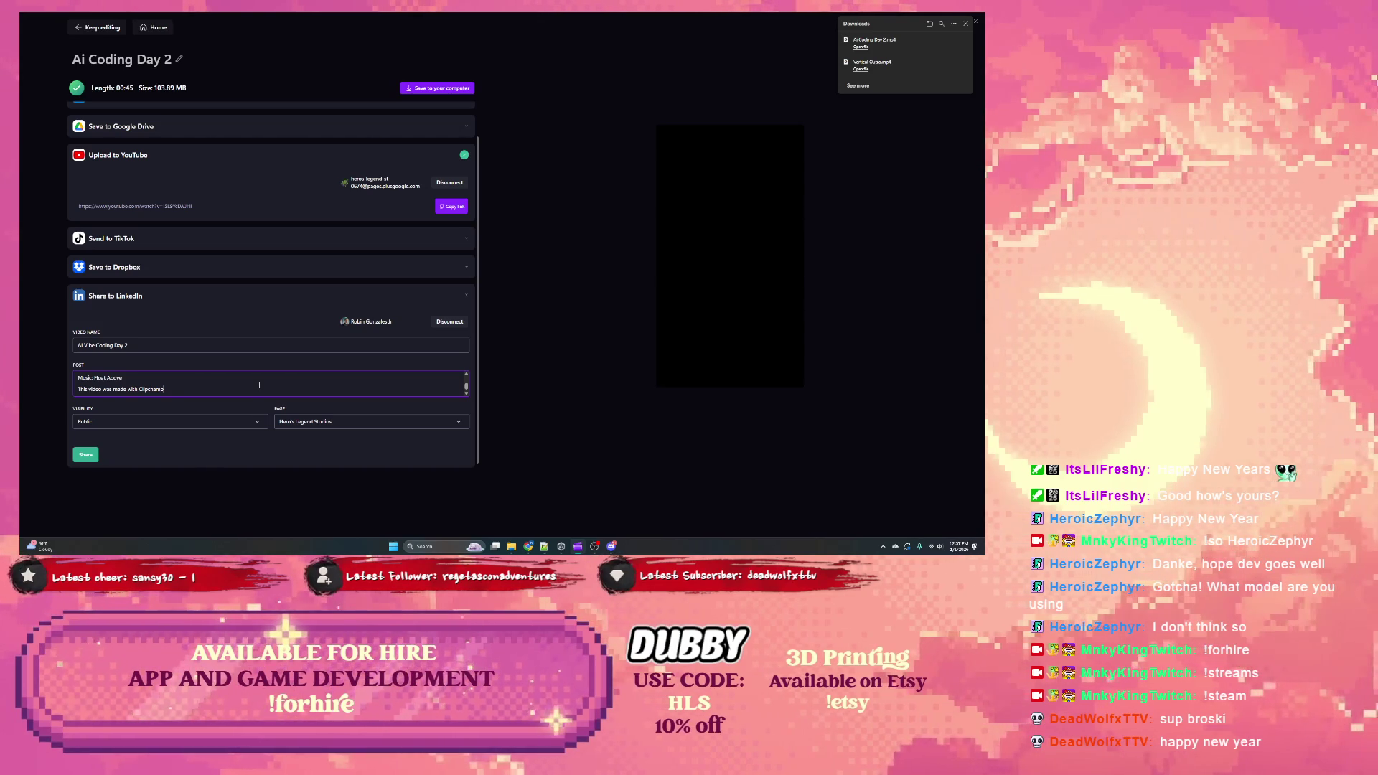
key(ctrl+a)
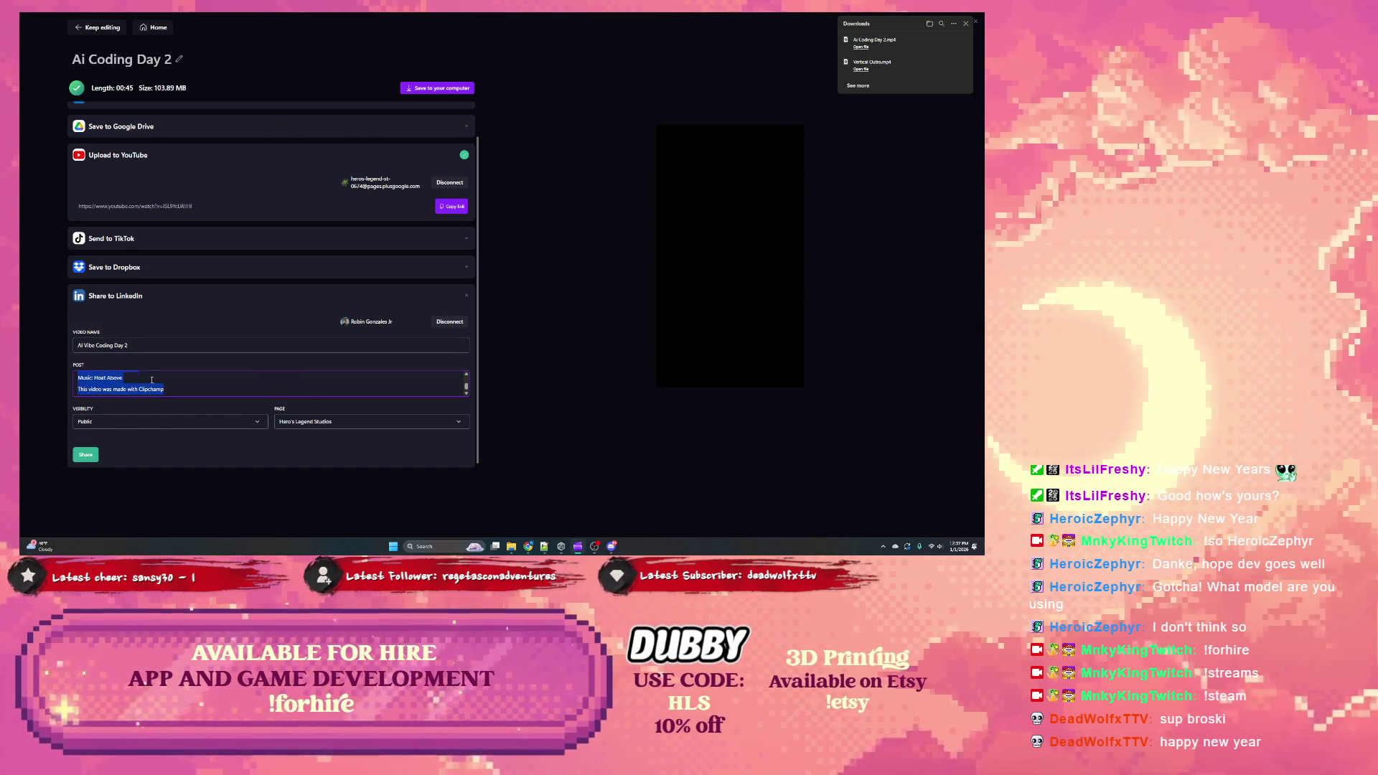
key(ctrl+v)
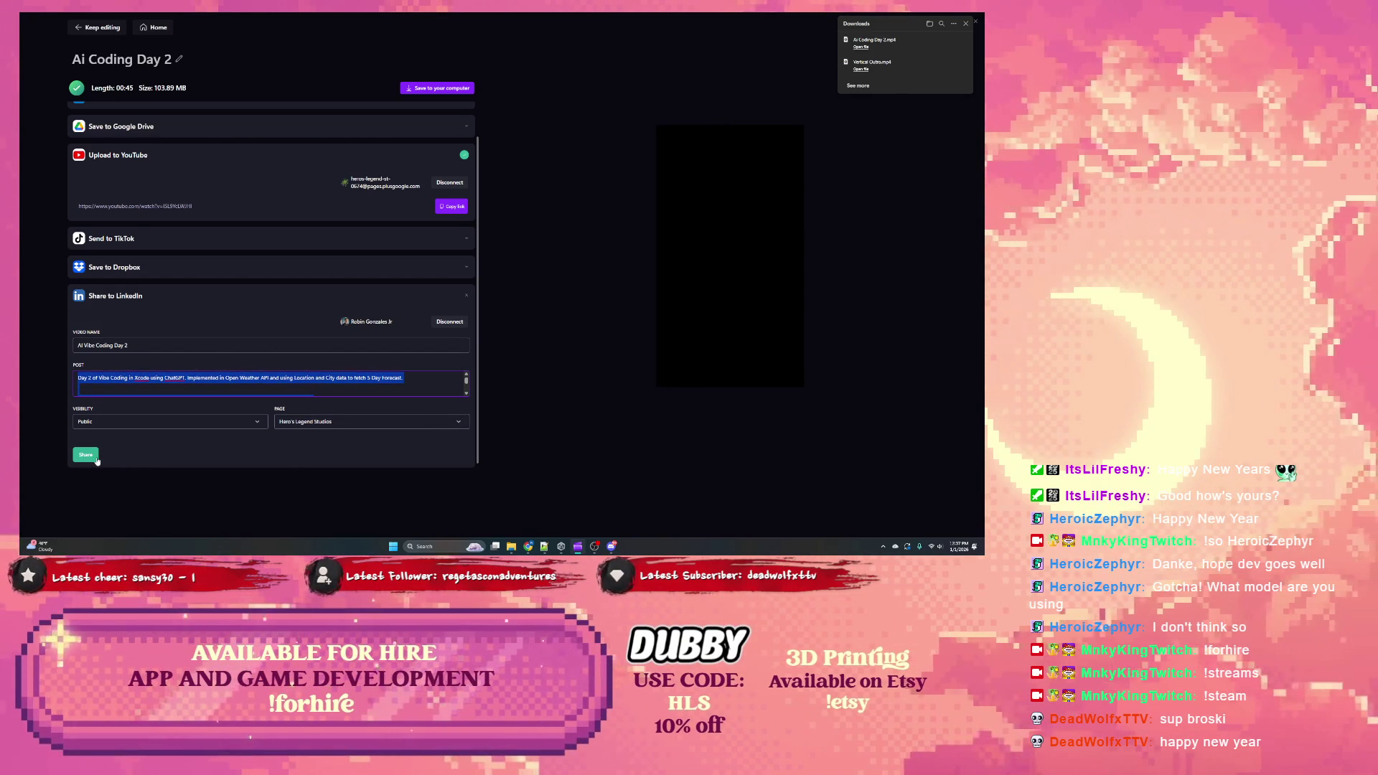
click(96, 458)
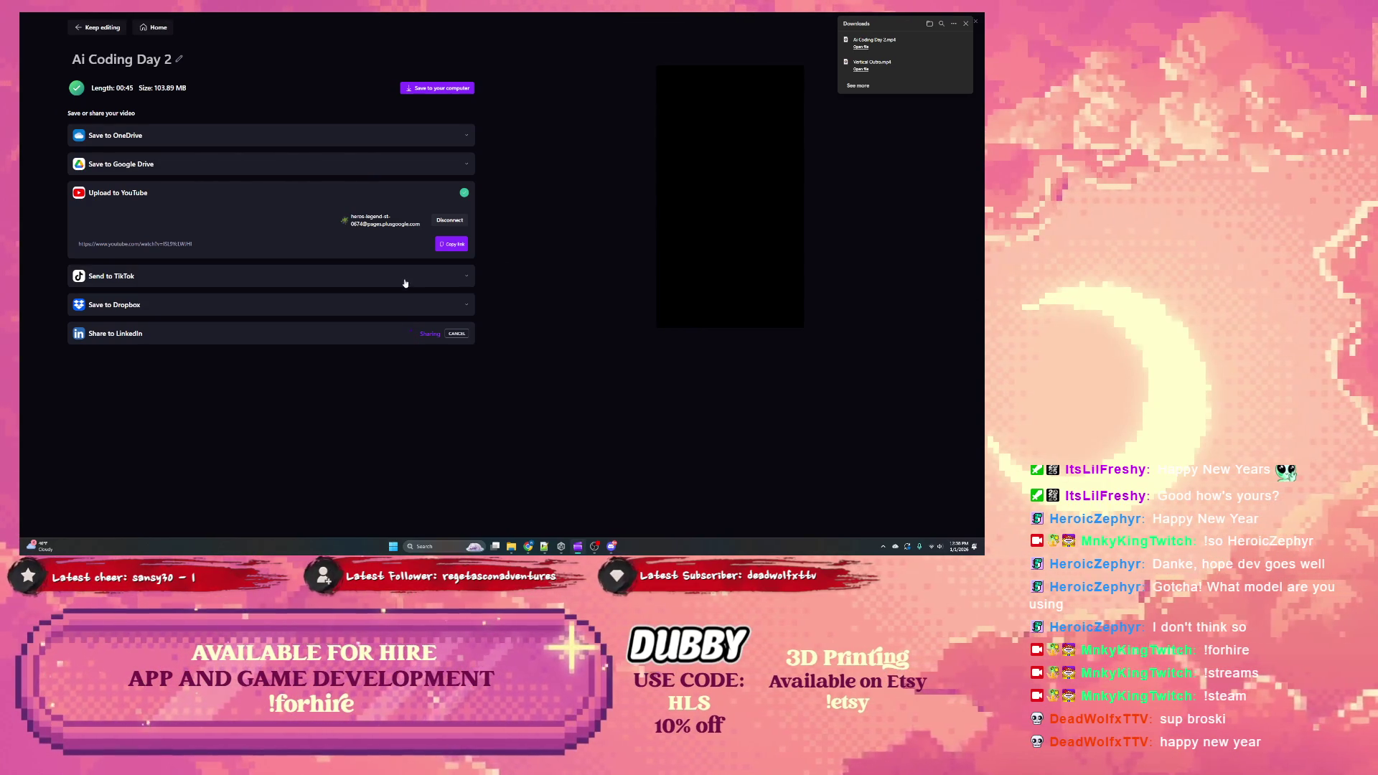
Step: Check TikTok's 50 MB file-size requirement, then go back to editing 'Ai Coding Day 2'
click(203, 285)
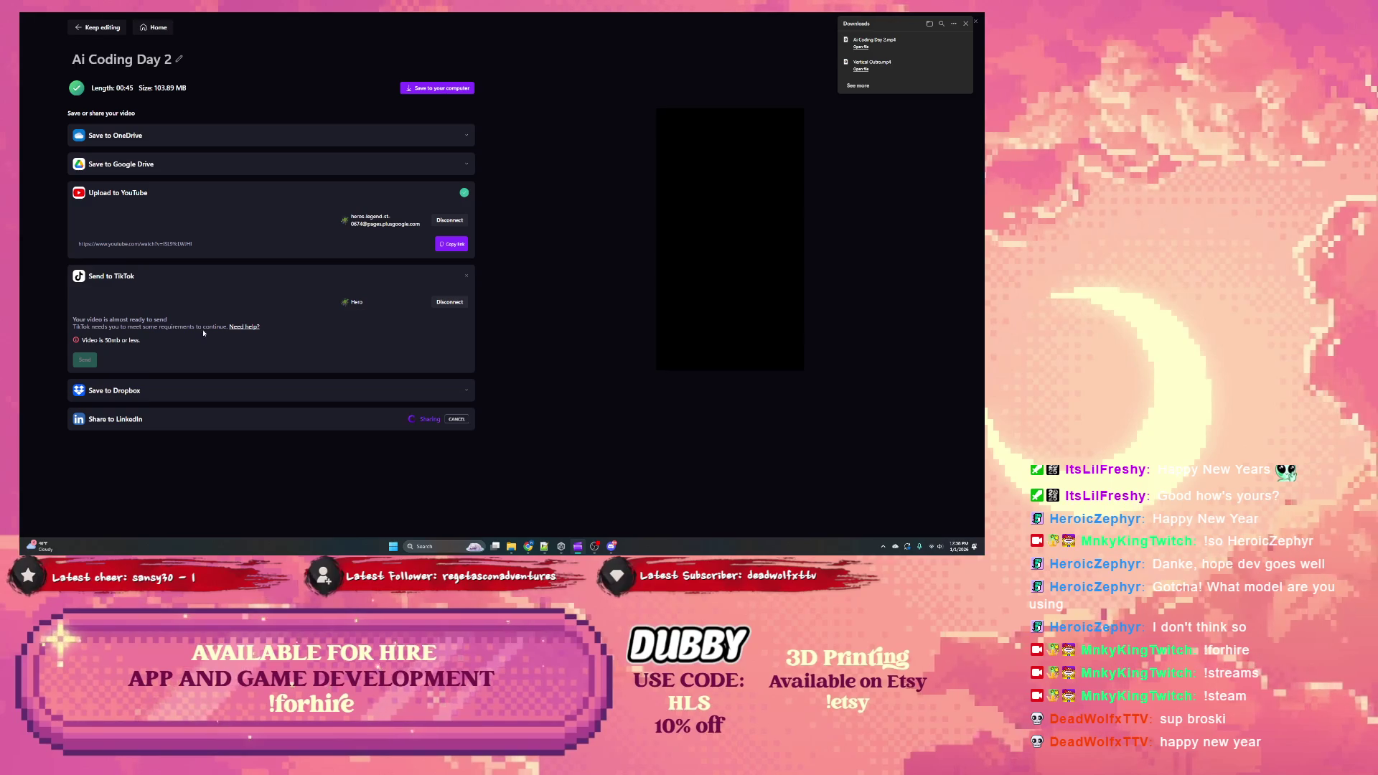
mouse_move(241, 327)
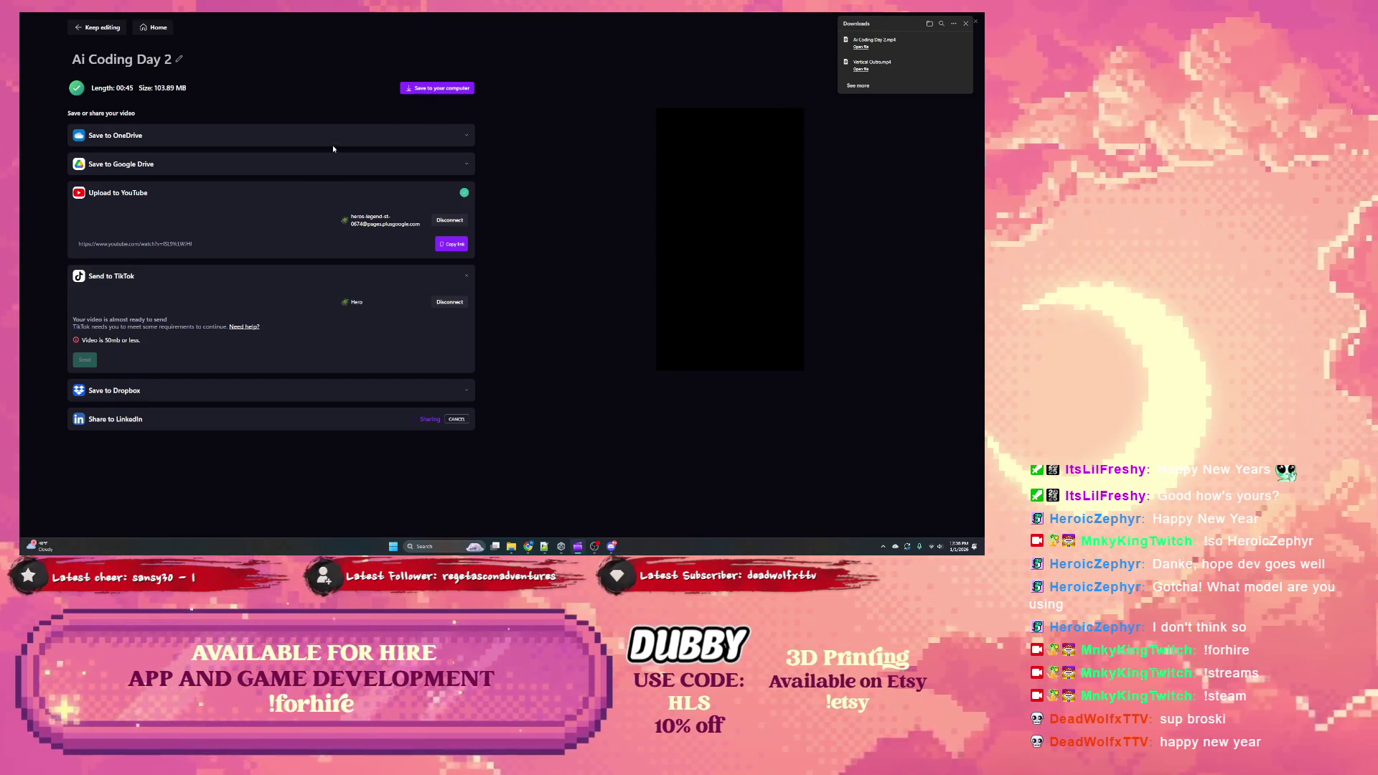
click(431, 135)
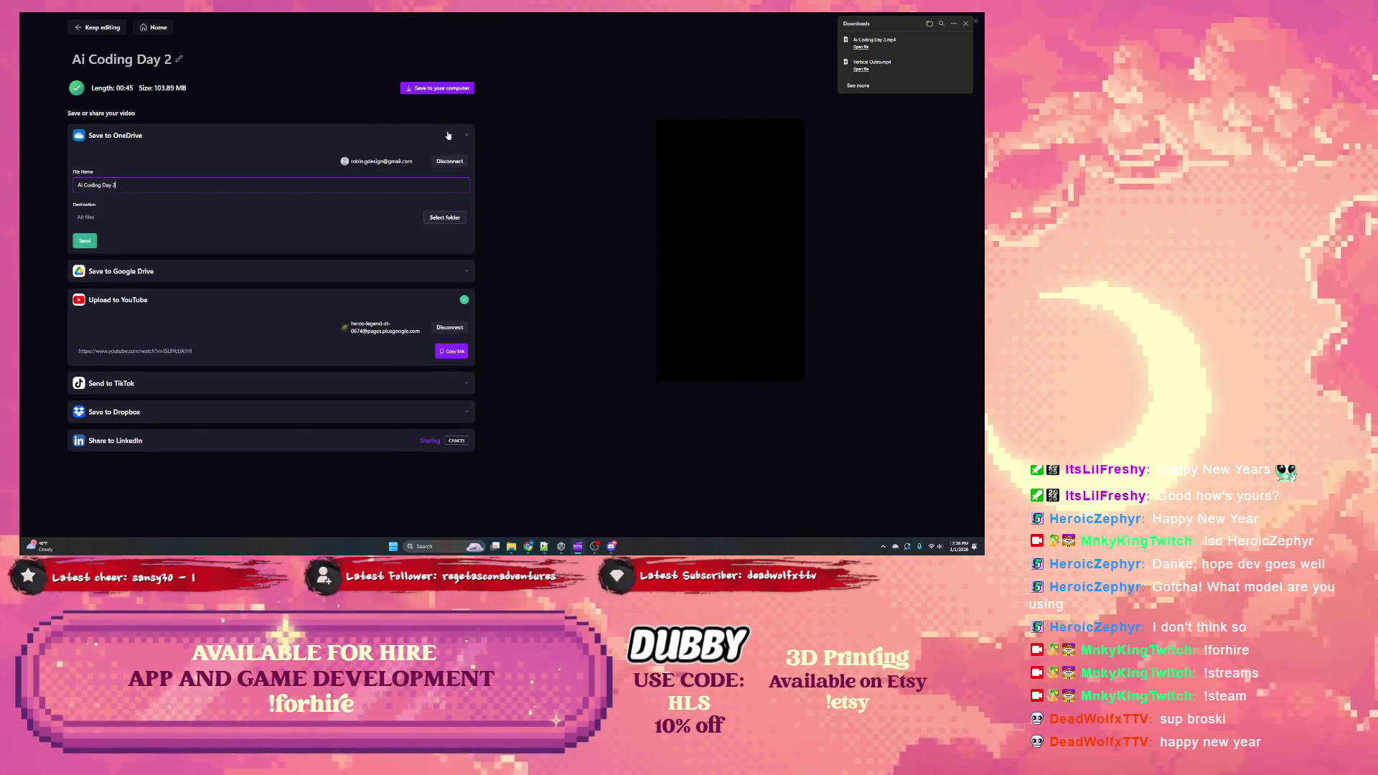
click(448, 136)
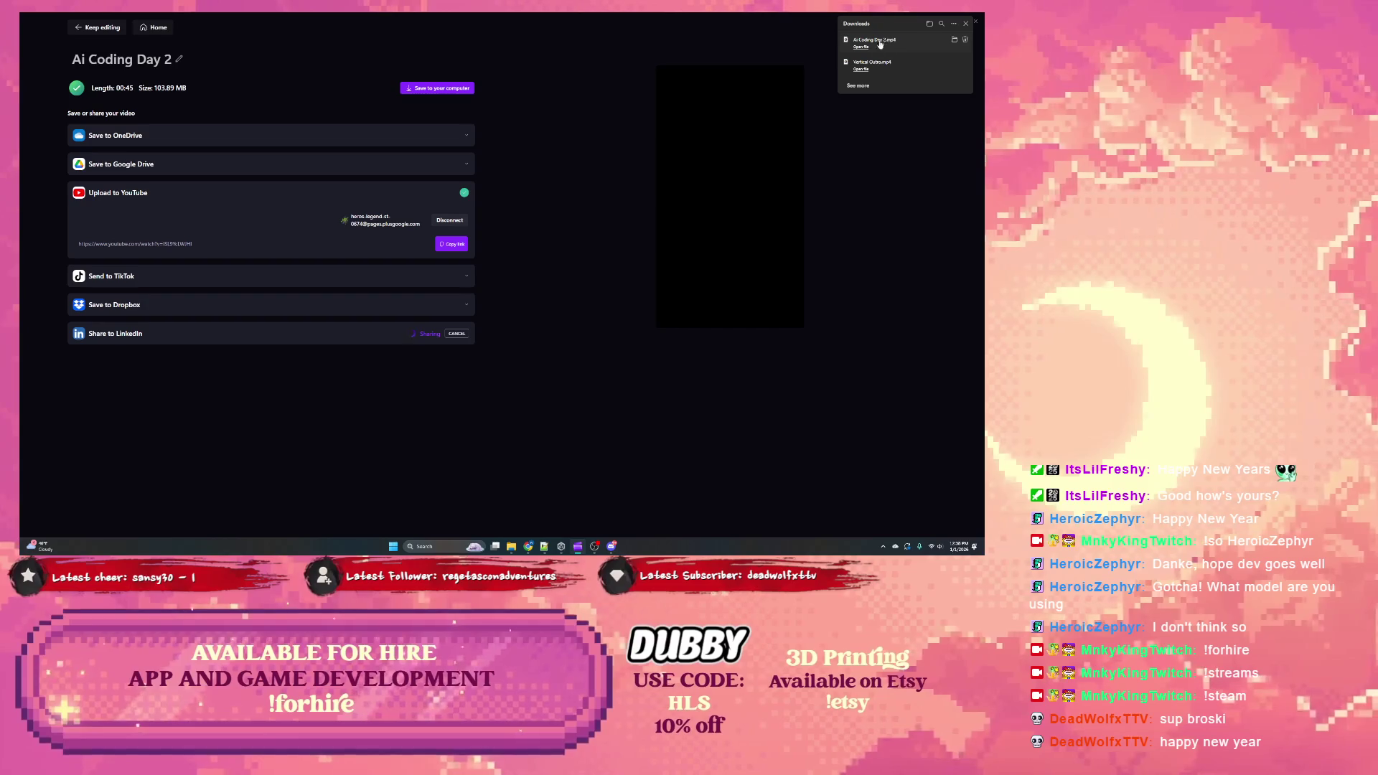
click(100, 28)
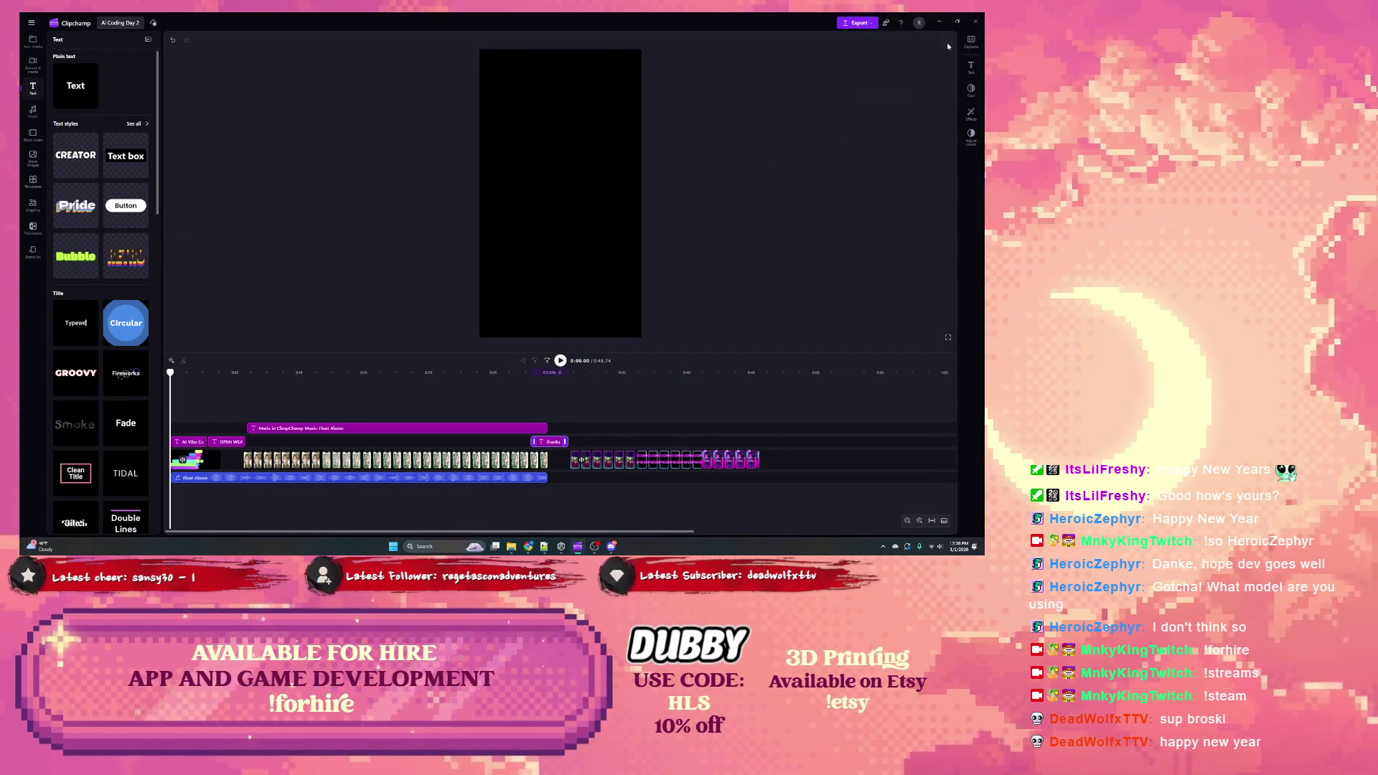
Step: Close both Media Player preview windows and export the short at the chosen quality
click(859, 23)
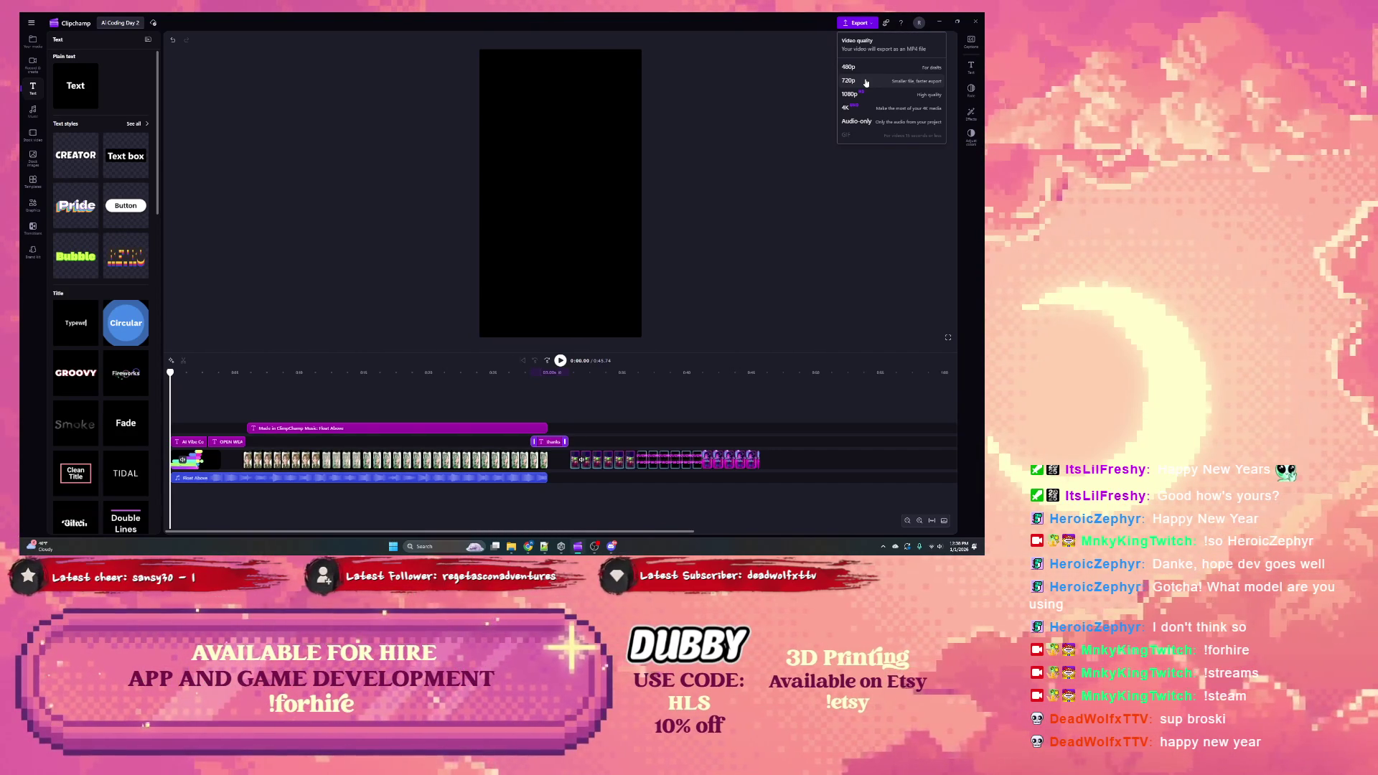
mouse_move(511, 547)
mouse_move(546, 508)
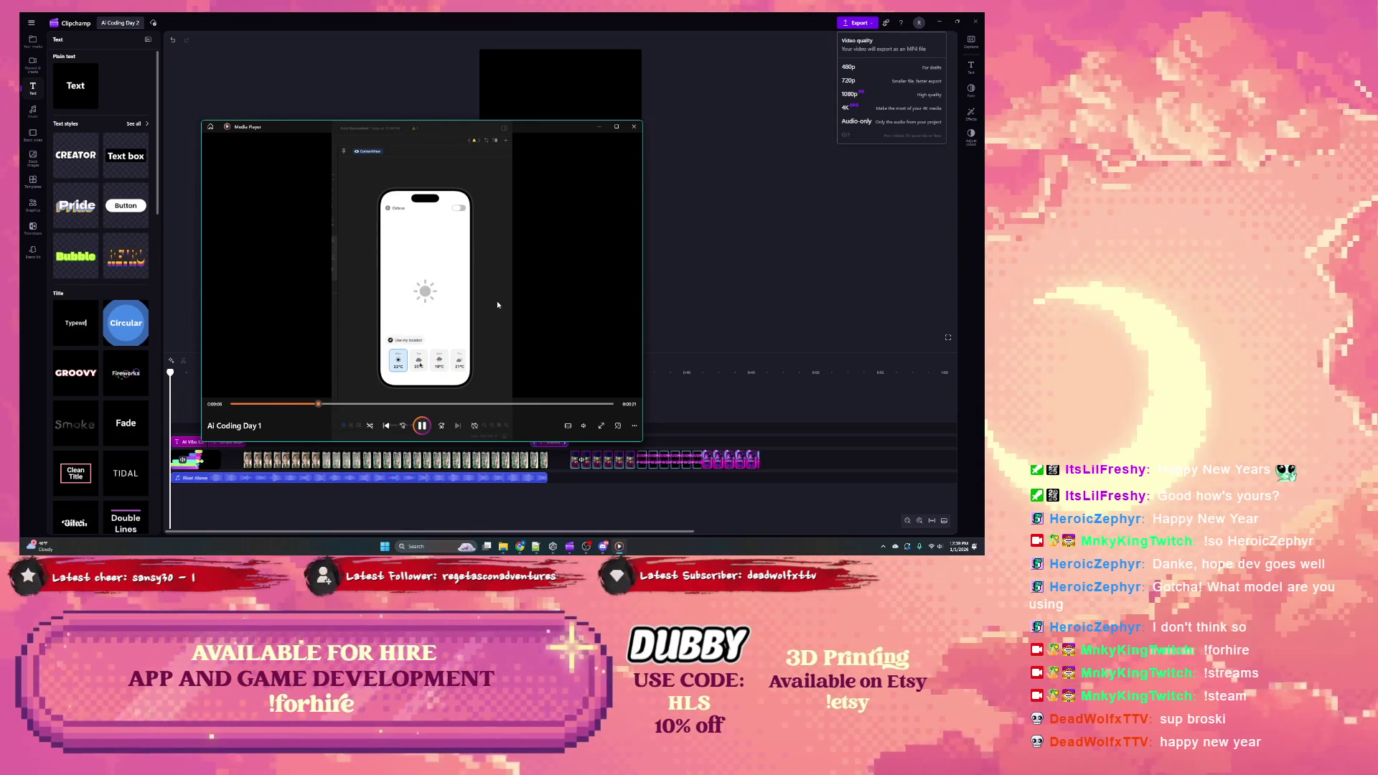
click(633, 126)
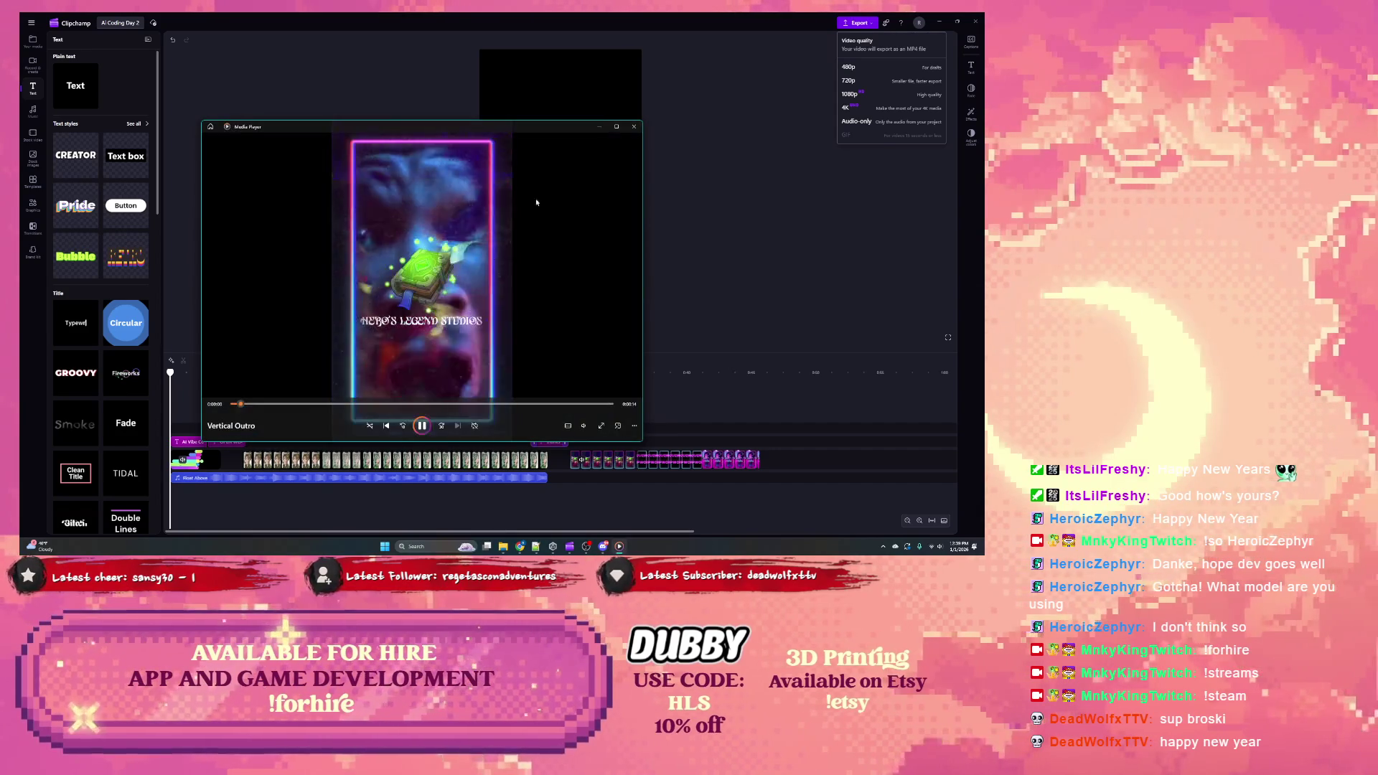
click(634, 130)
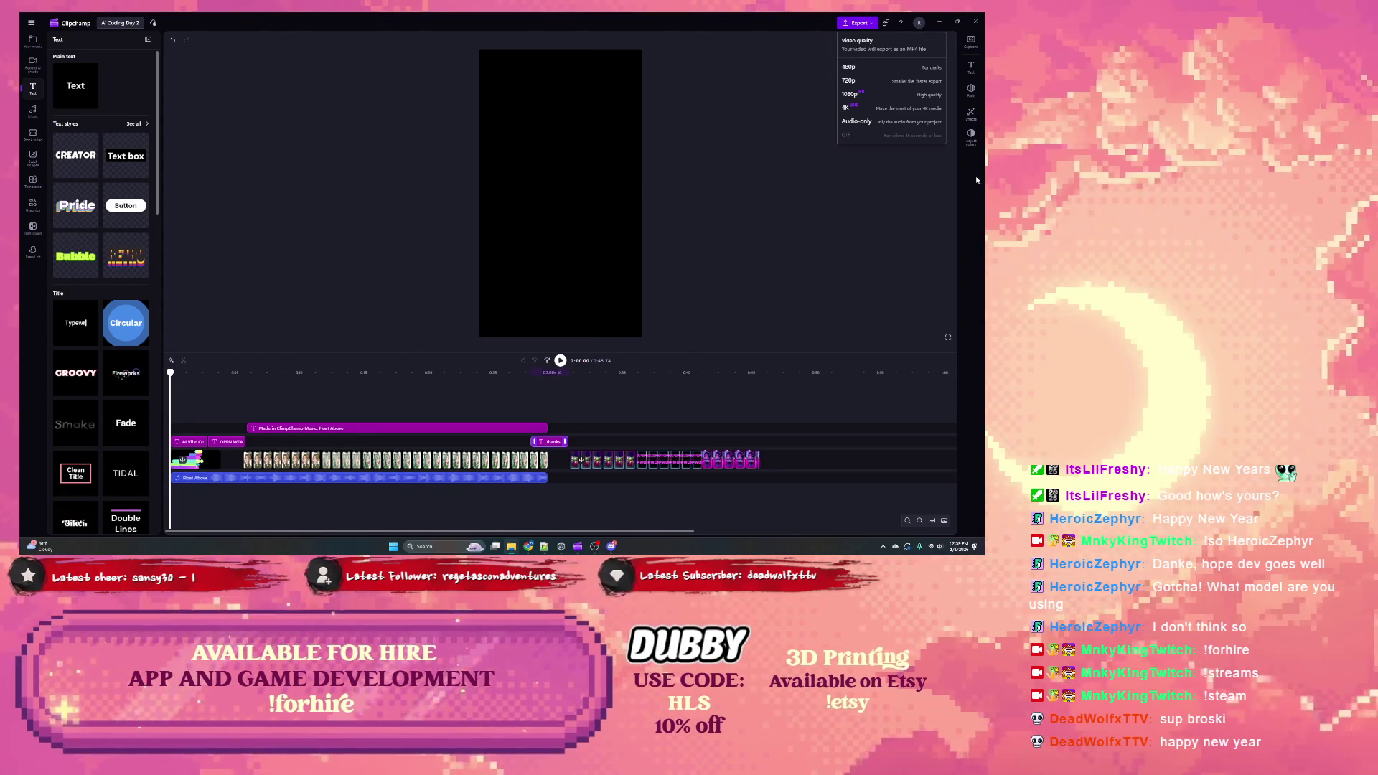
click(855, 80)
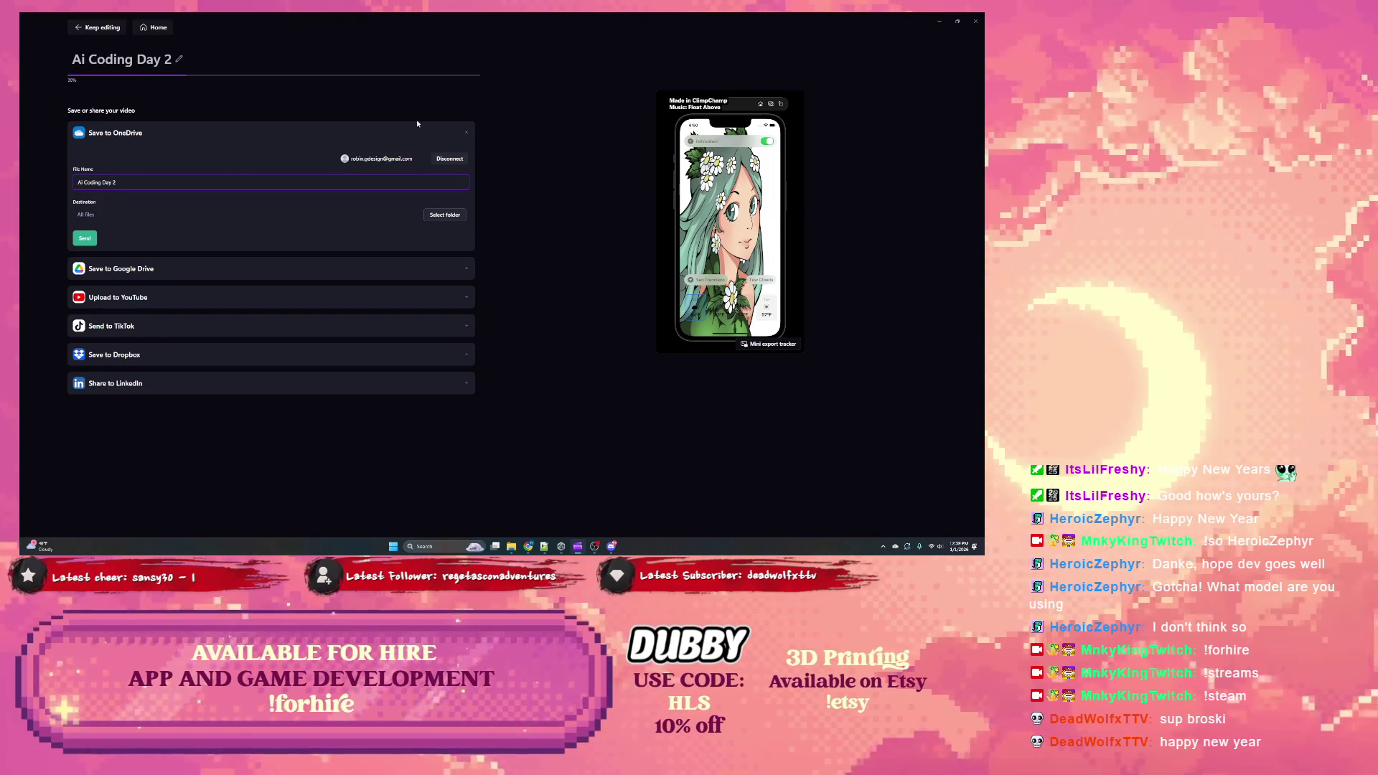
Step: Confirm the 52.54 MB export exceeds TikTok's 50 MB limit and delete the duplicate 'Ai Coding Day 2 (1).mp4' download
click(465, 134)
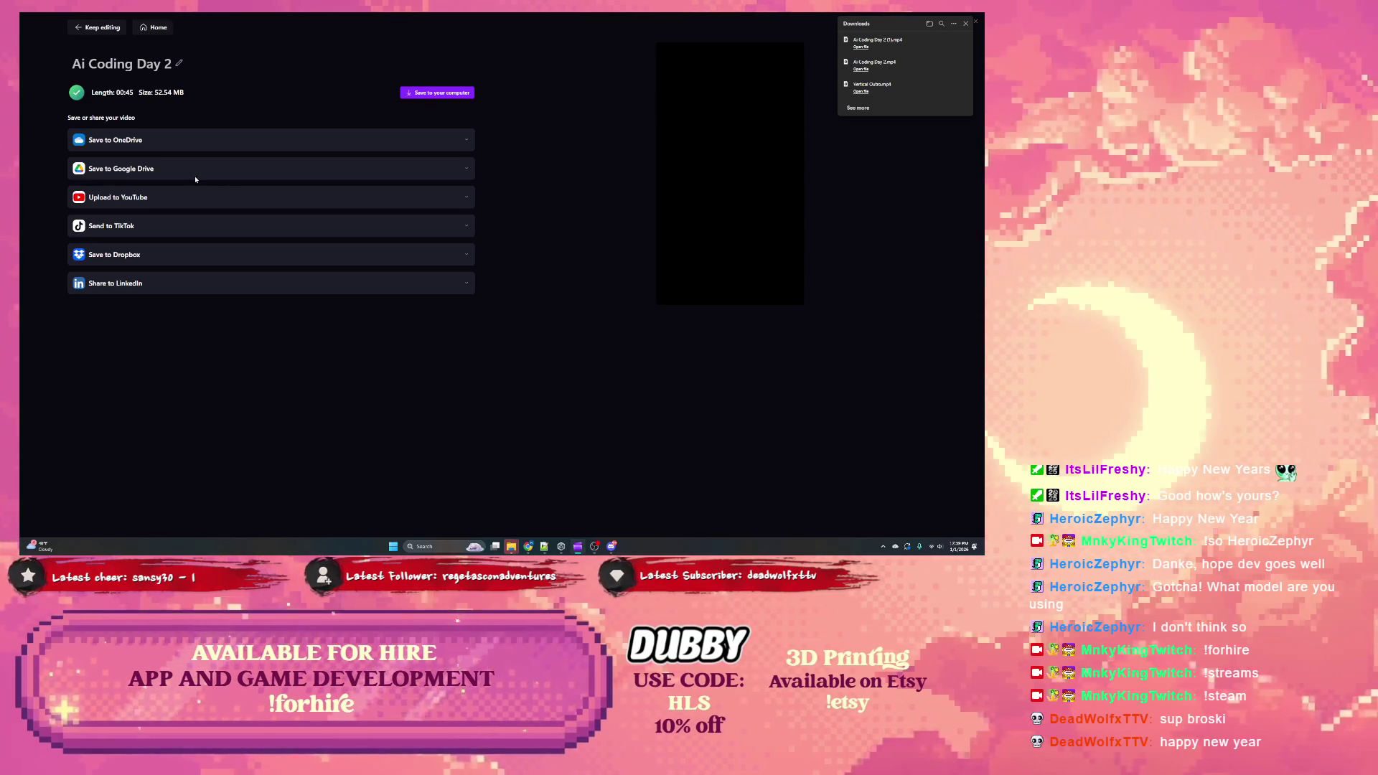
click(166, 228)
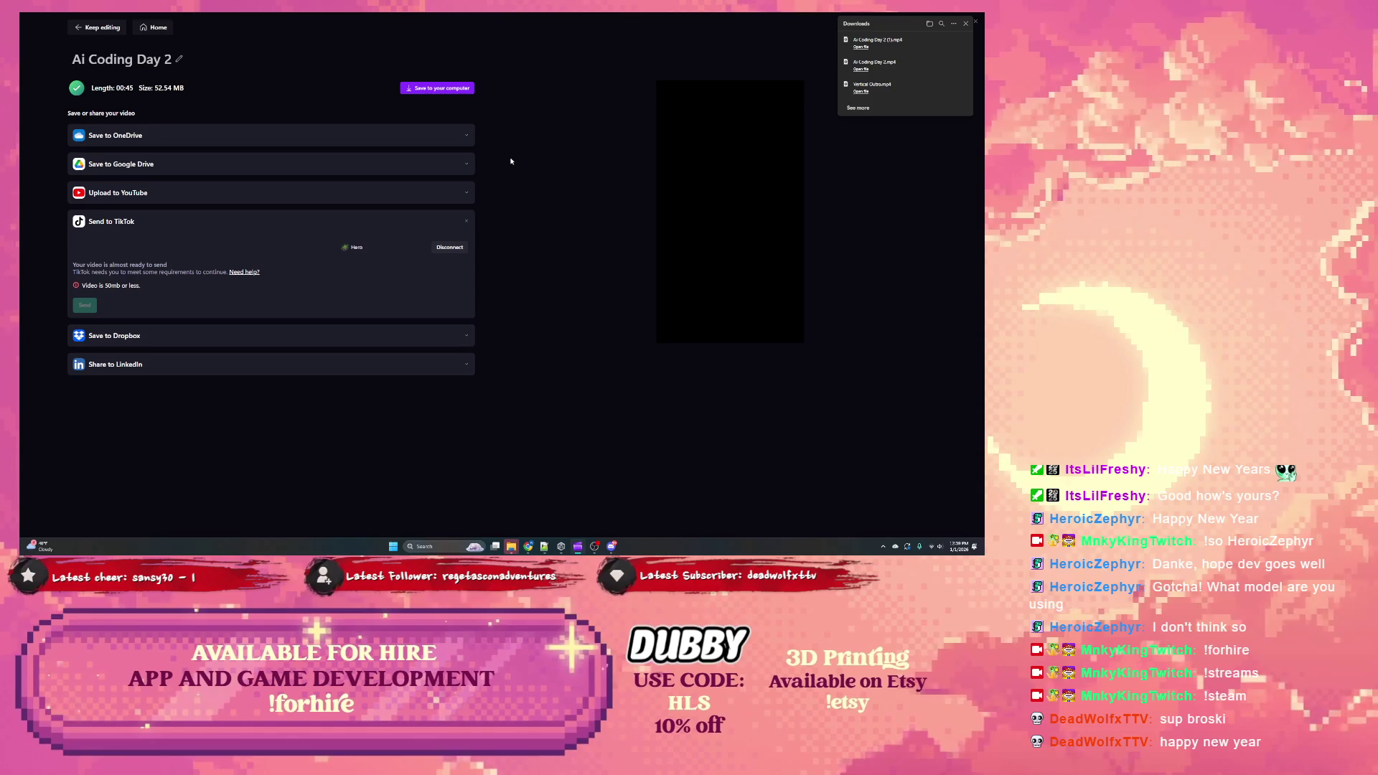
click(967, 44)
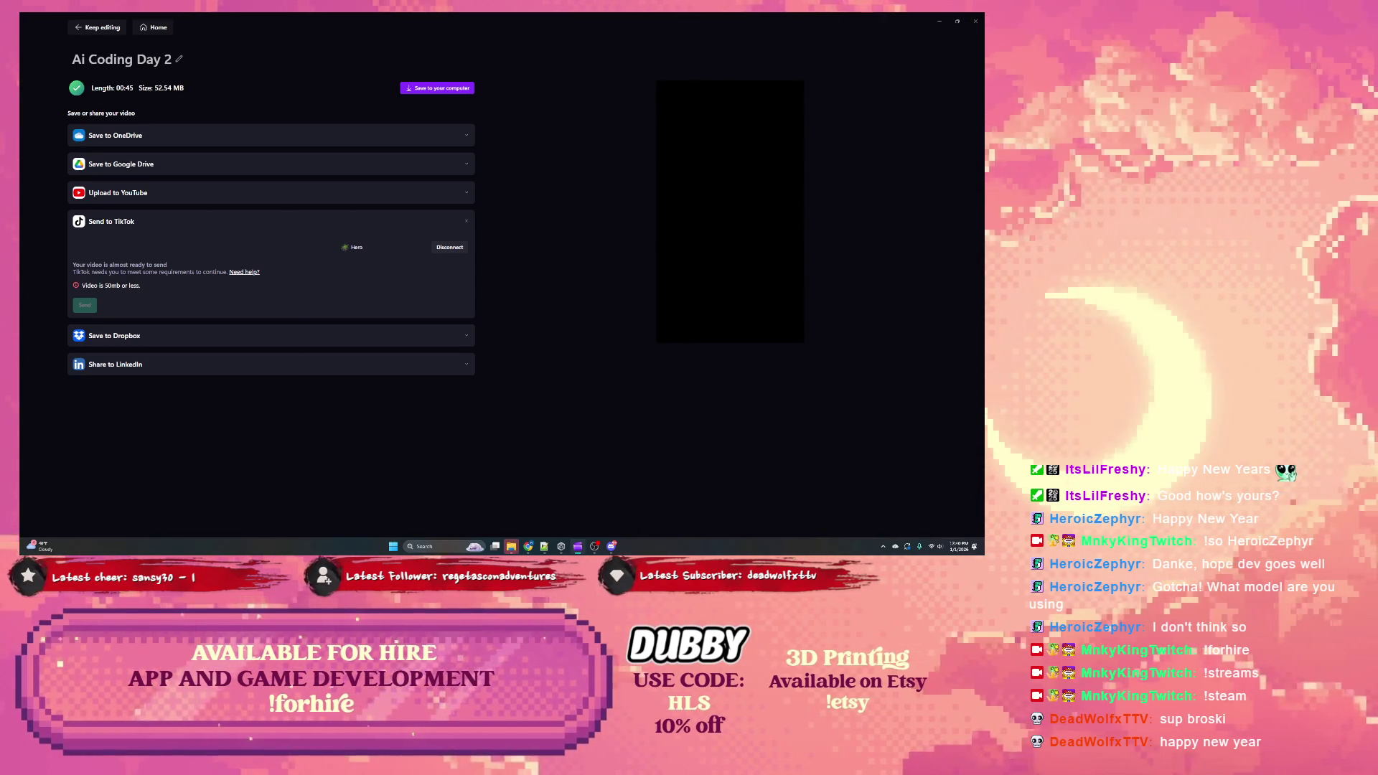
click(90, 30)
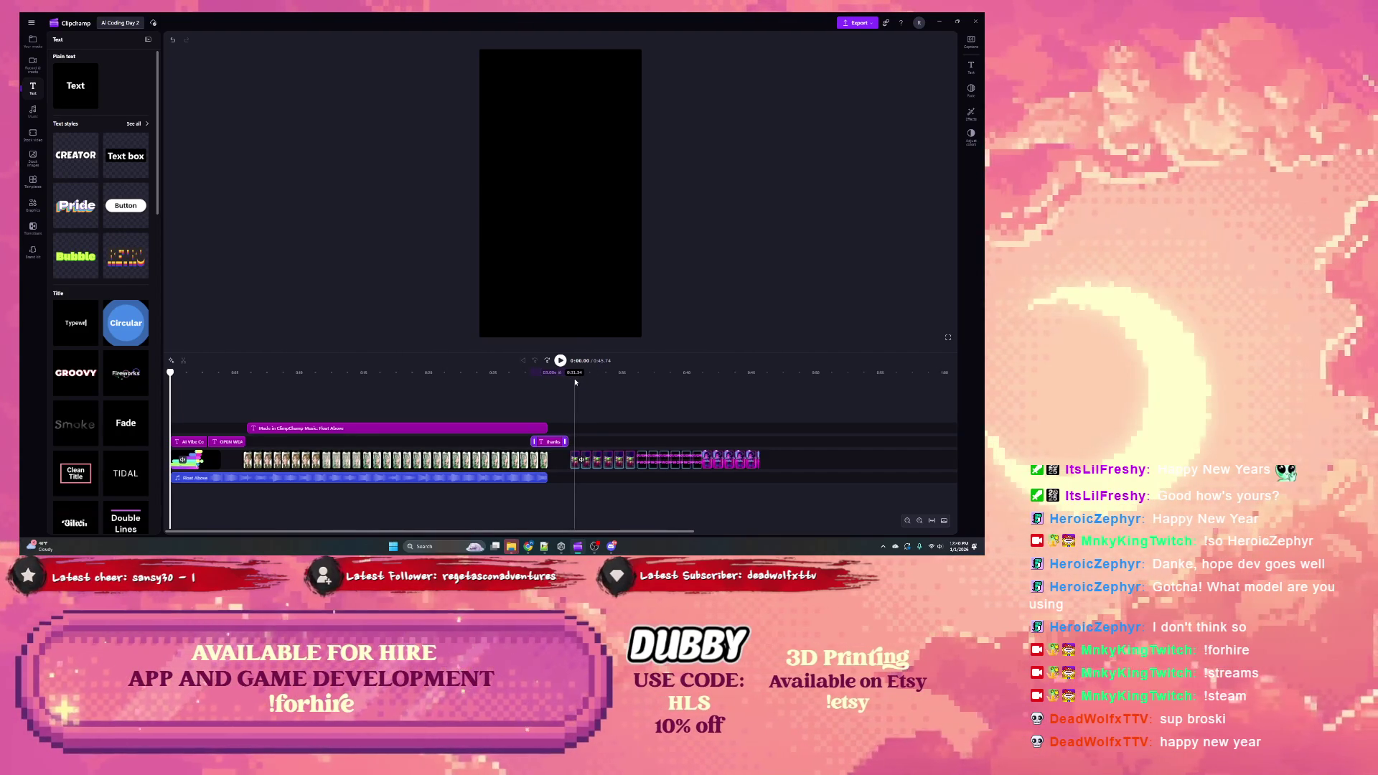
Step: Select the final timeline clip and re-export with Ctrl+E, producing a 44-second, 51.75 MB file
click(641, 460)
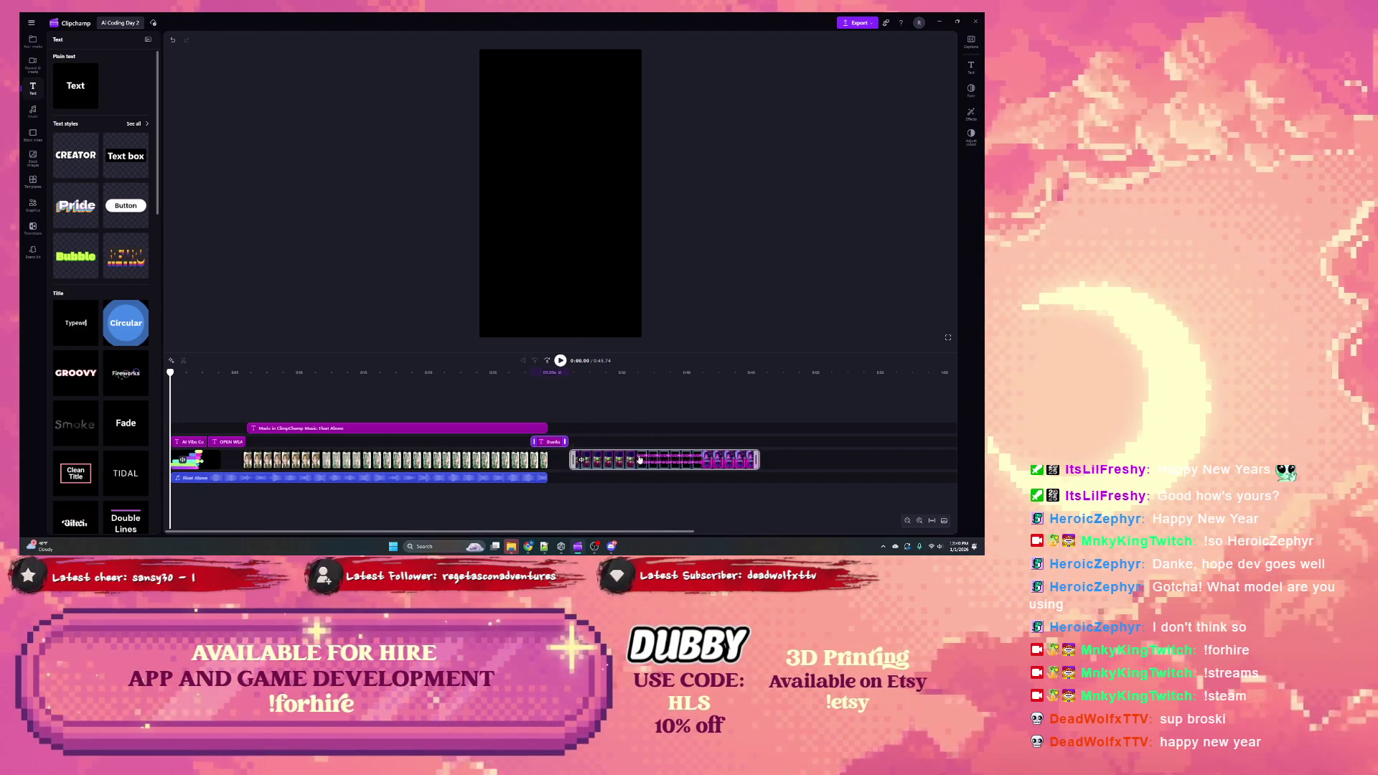
key(ctrl+e)
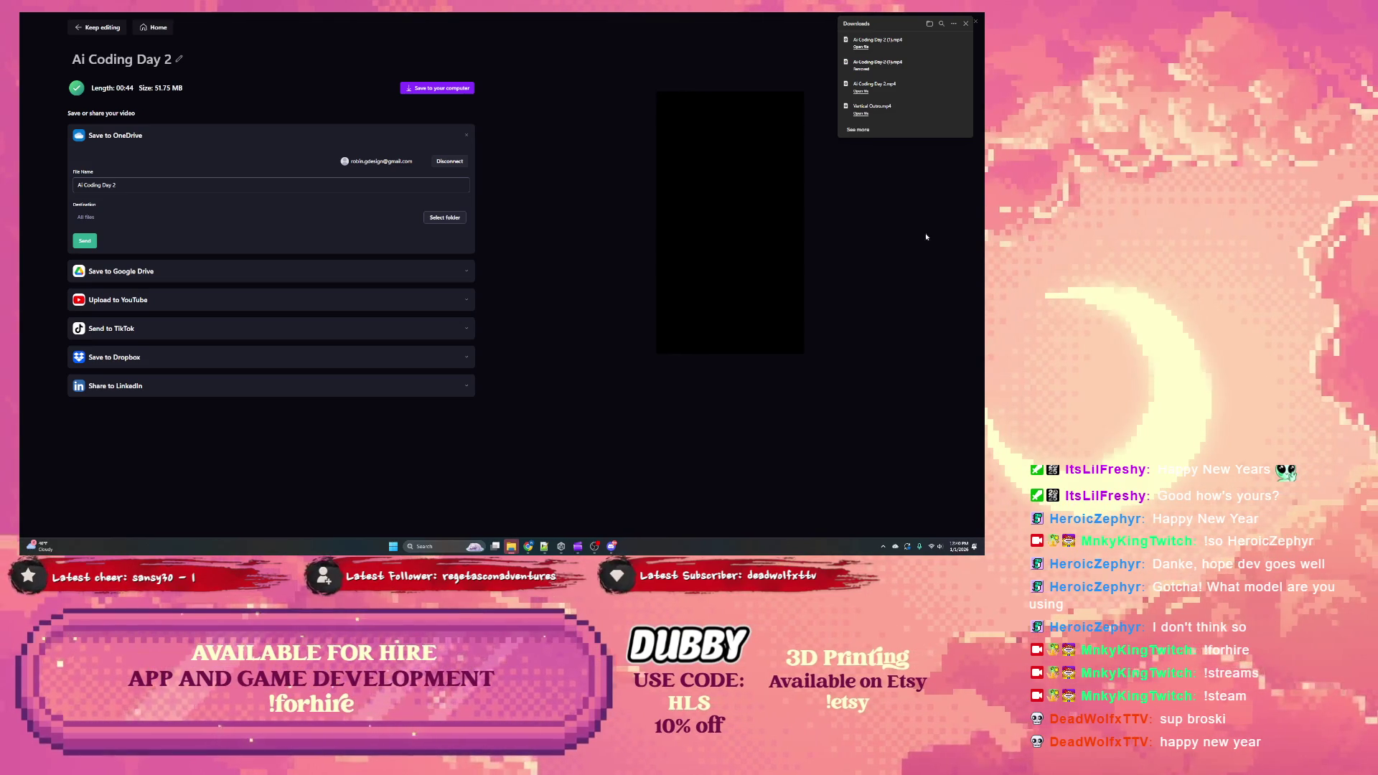
mouse_move(693, 227)
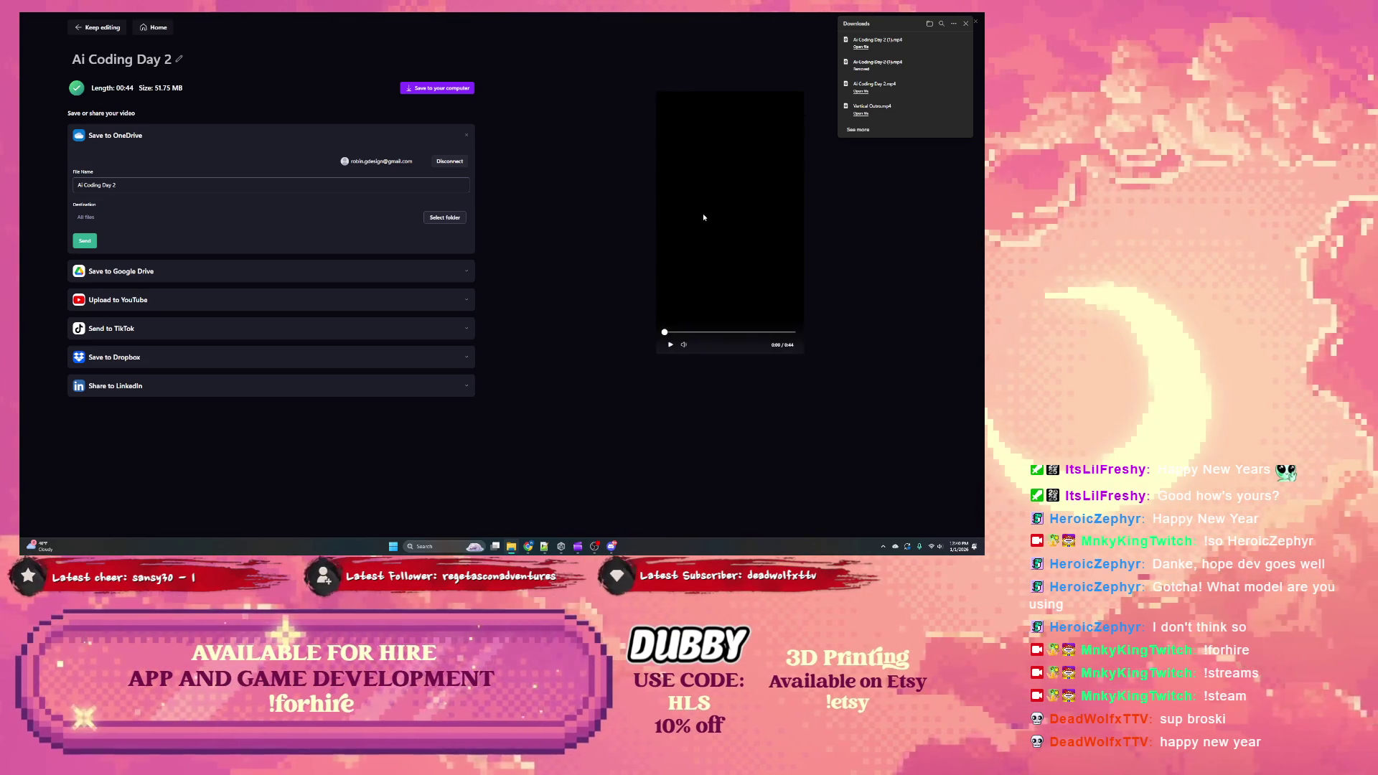
click(966, 23)
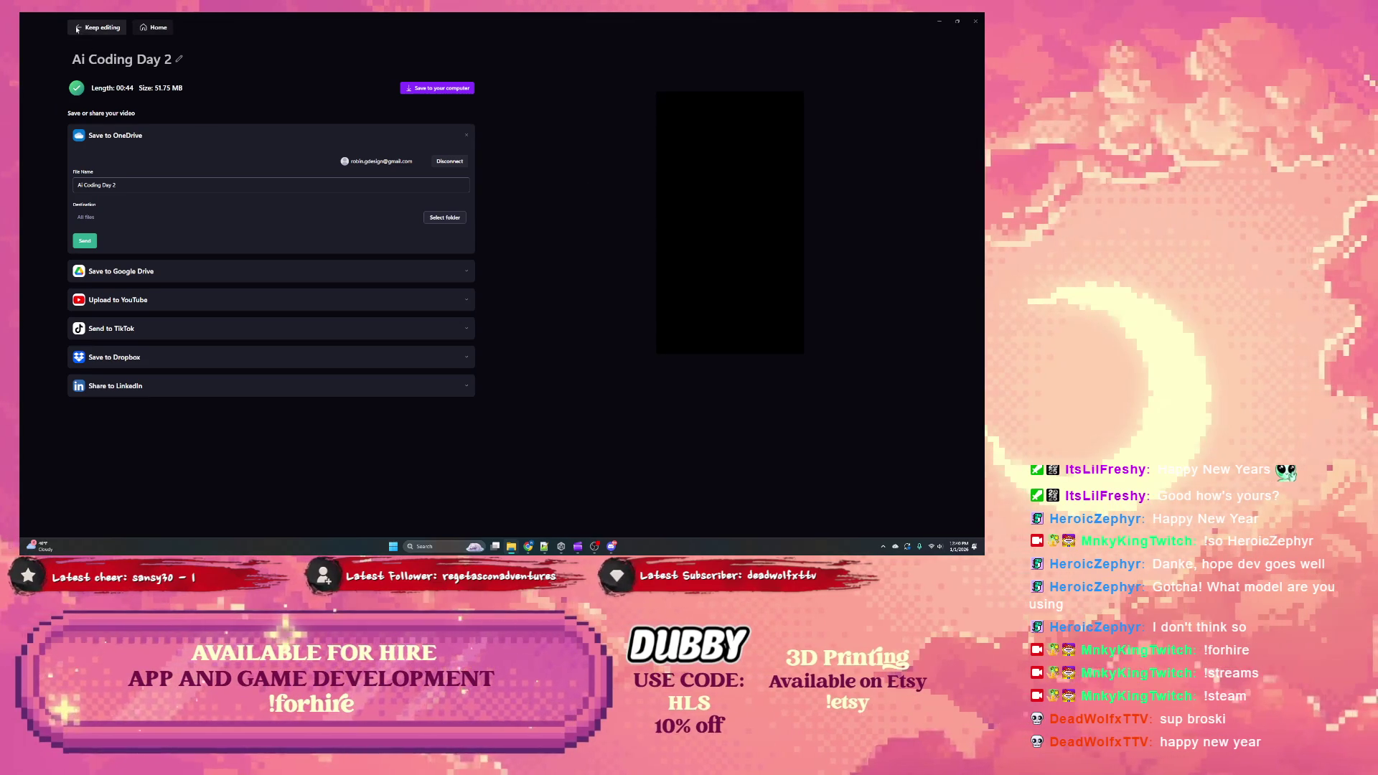
click(97, 28)
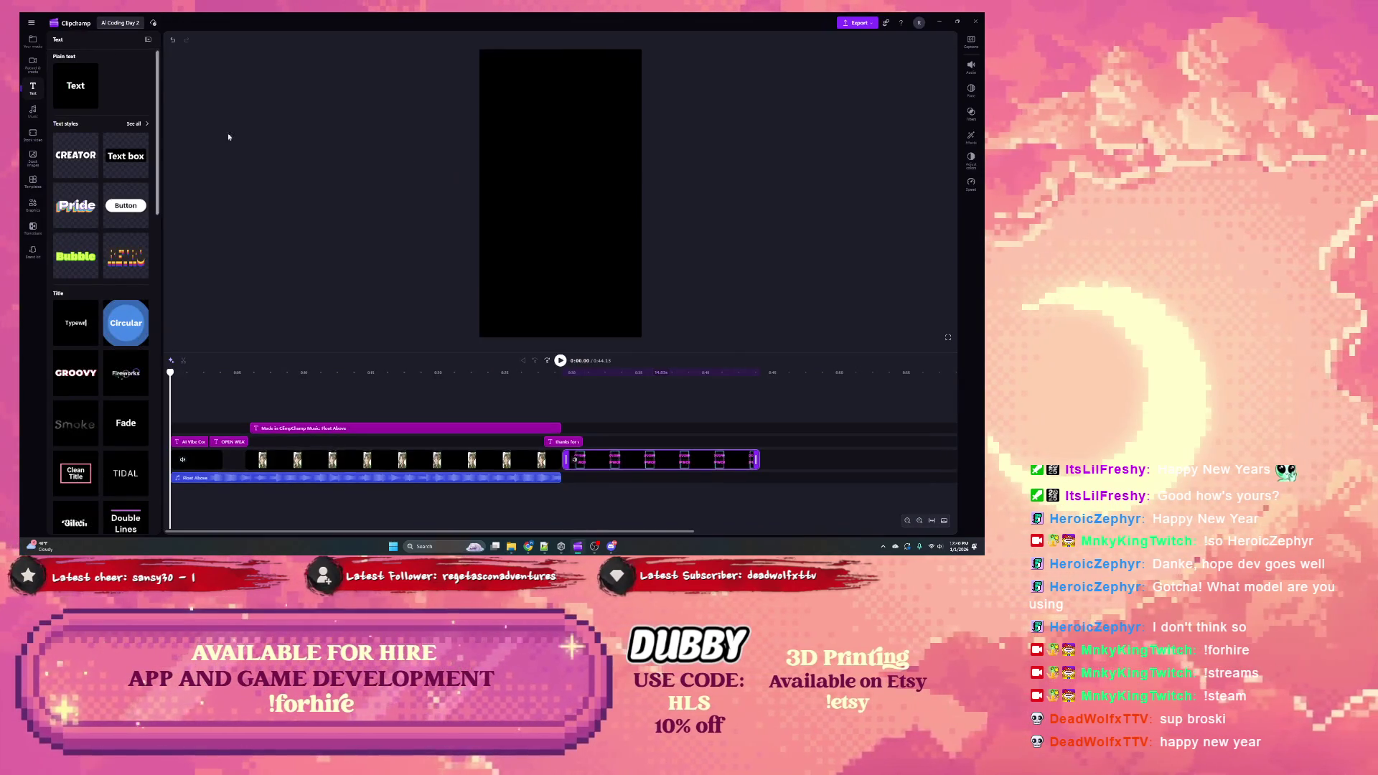
Step: Shift the 'THANKS FOR WATCHING' text clip left to end with the music, then re-export
click(564, 443)
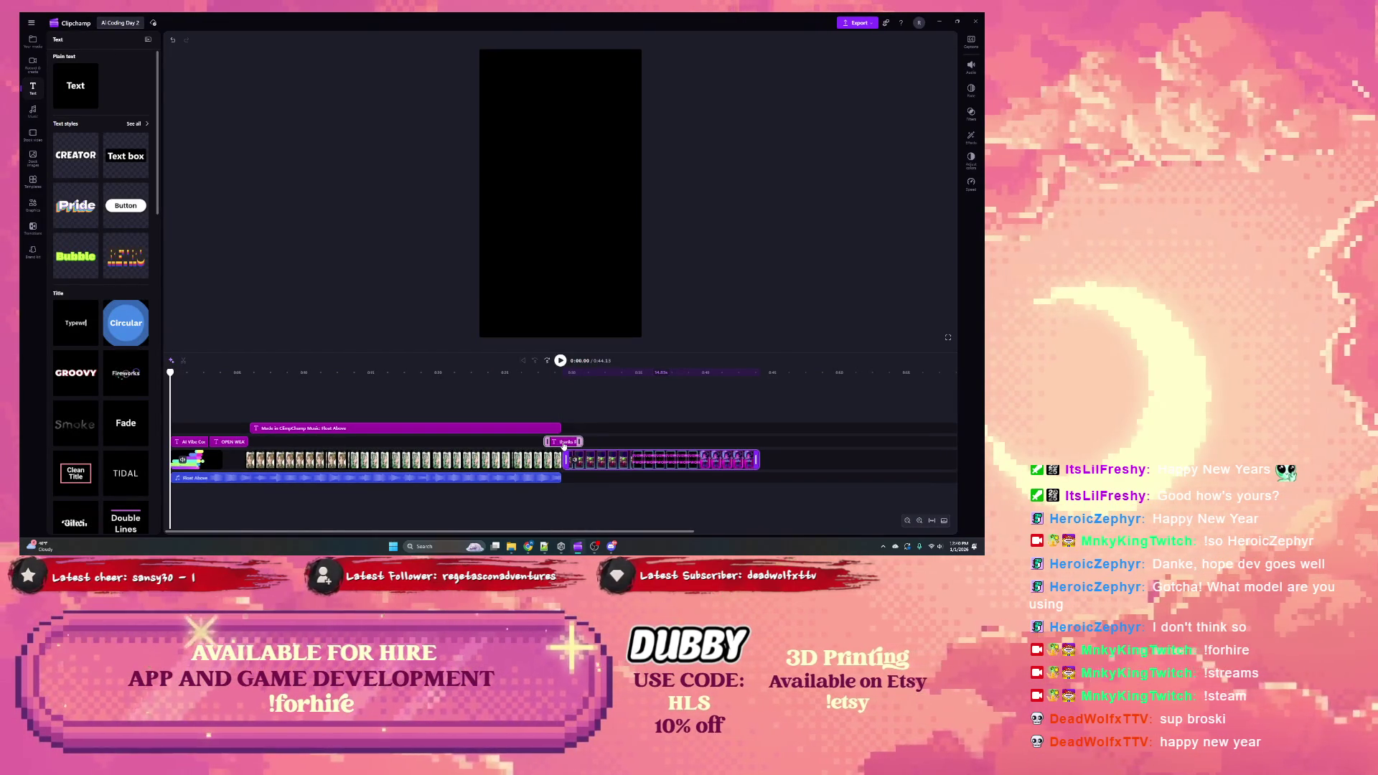
drag(565, 445, 541, 445)
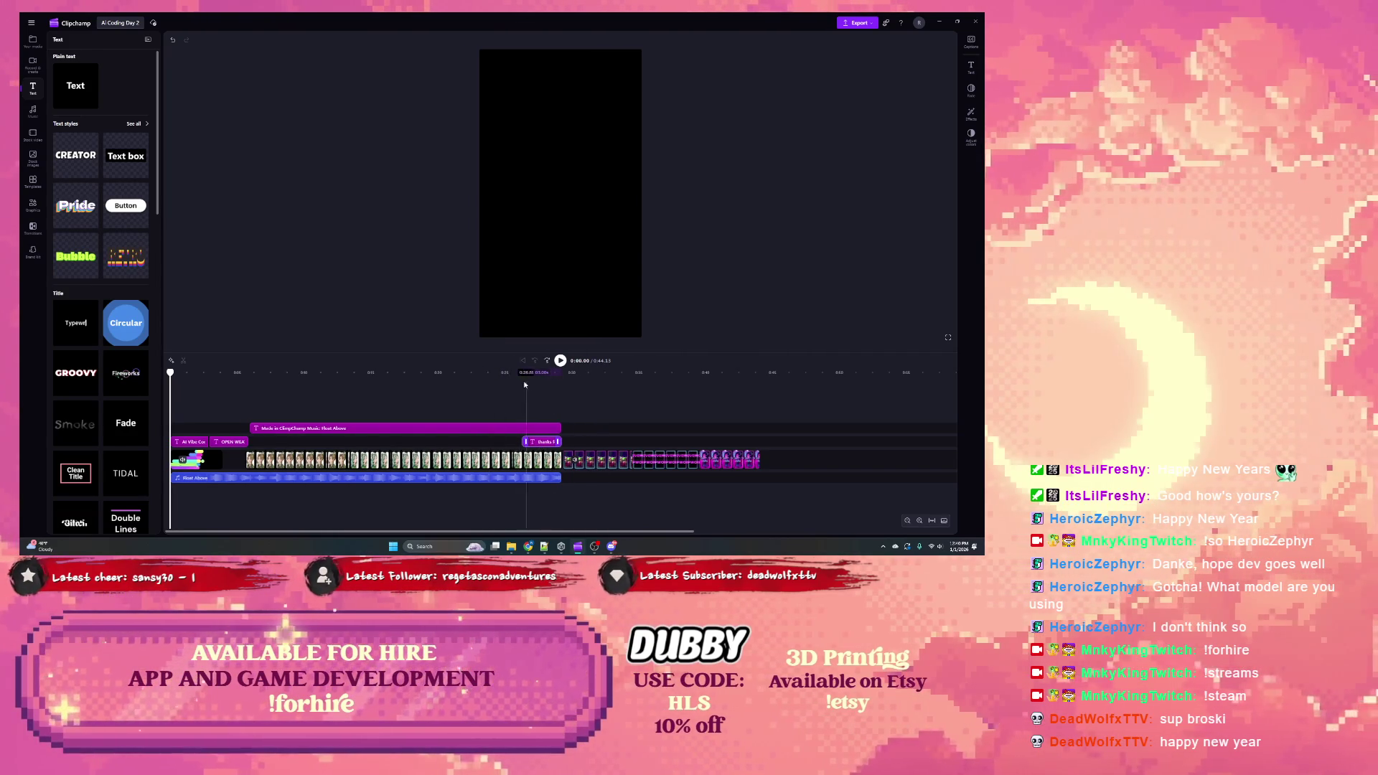
click(858, 22)
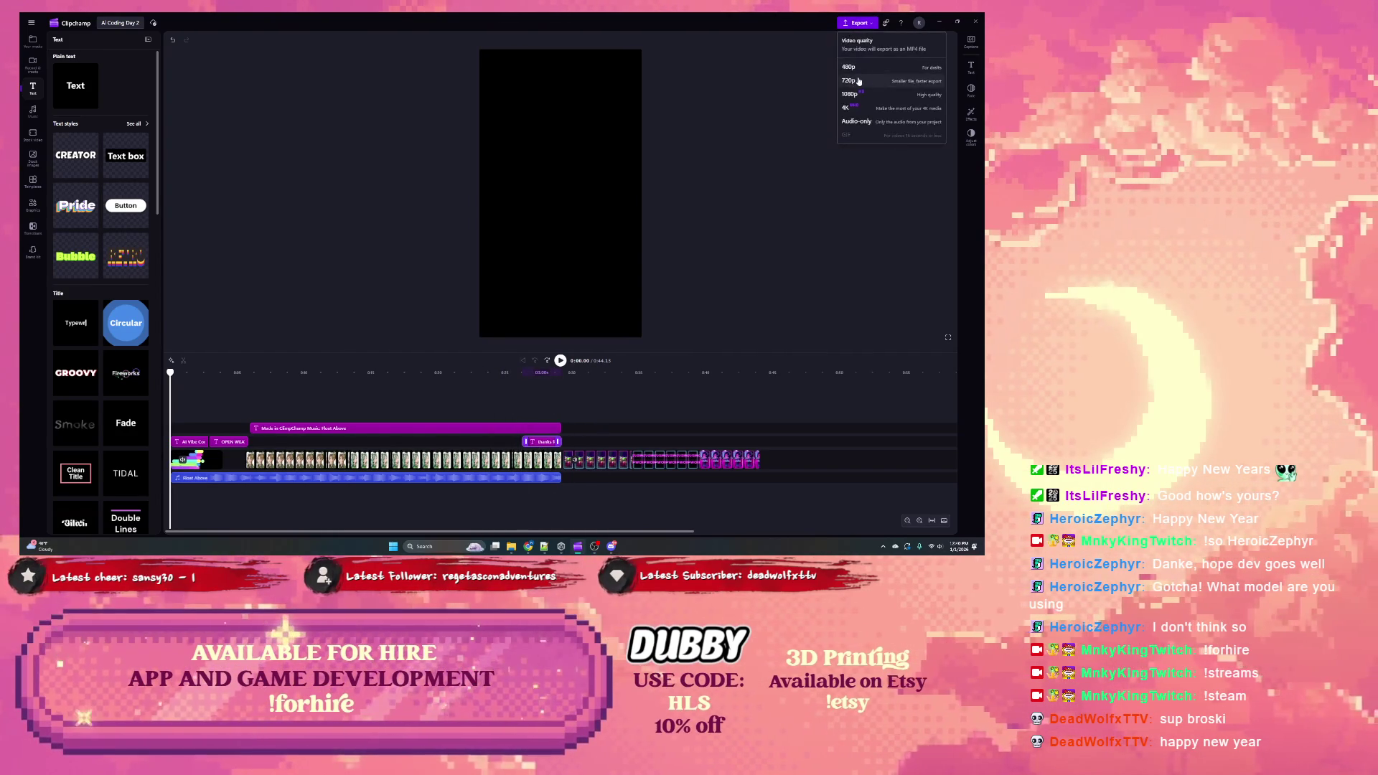
click(859, 83)
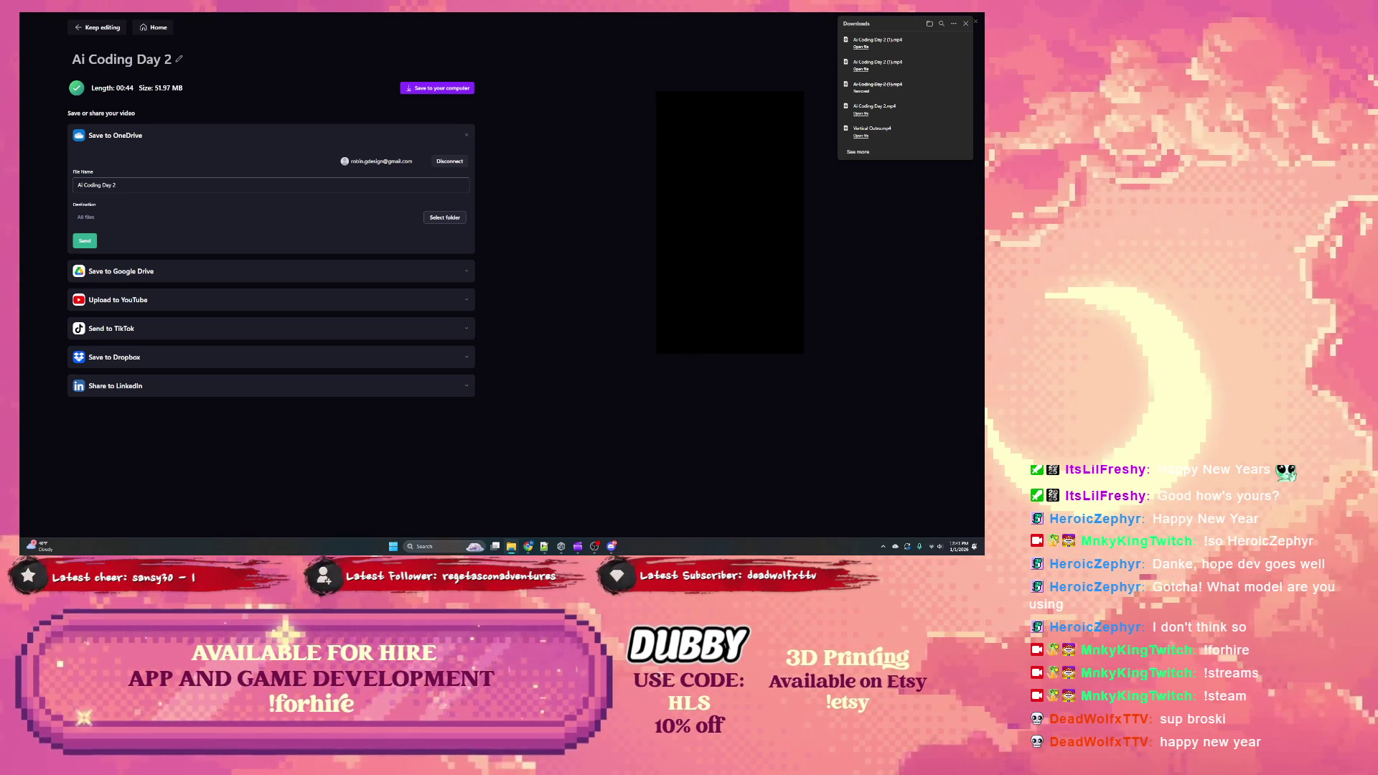
Step: Send the 51.97 MB 'Ai Coding Day 2' export to TikTok and close the Downloads list
click(145, 328)
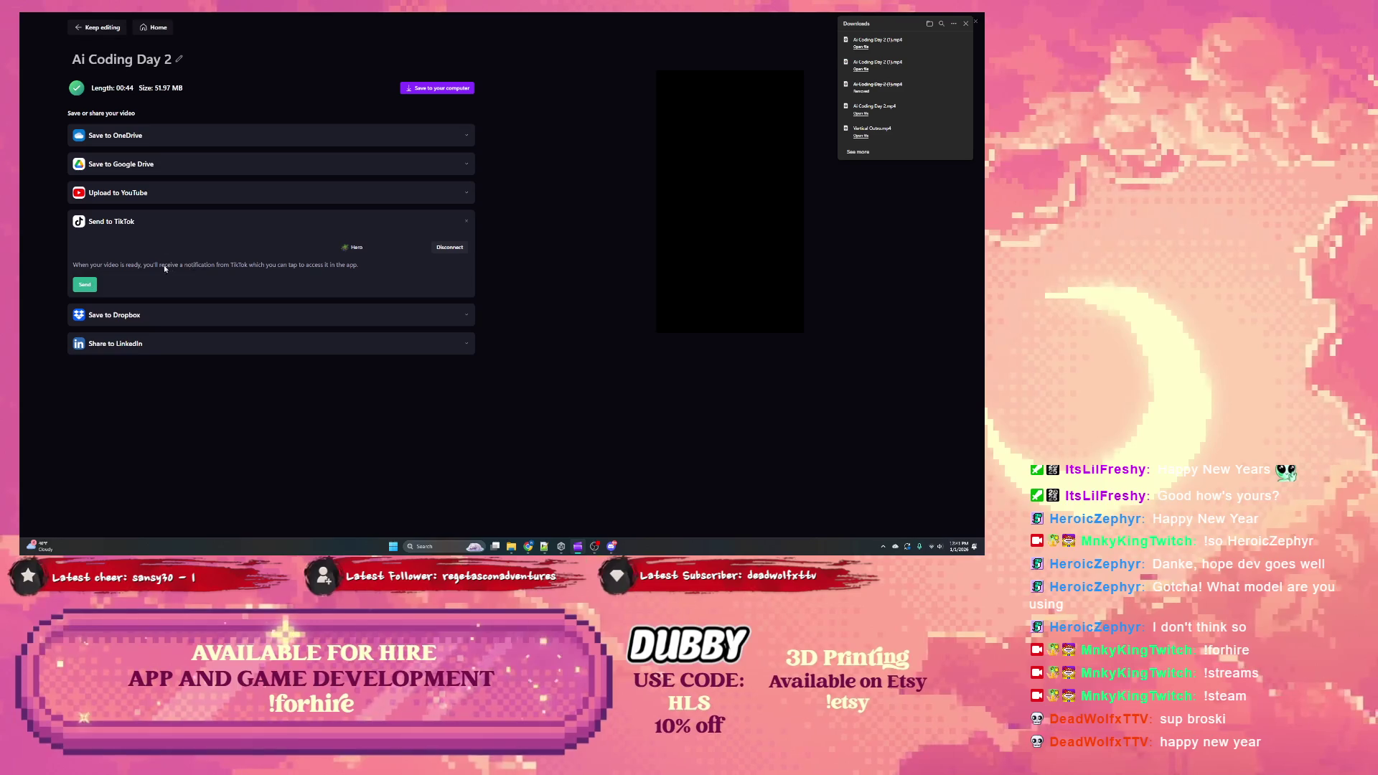
click(84, 284)
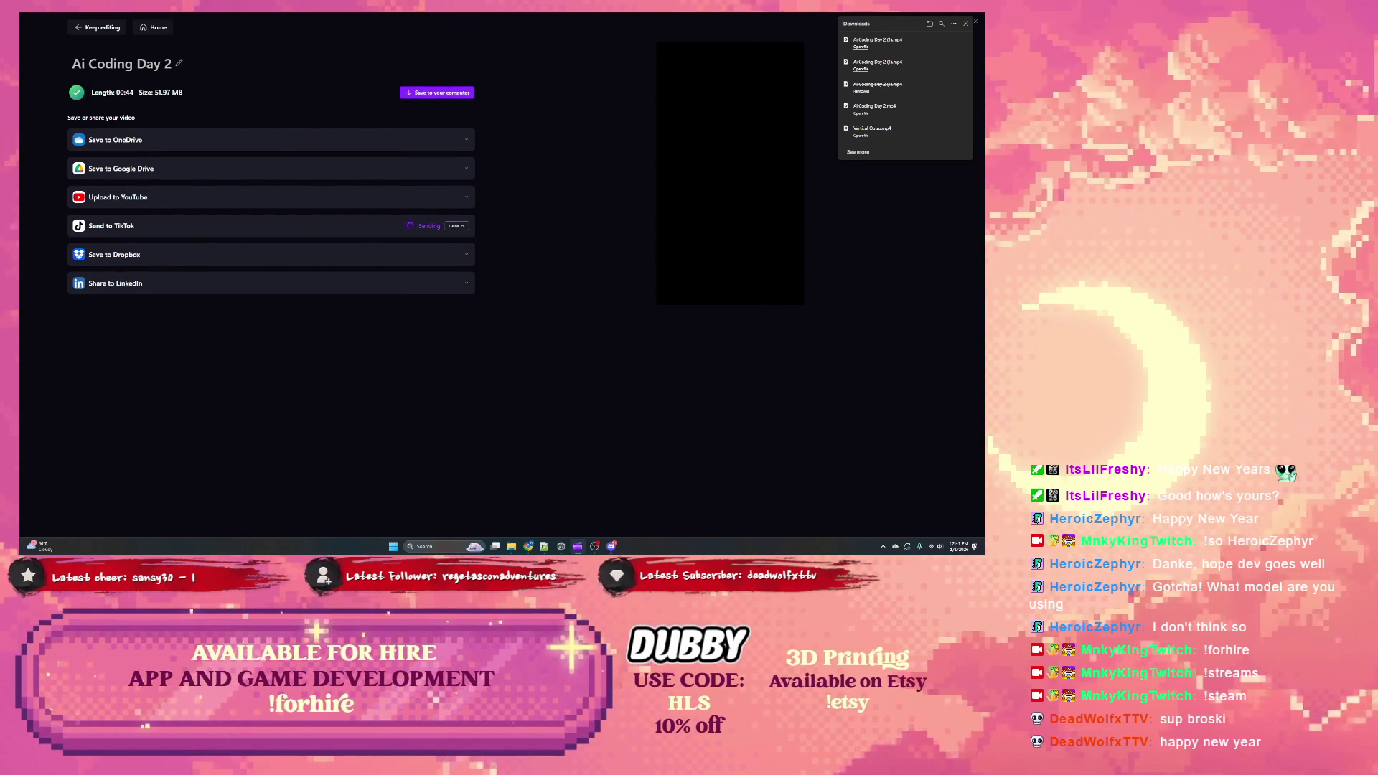
click(978, 150)
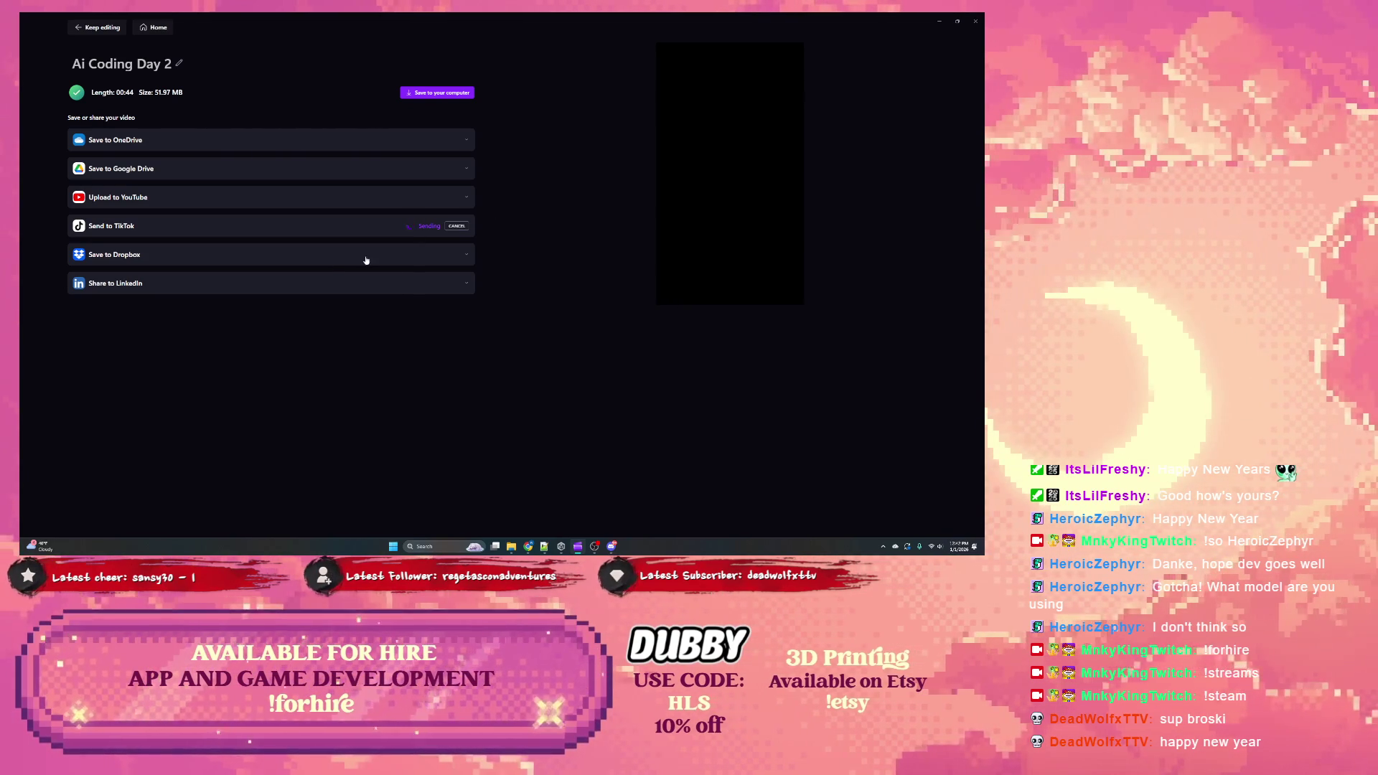
click(365, 283)
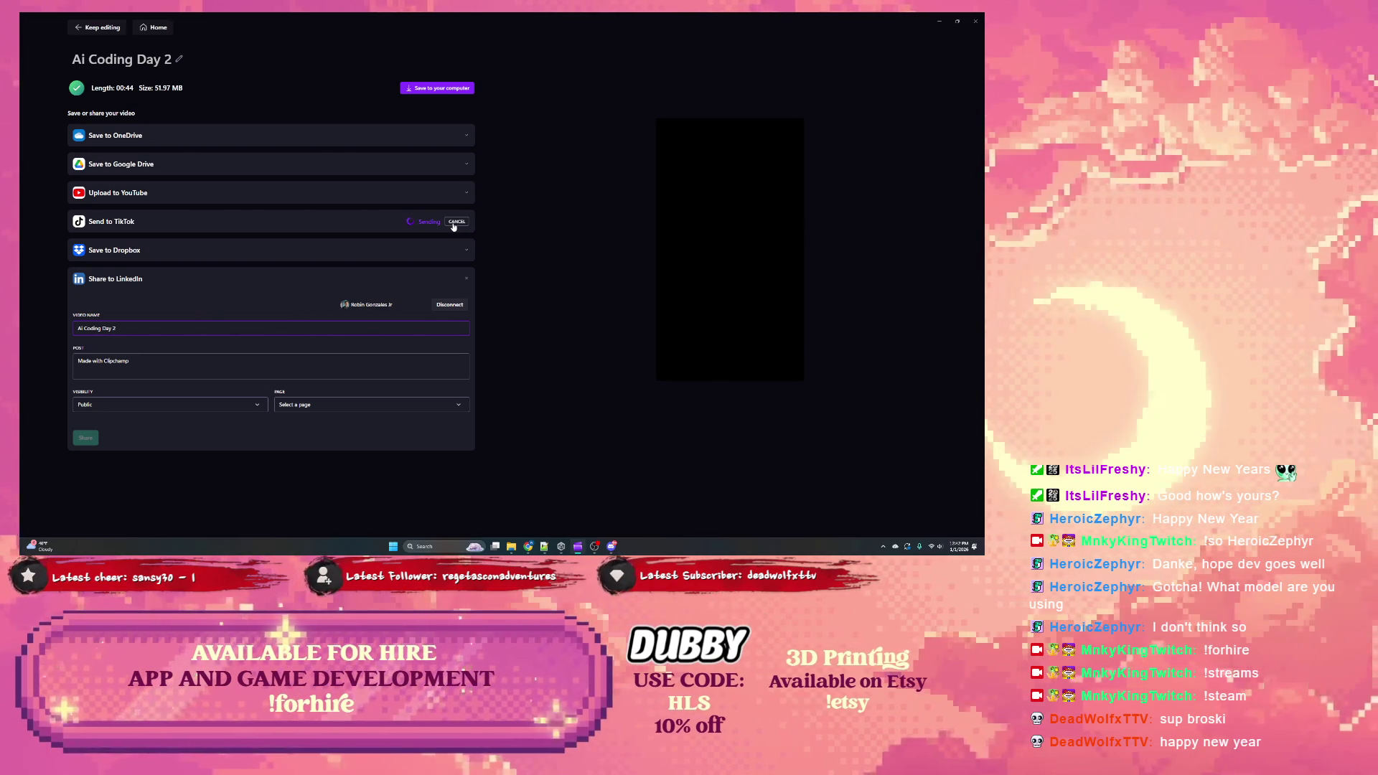
Step: Wait for TikTok's send confirmation, then go back to the 'Ai Coding Day 2' editor
mouse_move(522, 545)
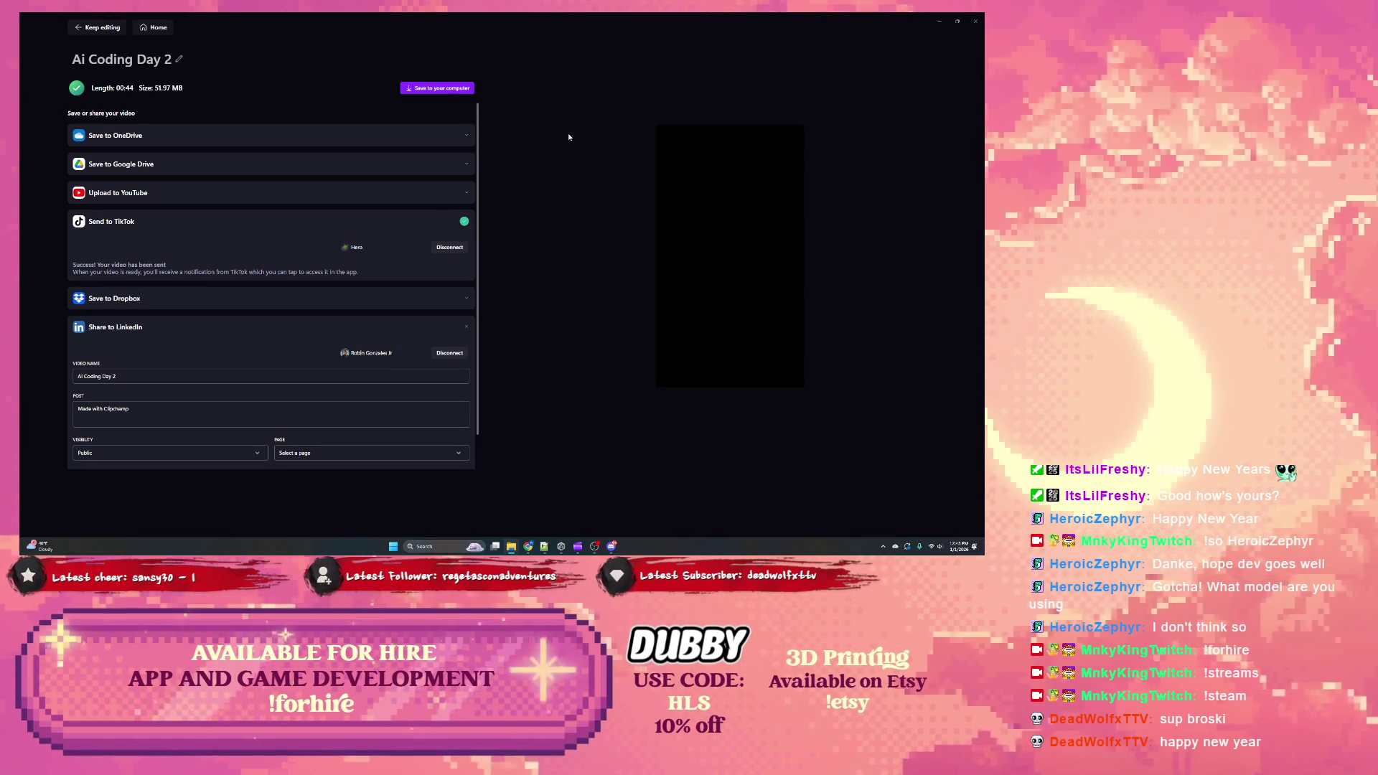
click(78, 29)
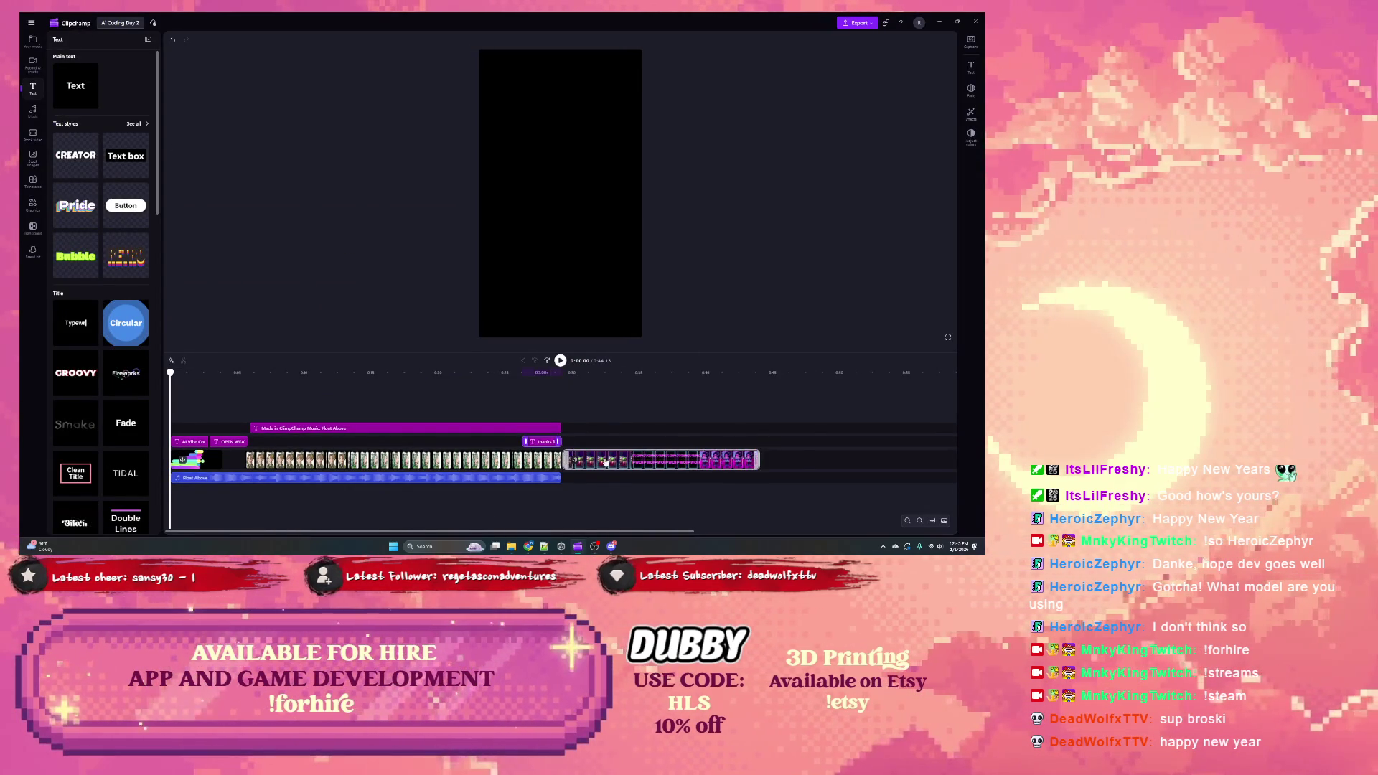
Step: Nudge the final video clip later on the timeline, leaving a small gap
drag(605, 463, 637, 462)
drag(546, 443, 565, 445)
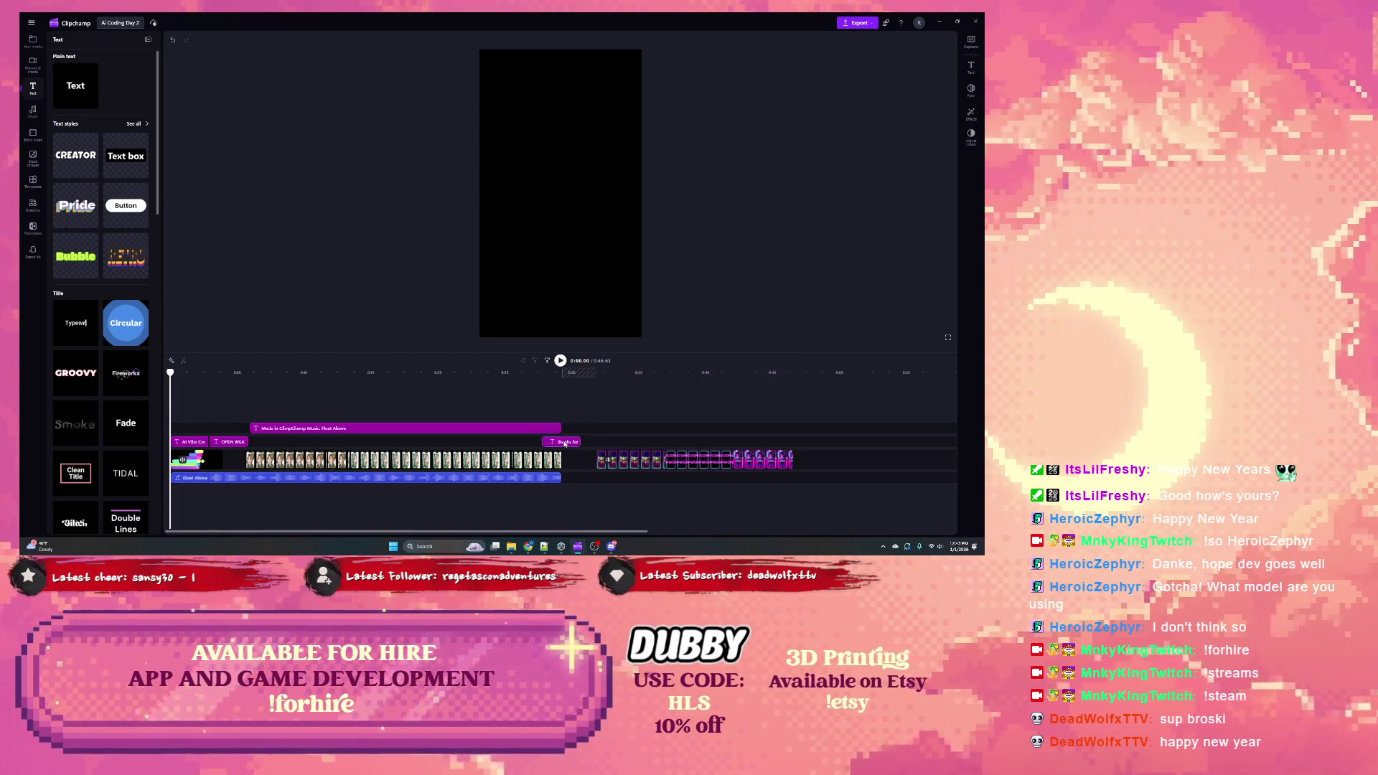
drag(653, 464, 640, 463)
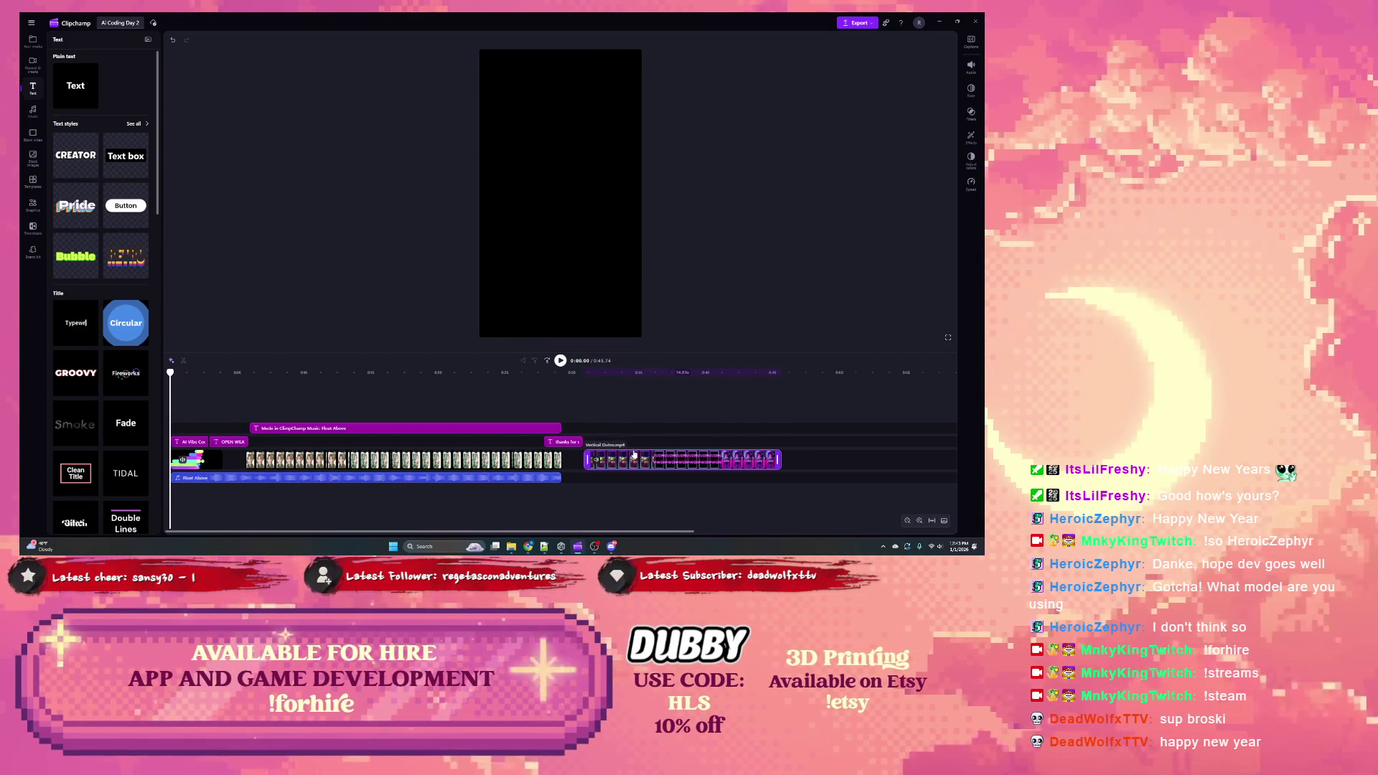
Step: Close Clipchamp and open BKS-KoiProject from Unity Hub's project list
click(973, 26)
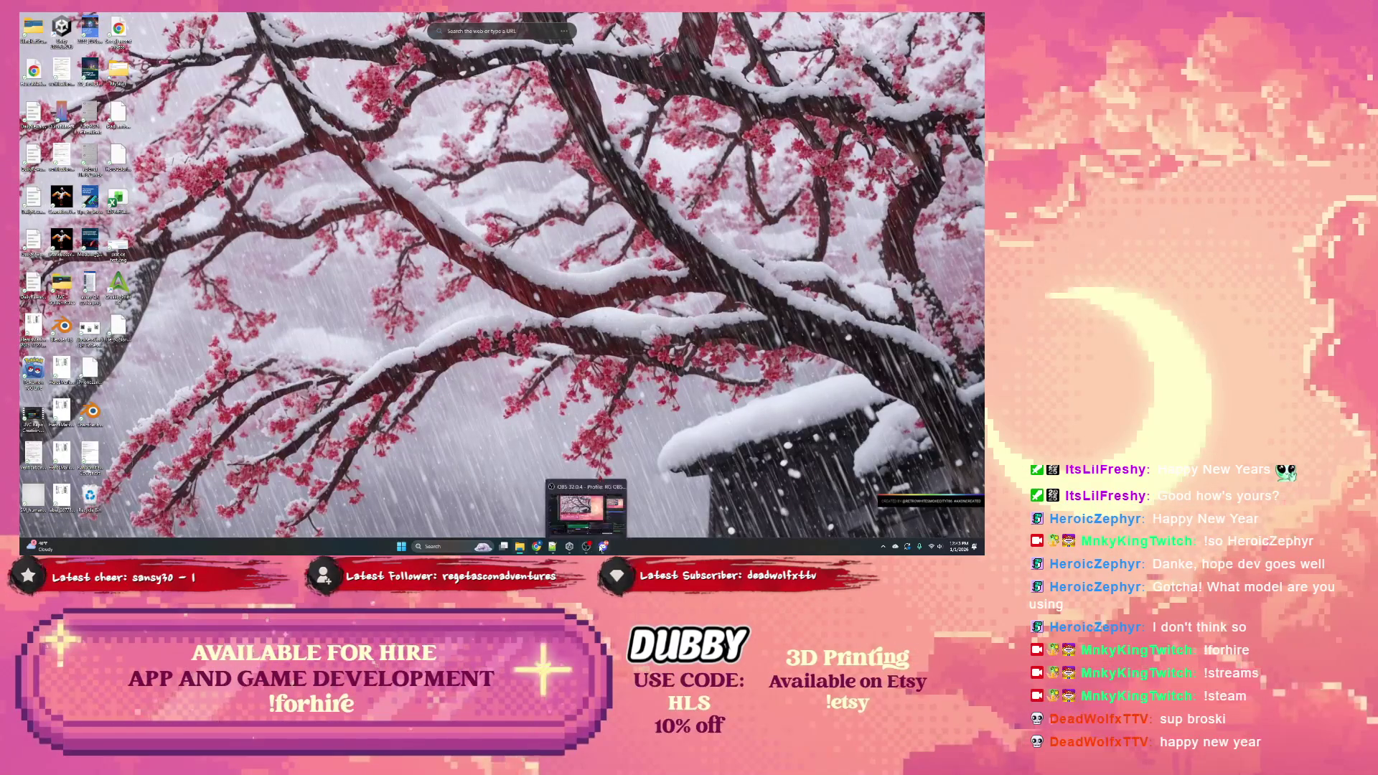
click(570, 547)
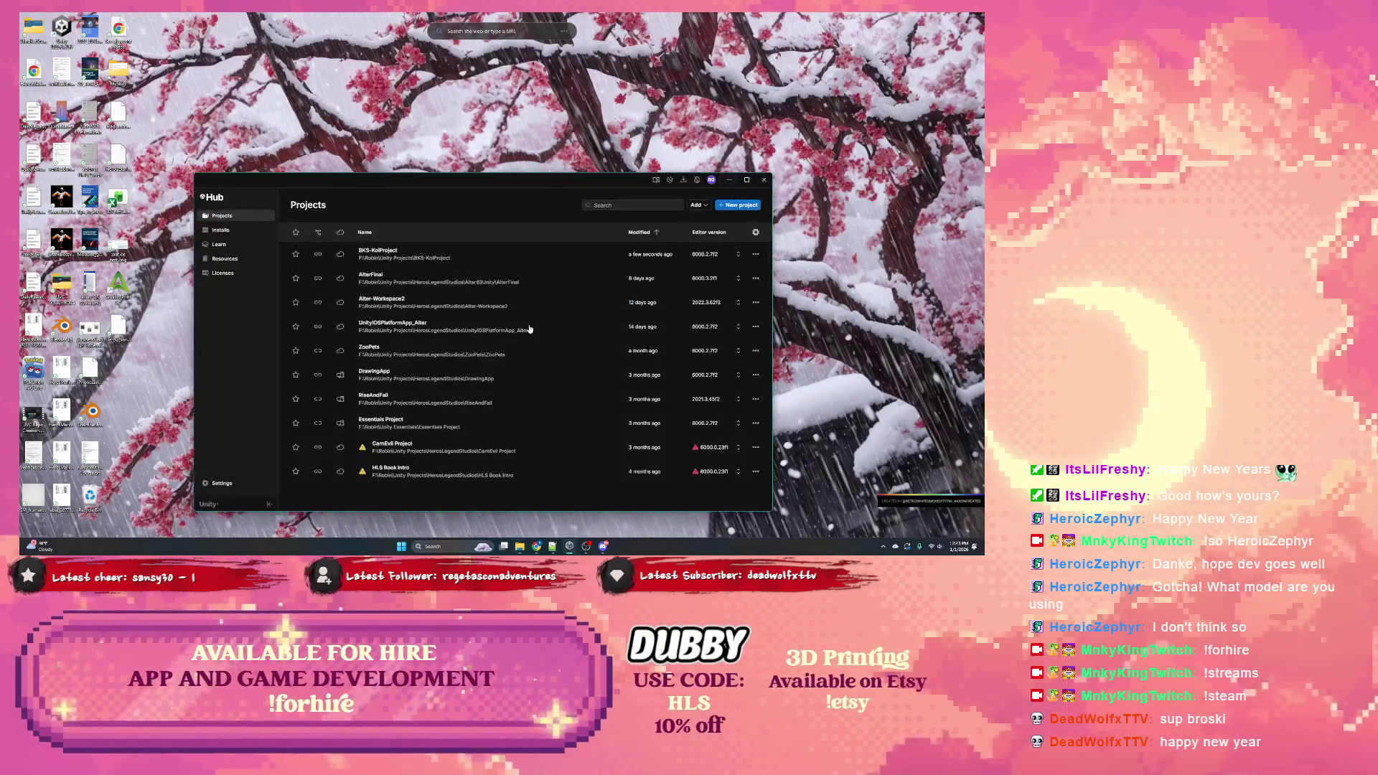
click(435, 259)
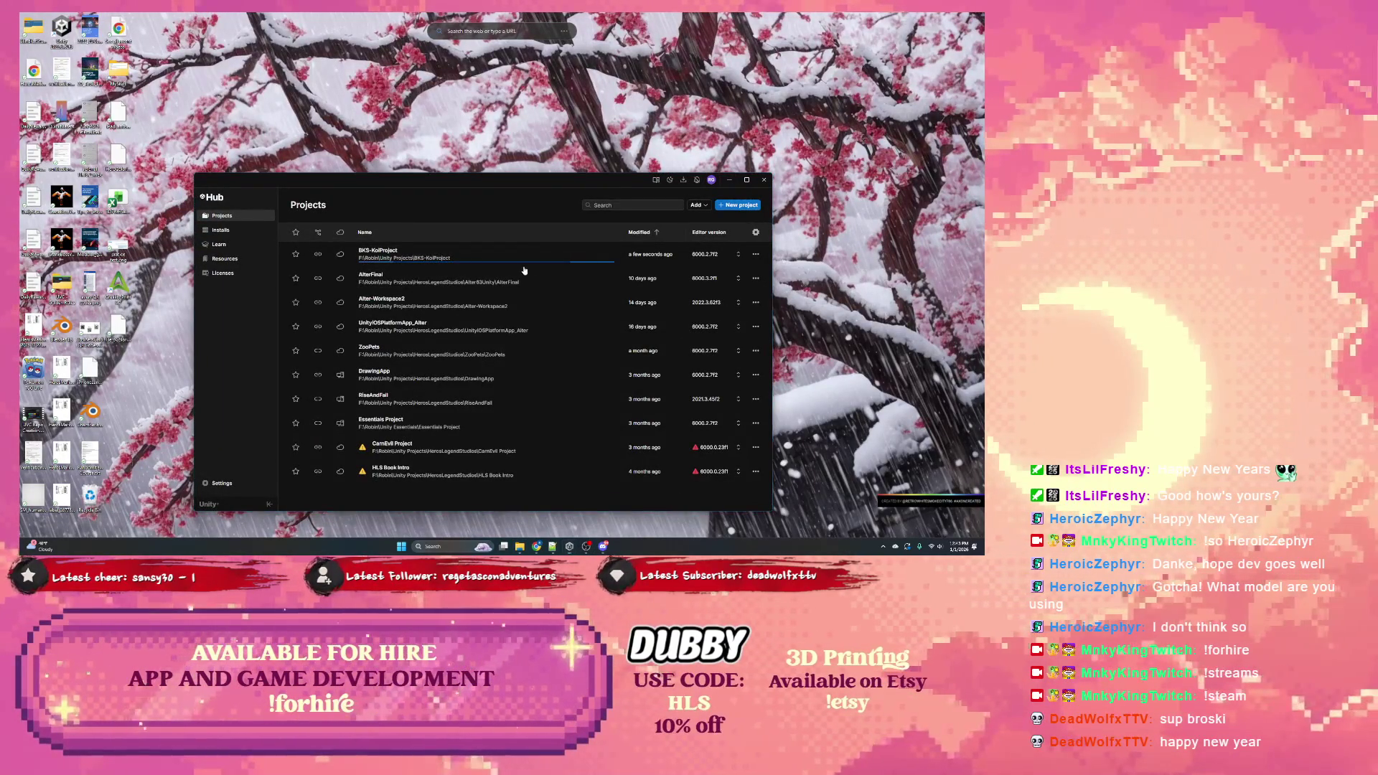